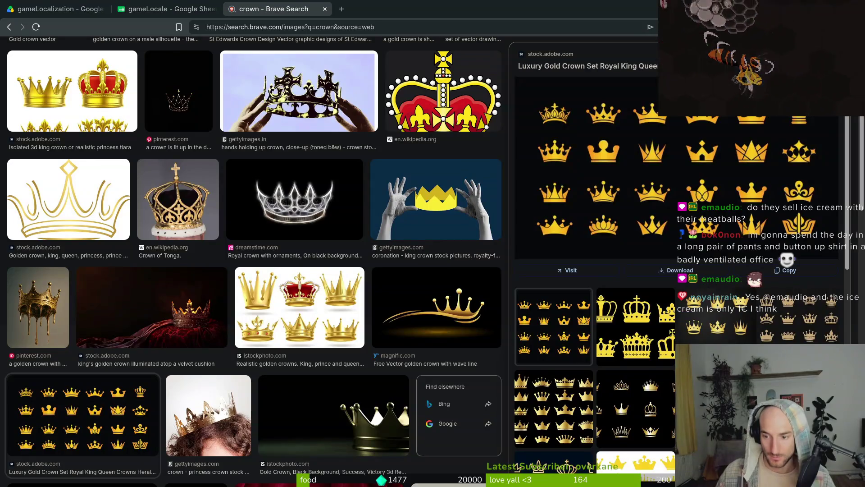
Preview several gold crown icon sets in the Brave Search image panel for reference.
click(716, 325)
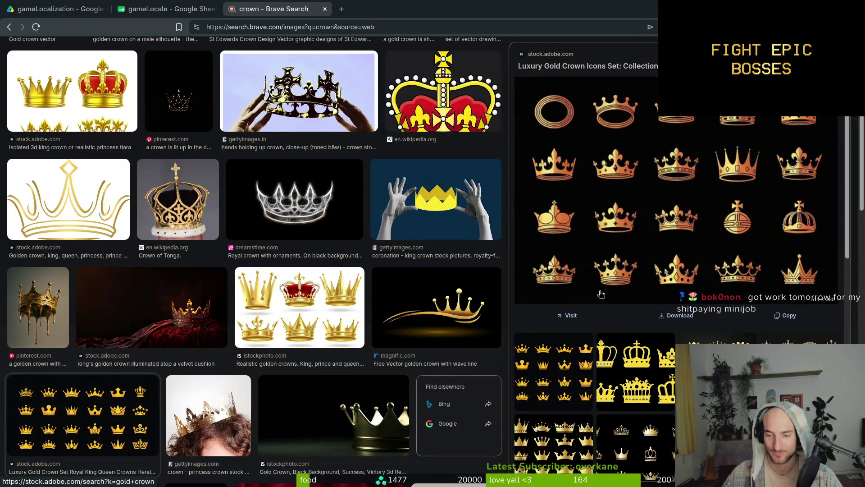
click(647, 443)
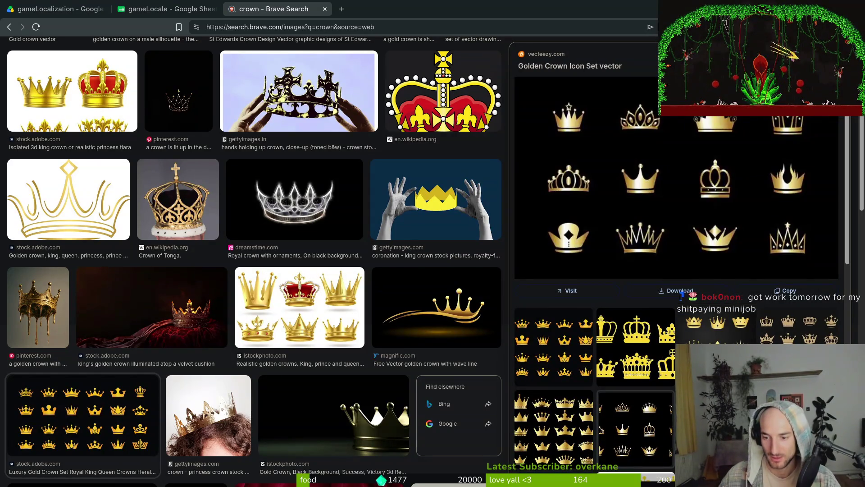
click(649, 469)
scroll(649, 463, down, 2)
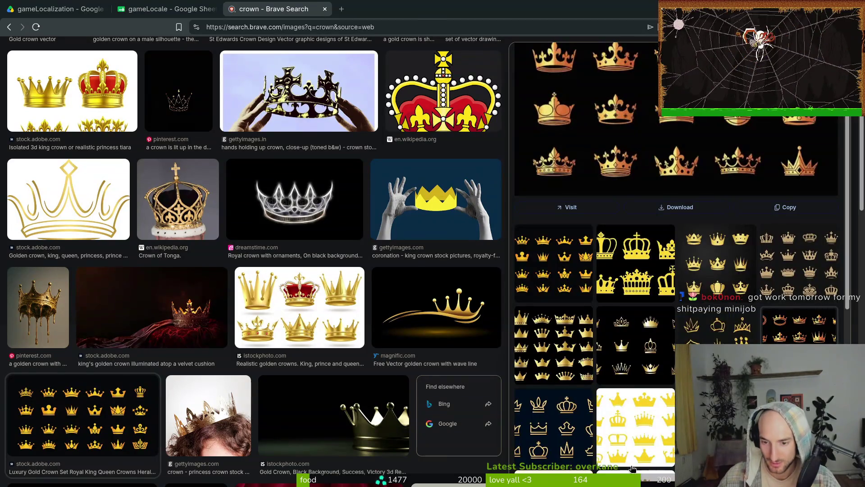
click(744, 323)
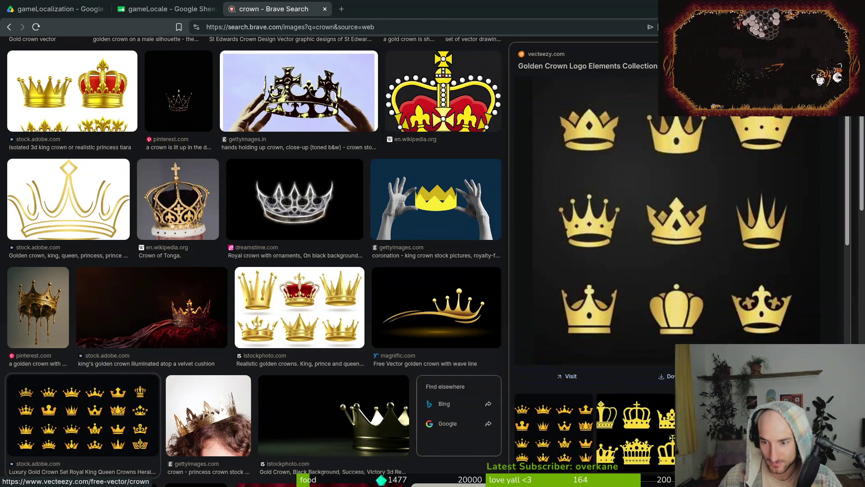
click(799, 433)
Return to the Luxury Gold Crown Icons Set and open its Adobe Stock source page.
click(721, 410)
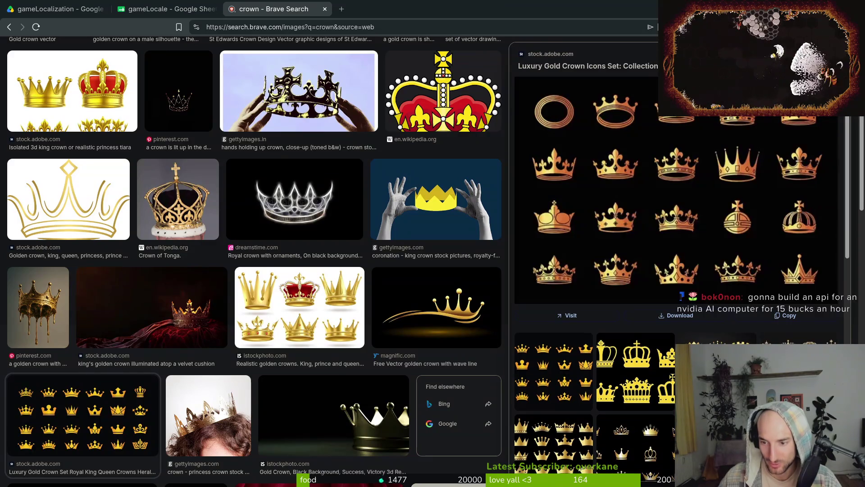
click(741, 170)
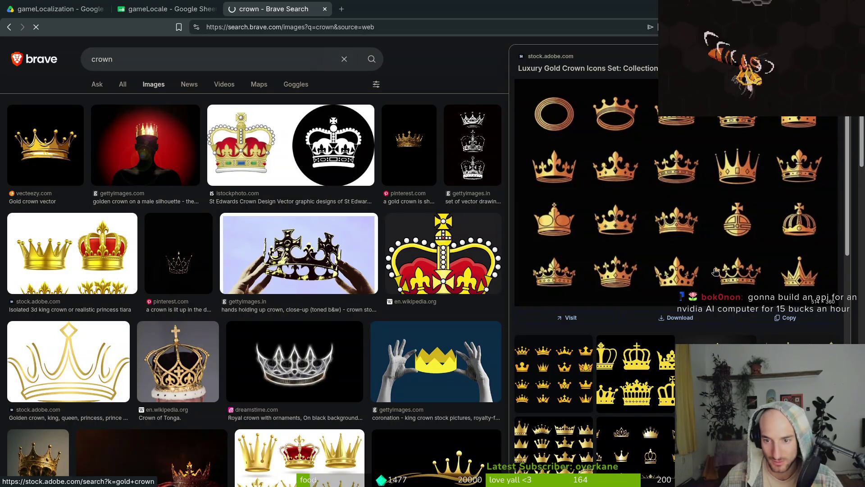
right_click(731, 173)
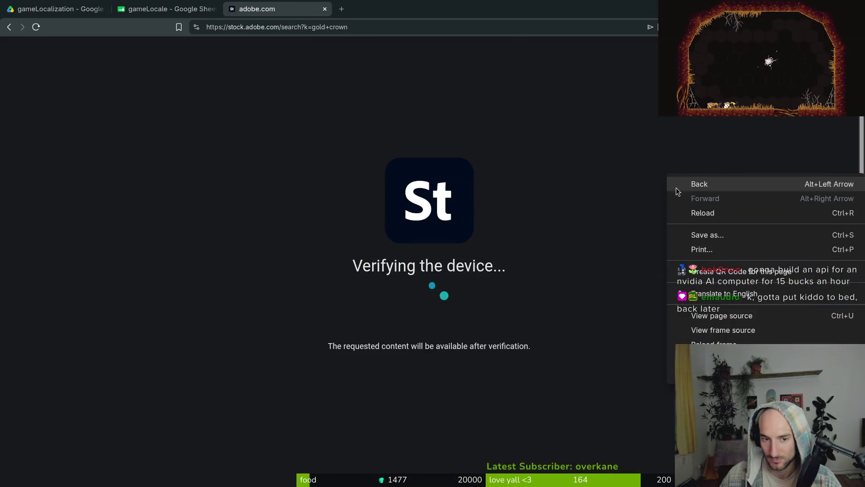
Open the crown icon set image full-size in a new tab, then close the browser tabs.
click(312, 64)
key(alt+Left)
right_click(708, 168)
click(769, 330)
click(387, 9)
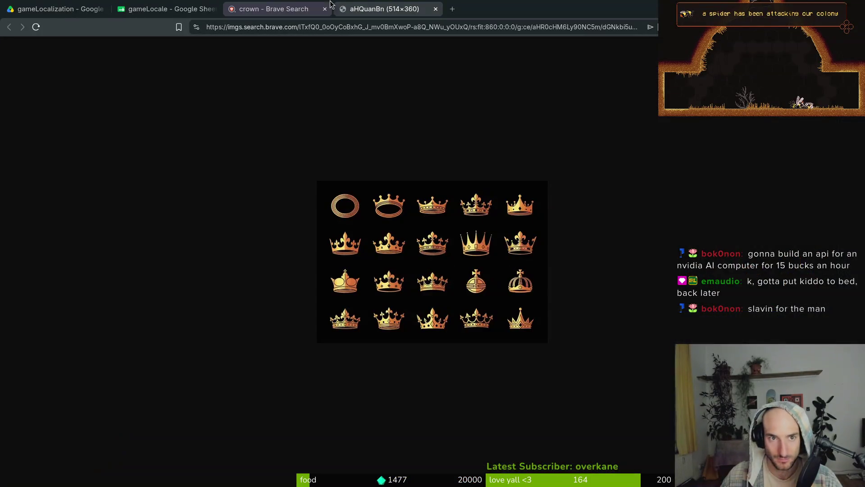
click(324, 9)
key(ctrl+w)
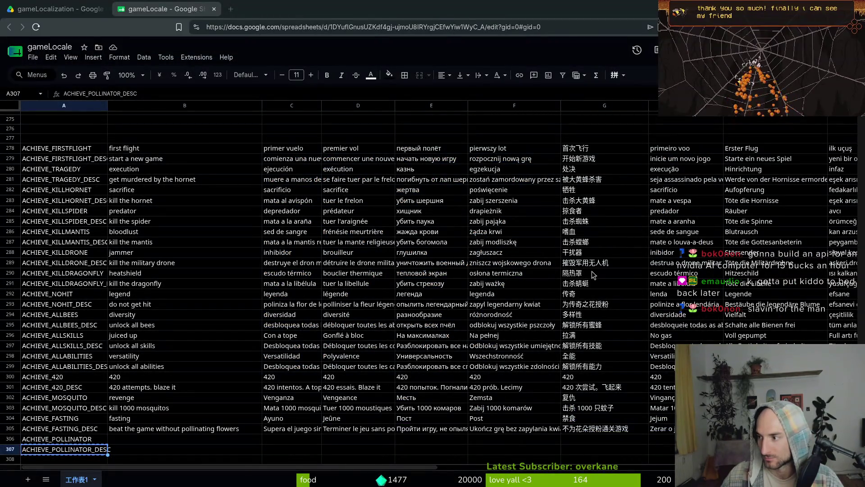
Back in Aseprite, erase the old drawing from the skilltree frame.
key(alt+Tab)
key(e)
mouse_move(522, 219)
mouse_down()
mouse_move(482, 195)
mouse_move(550, 151)
mouse_up()
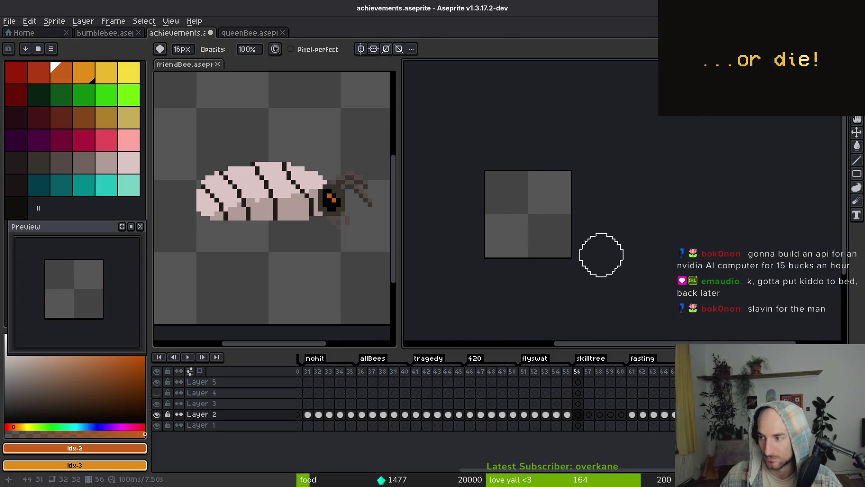
Draw a wide orange ellipse across the lower part of the empty frame.
key(b)
scroll(540, 199, up, 2)
scroll(538, 245, up, 2)
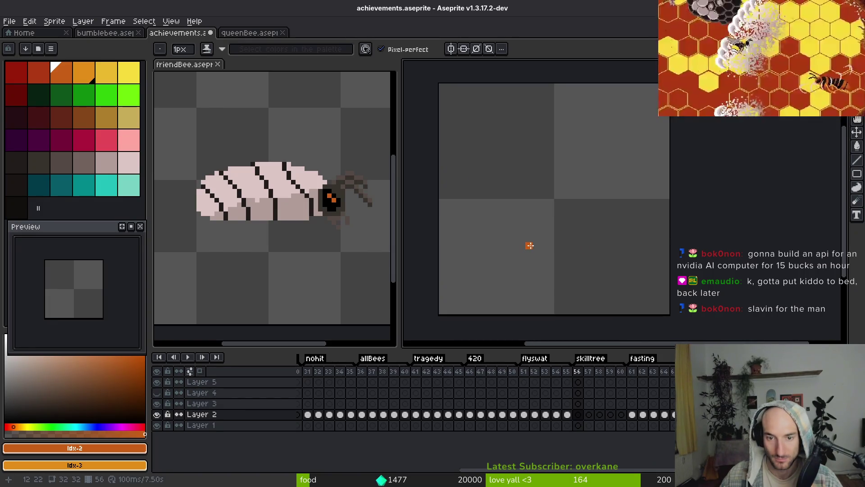
key(shift+u)
mouse_move(456, 230)
mouse_down()
mouse_move(504, 260)
mouse_move(666, 316)
mouse_move(659, 297)
mouse_move(635, 299)
mouse_move(637, 280)
mouse_move(625, 282)
mouse_move(638, 281)
mouse_move(628, 282)
mouse_up()
Shift the ellipse right and one pixel down, then sample its orange as the drawing colour.
key(m)
drag(443, 209, 673, 318)
mouse_move(594, 255)
mouse_down()
mouse_move(622, 267)
mouse_move(616, 275)
mouse_up()
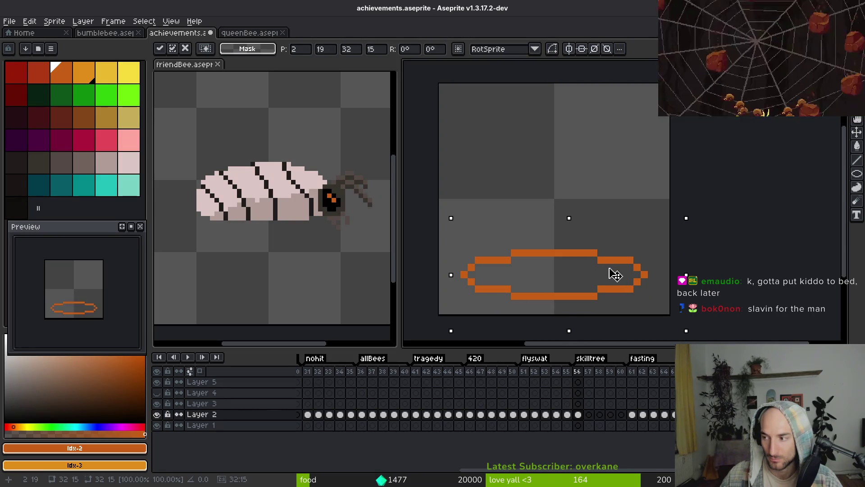
key(Down)
key(e)
key(i)
click(539, 257)
key(b)
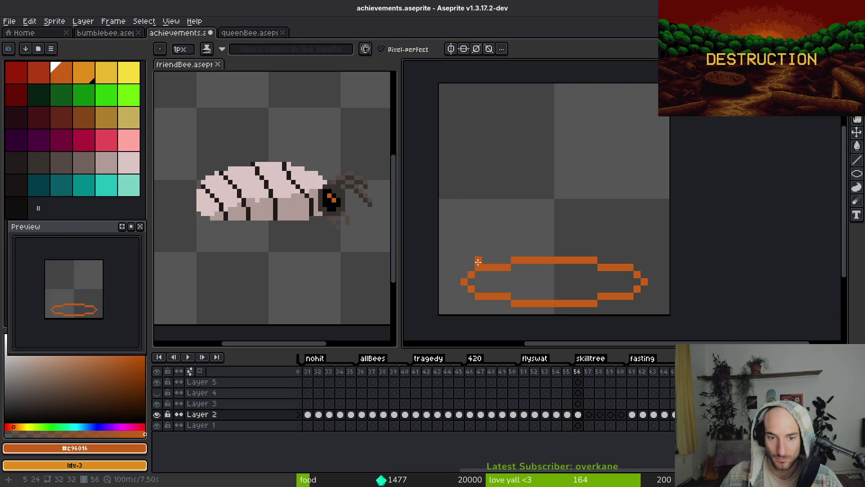
Trim the ellipse's left and right ends one pixel inward, and copy the orange tip block across the top.
key(m)
drag(441, 249, 479, 309)
key(Right)
drag(614, 252, 668, 312)
key(Left)
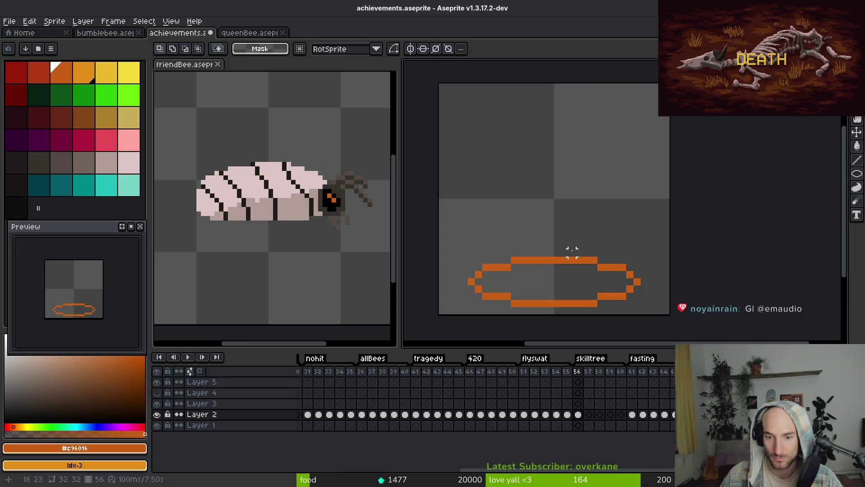
key(ctrl+d)
key(b)
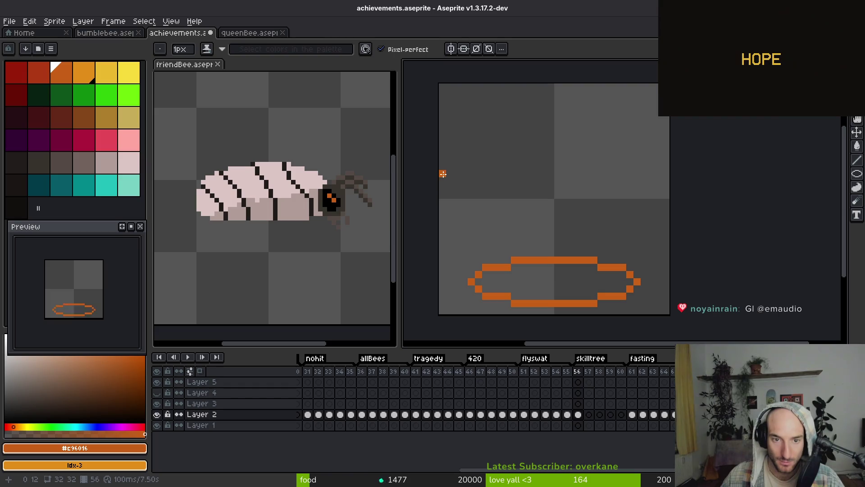
key(m)
mouse_move(436, 153)
mouse_down()
mouse_move(482, 199)
mouse_move(677, 186)
mouse_move(626, 147)
mouse_move(573, 143)
mouse_move(562, 128)
mouse_move(495, 150)
mouse_up()
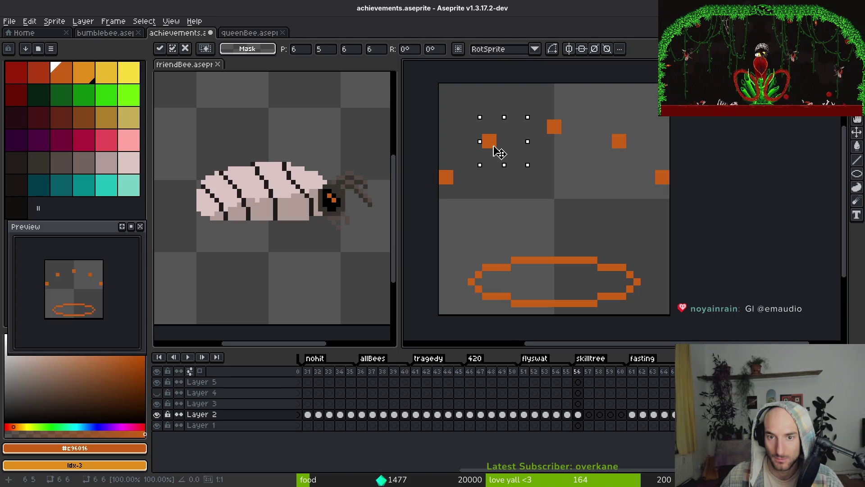
Place the copied orange tip, then try a diagonal prong from the upper-left tip and undo it.
click(521, 174)
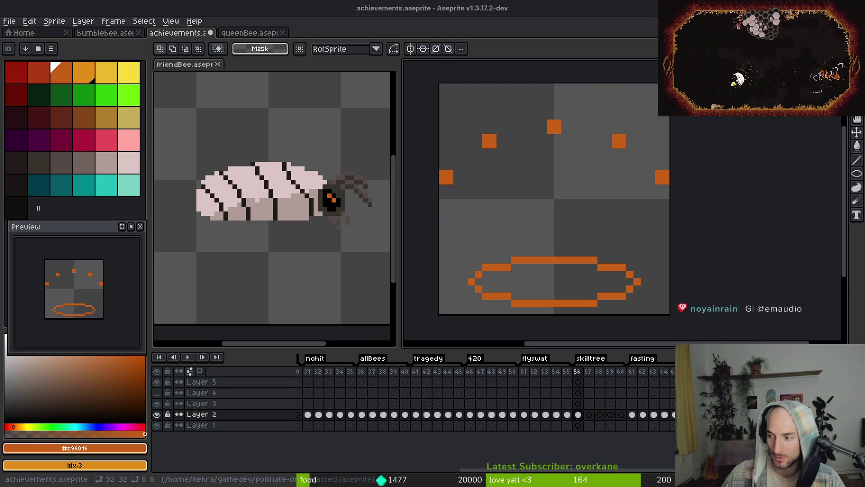
scroll(551, 173, up, 1)
key(b)
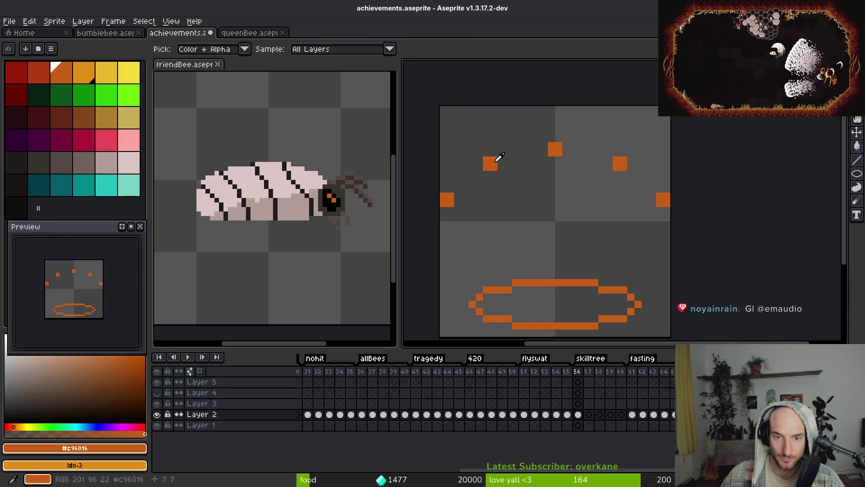
click(494, 175)
drag(494, 177, 500, 188)
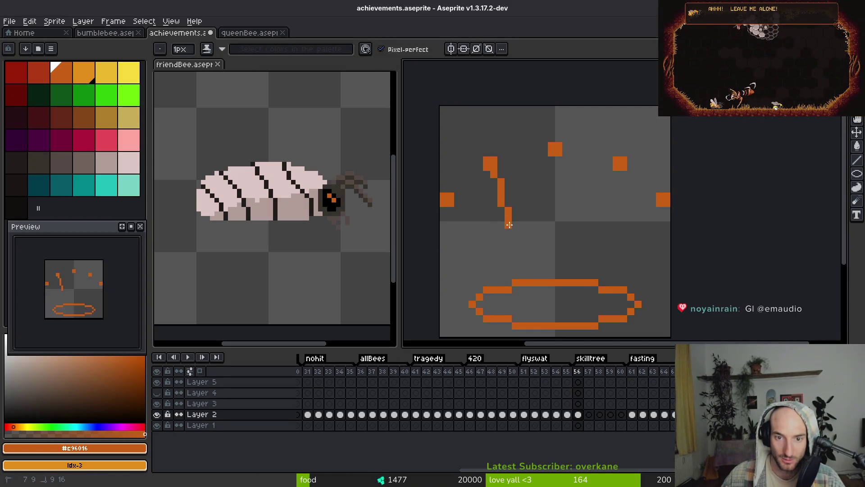
drag(509, 223, 508, 226)
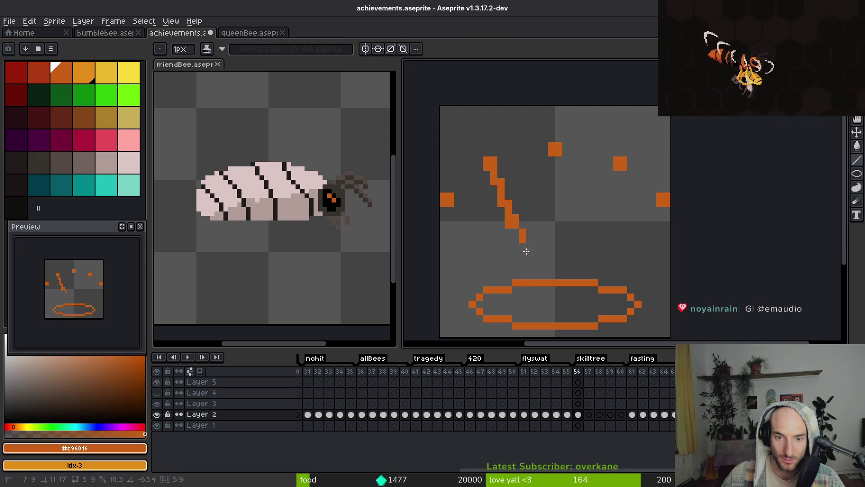
shift+click(530, 276)
key(ctrl+z)
key(ctrl+z)
key(ctrl+z)
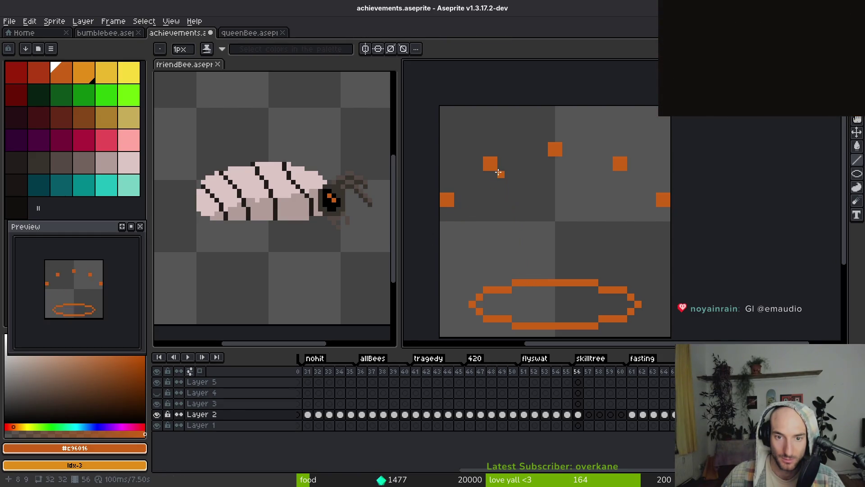
Draw and thicken the left, centre and right prongs from the tips down to the base.
drag(497, 178, 522, 277)
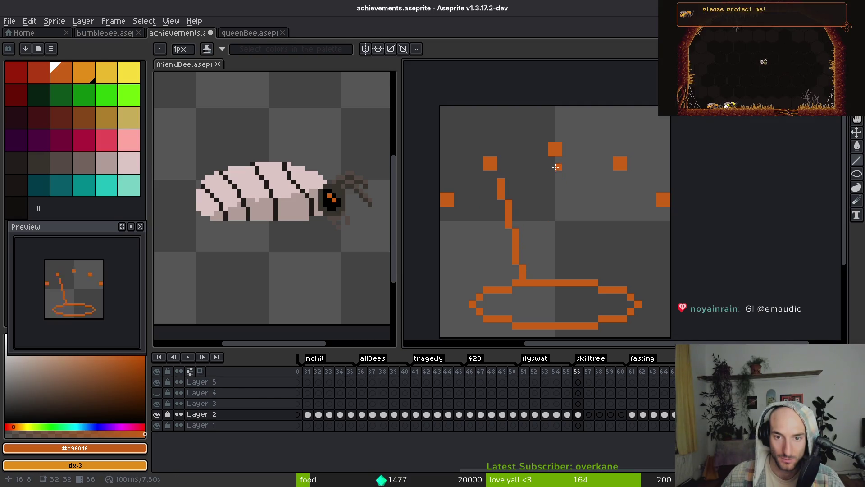
drag(557, 166, 558, 279)
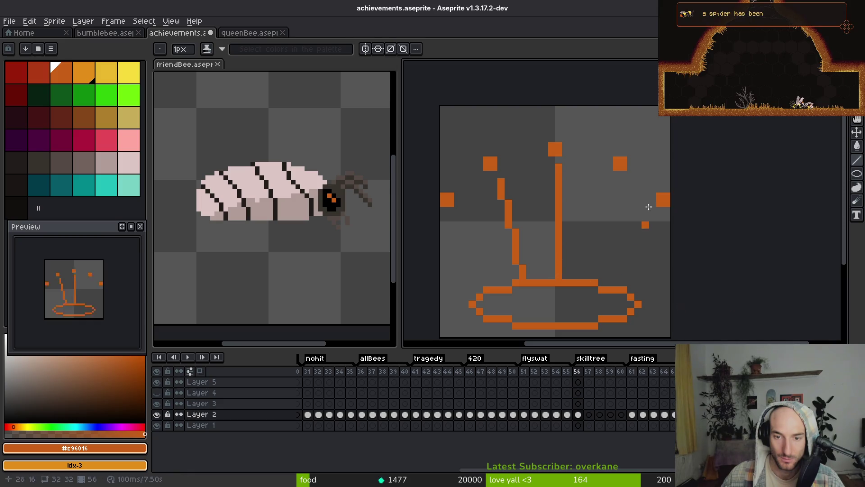
drag(552, 166, 553, 279)
drag(497, 180, 519, 275)
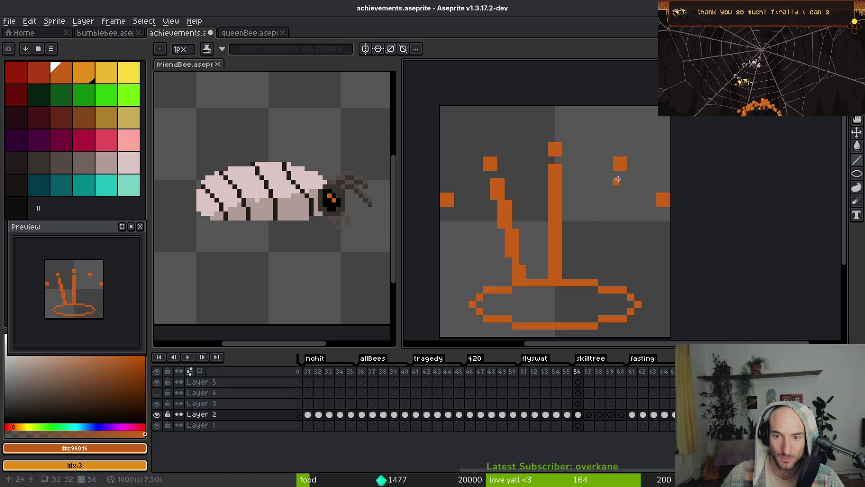
mouse_move(617, 178)
mouse_down()
mouse_move(603, 276)
mouse_move(612, 203)
mouse_move(591, 278)
mouse_up()
drag(609, 182, 586, 280)
drag(523, 275, 504, 183)
Add a prong from the right-edge tip to the base and select the crown's right half.
scroll(505, 198, down, 1)
scroll(505, 198, right, 2)
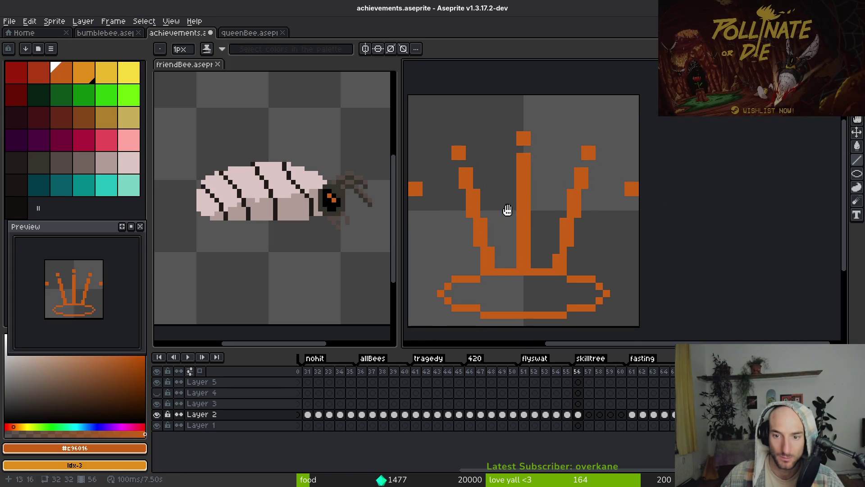
drag(625, 201, 607, 277)
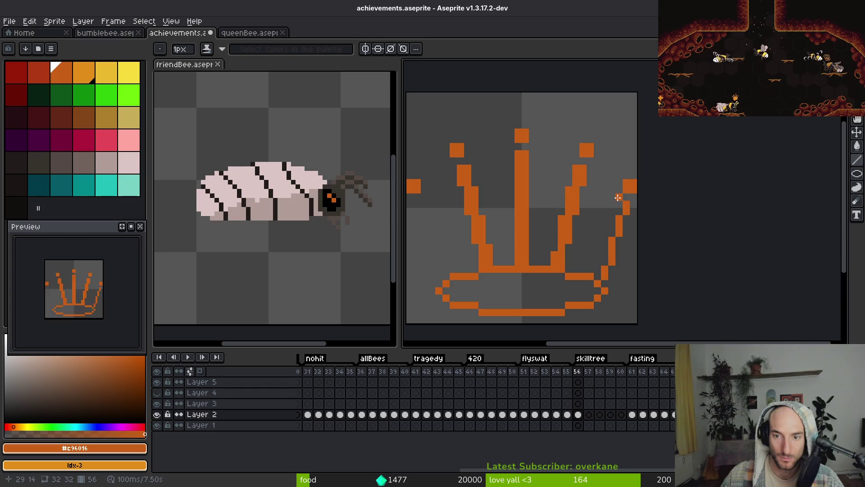
scroll(613, 226, down, 1)
scroll(611, 232, left, 3)
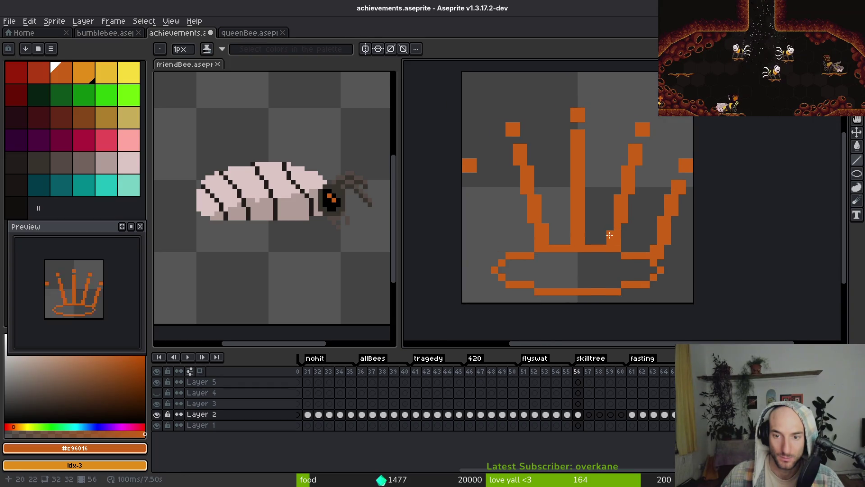
key(m)
drag(597, 107, 695, 304)
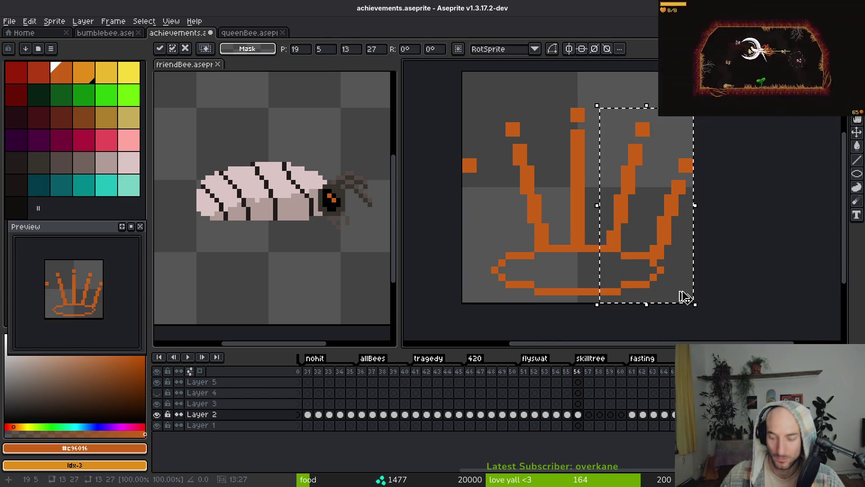
Flip the right half horizontally and drop it on the left to complete the outline.
key(shift+h)
drag(624, 258, 533, 258)
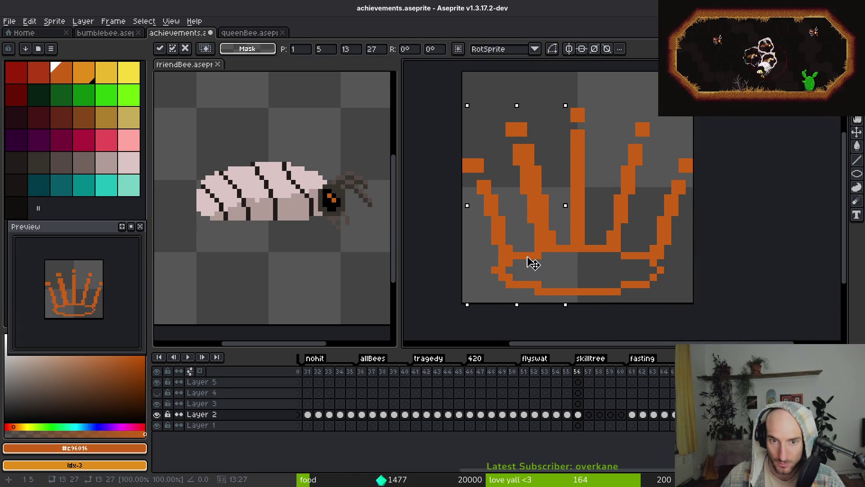
key(ctrl+d)
scroll(528, 262, down, 2)
scroll(528, 263, down, 1)
scroll(554, 231, up, 2)
Thicken the crown's middle spike with an orange column of pixels.
key(i)
key(f)
scroll(538, 226, up, 2)
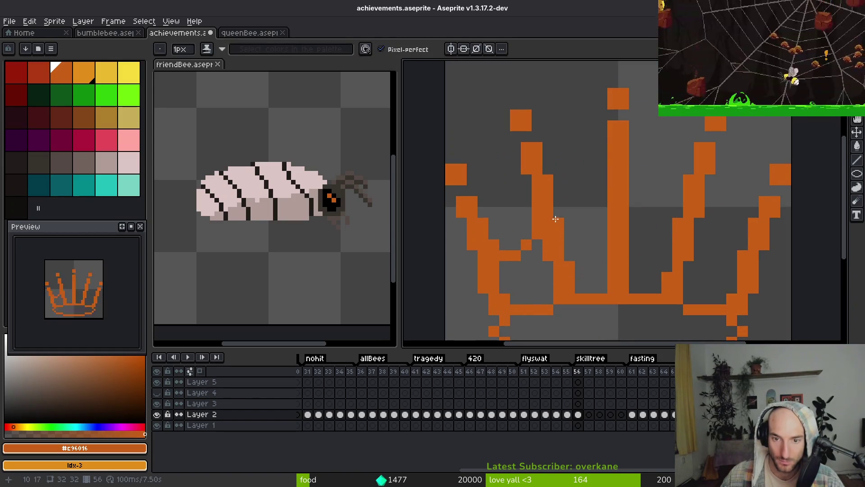
drag(556, 219, 569, 244)
mouse_move(602, 198)
mouse_down()
mouse_move(599, 232)
mouse_move(587, 245)
mouse_up()
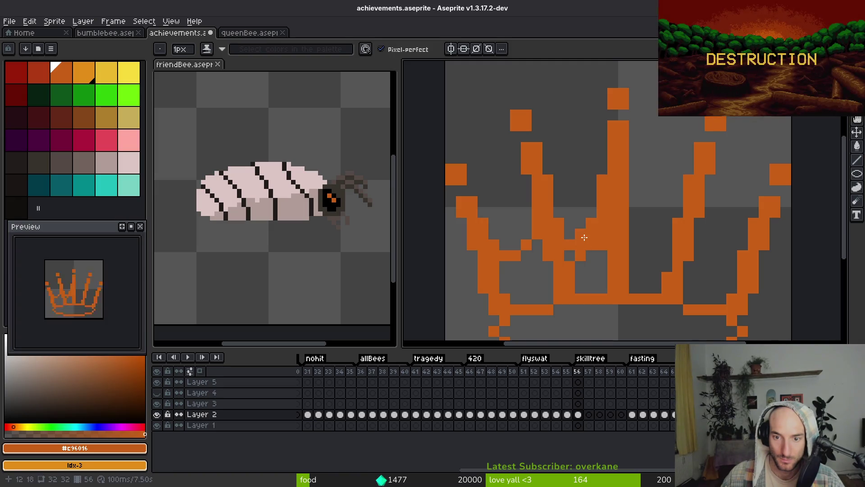
key(e)
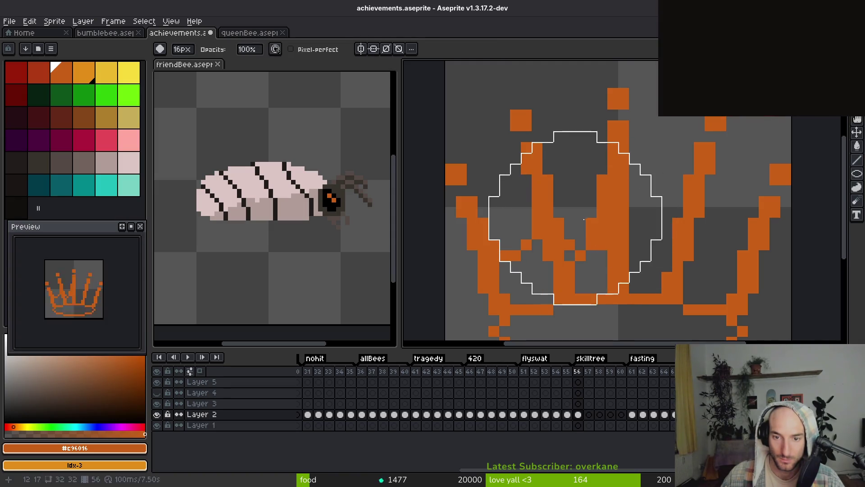
key(minus)
key(minus)
key(minus)
key(f)
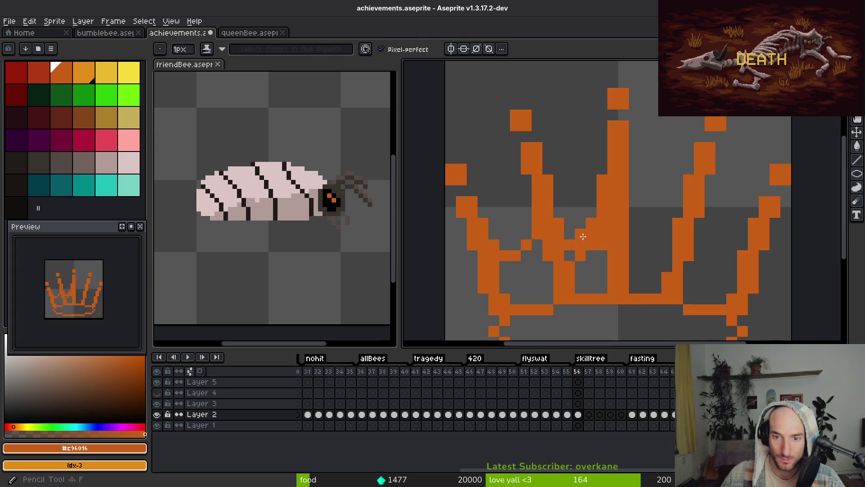
scroll(593, 213, down, 4)
scroll(586, 226, up, 3)
Fill the crown body orange and the lower band dark red, then resample the orange.
key(g)
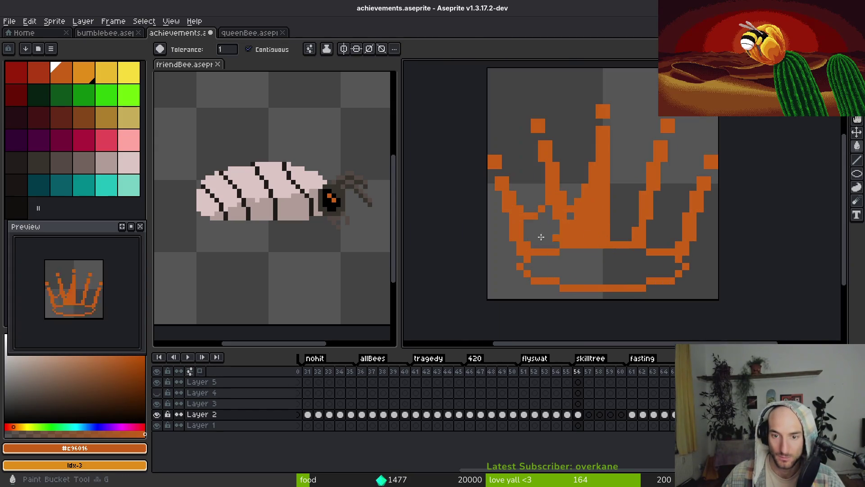
click(545, 244)
click(16, 93)
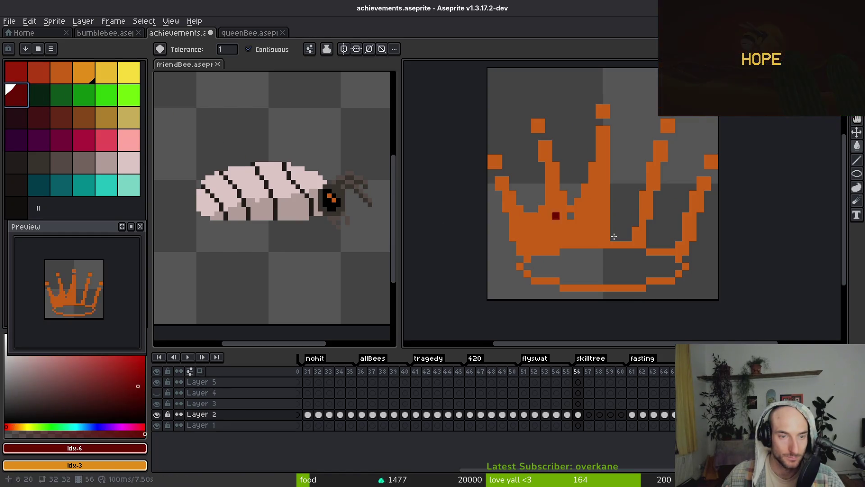
click(588, 272)
alt+click(534, 249)
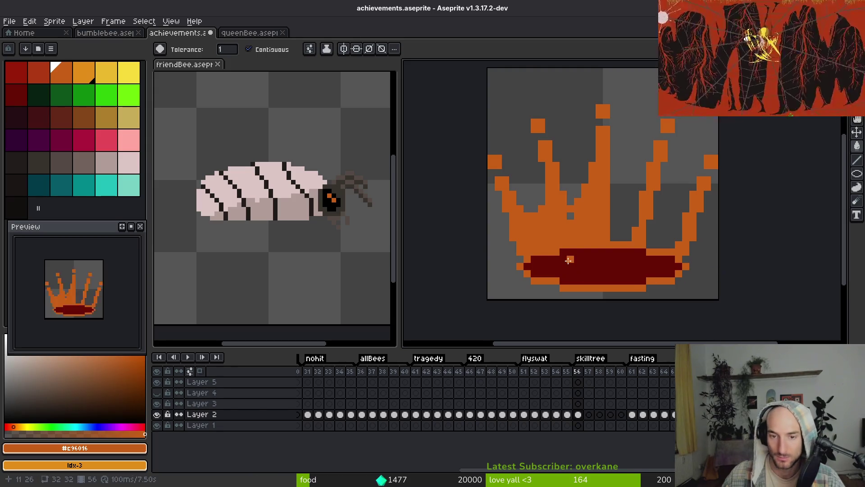
Raise the crown's upper part by 3 pixels.
scroll(514, 180, right, 2)
key(m)
drag(448, 95, 752, 245)
drag(599, 233, 600, 212)
key(b)
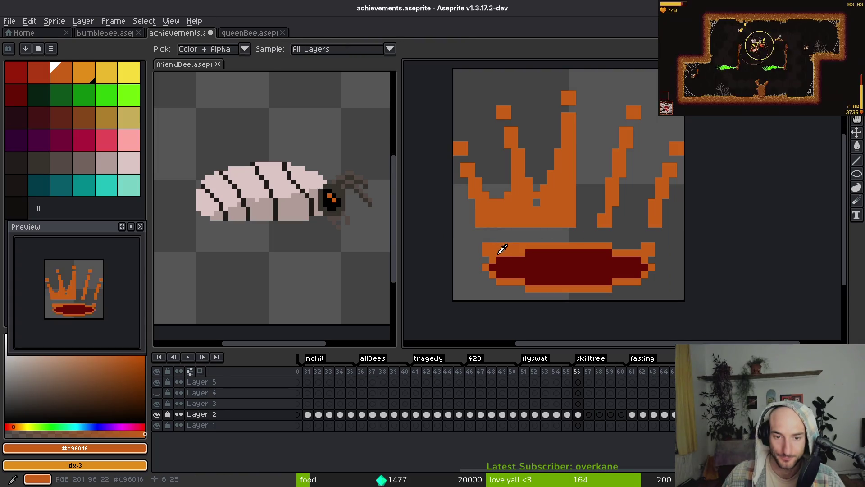
Line the band's top row in dark red and add orange pixels joining the left base to the band.
alt+click(494, 261)
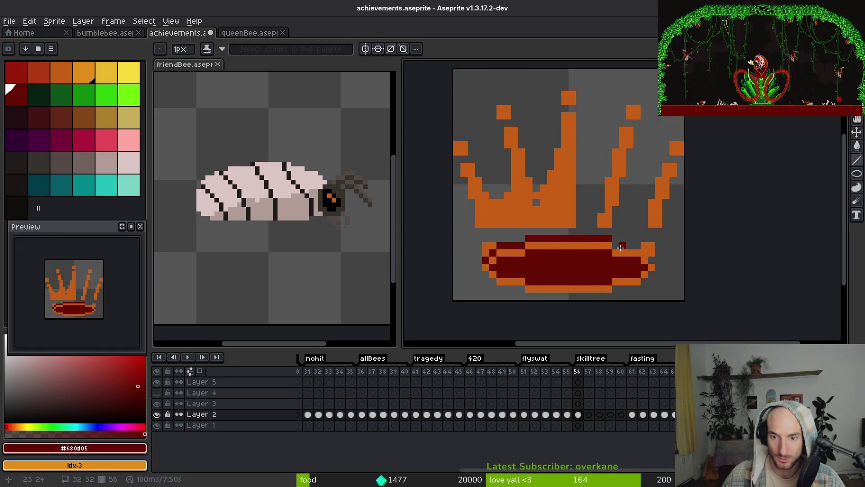
shift+click(637, 246)
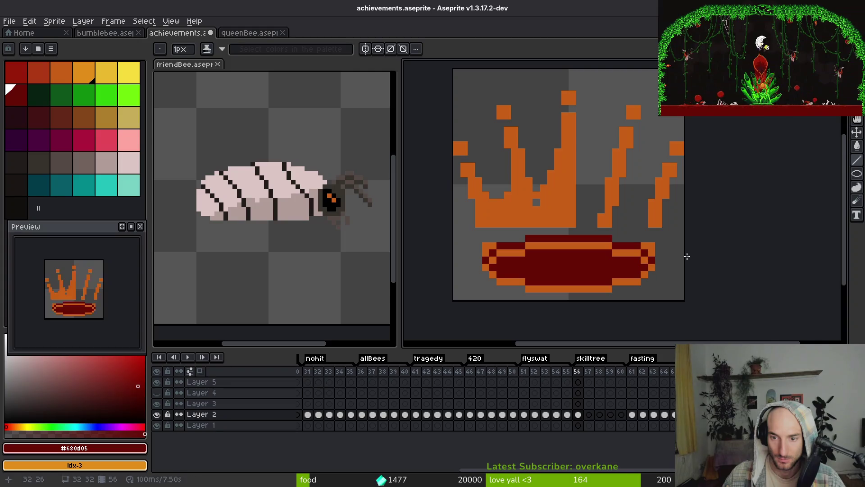
alt+click(654, 243)
click(486, 232)
click(493, 239)
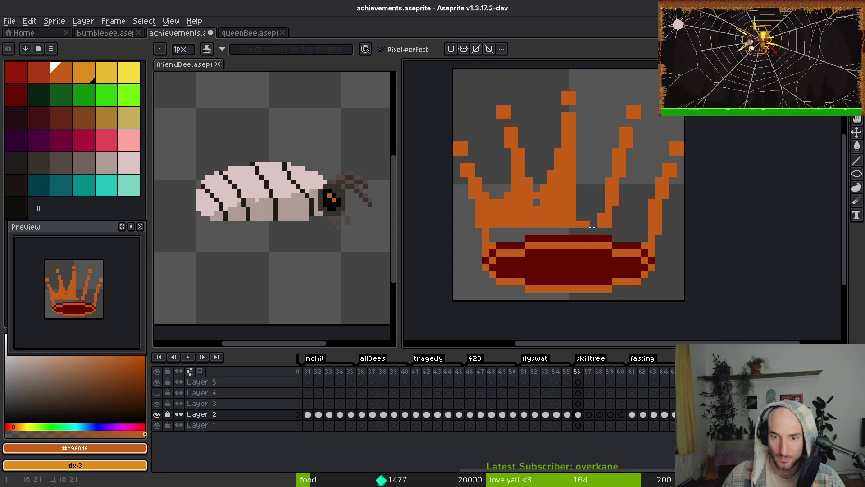
Select the crown's left half, flip it horizontally, and place it as the right half.
scroll(581, 236, down, 3)
key(m)
mouse_move(489, 147)
mouse_down()
mouse_move(558, 265)
mouse_move(568, 268)
mouse_up()
key(shift+h)
mouse_move(557, 229)
mouse_down()
mouse_move(633, 239)
mouse_move(603, 236)
mouse_move(613, 229)
mouse_up()
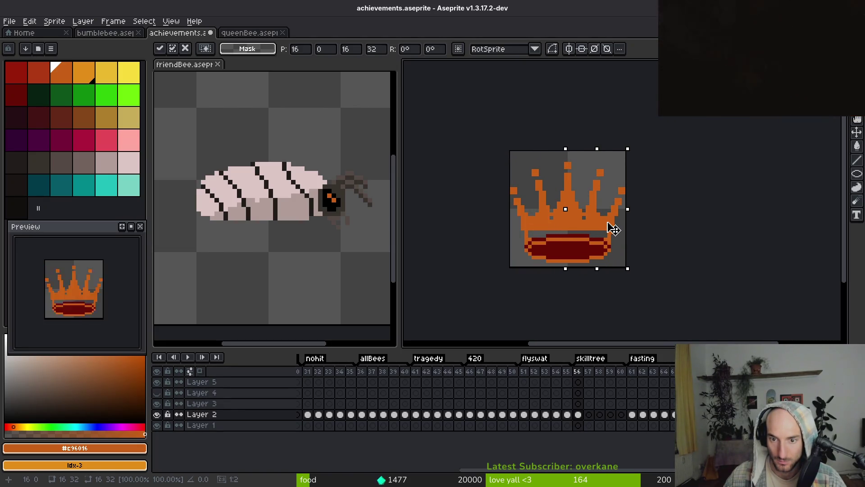
key(Return)
scroll(579, 219, up, 1)
key(b)
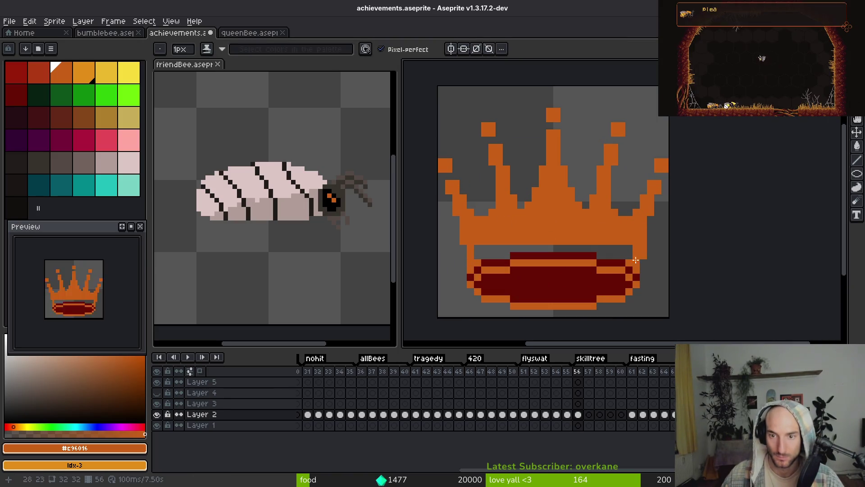
scroll(641, 258, down, 3)
scroll(644, 227, up, 5)
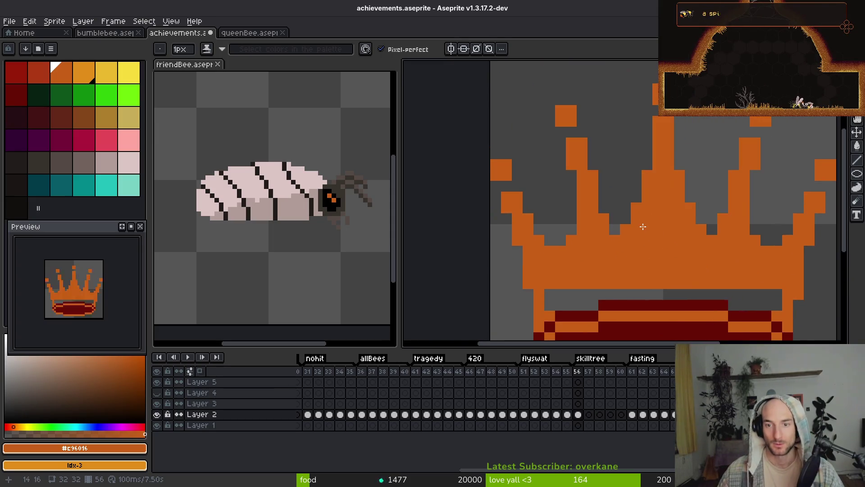
scroll(644, 227, up, 3)
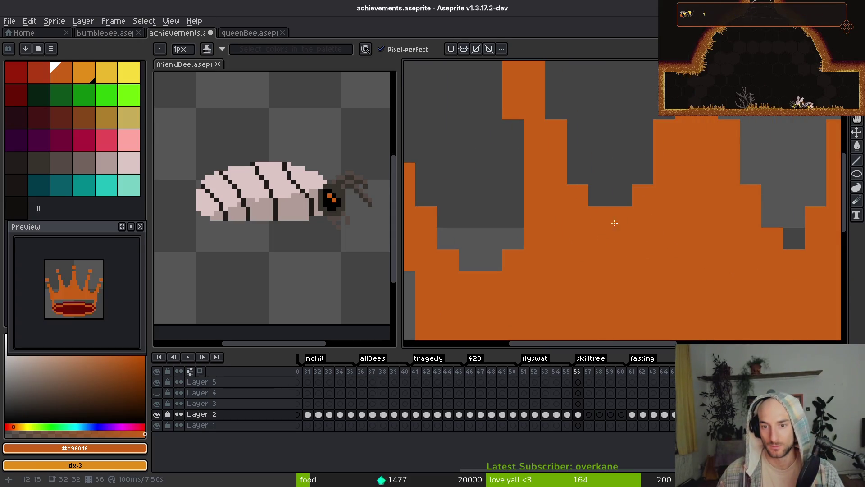
Paint four grey notch pixels between the crown spikes orange.
scroll(614, 225, down, 5)
scroll(647, 266, up, 4)
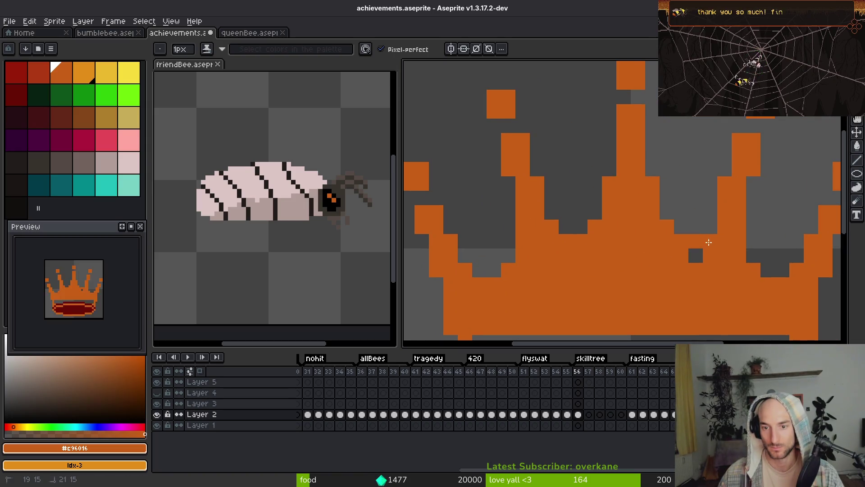
click(710, 226)
scroll(715, 259, down, 2)
scroll(723, 248, up, 2)
click(727, 214)
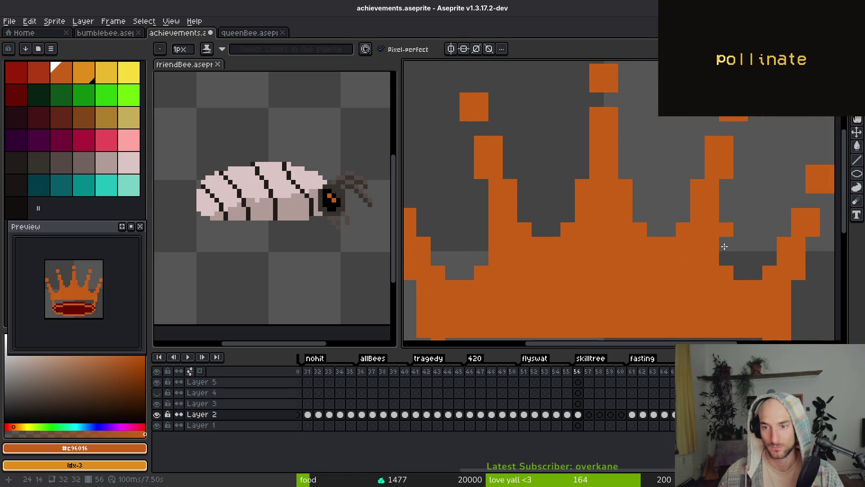
click(770, 258)
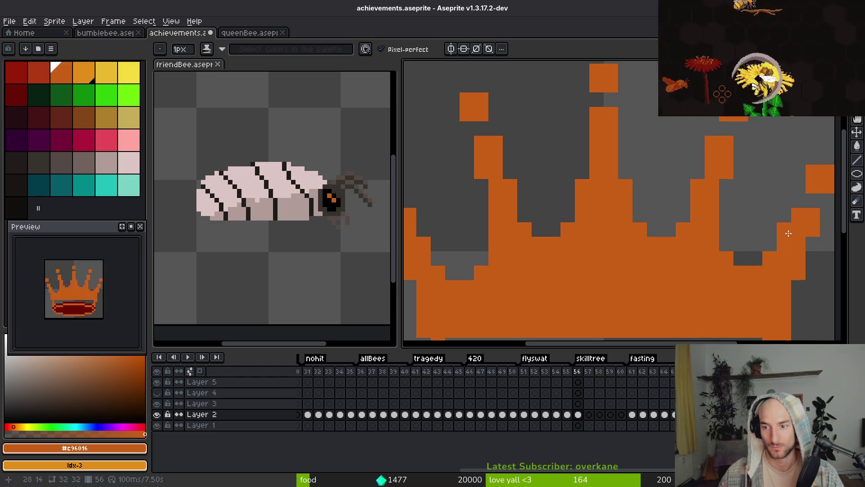
click(729, 246)
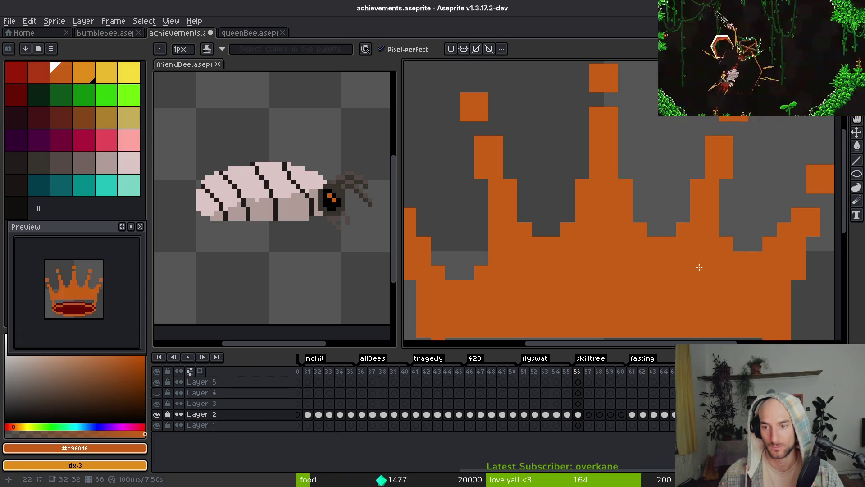
Add orange pixels beside the right spike so the outer right tip joins the crown body.
scroll(676, 239, down, 3)
scroll(609, 229, up, 2)
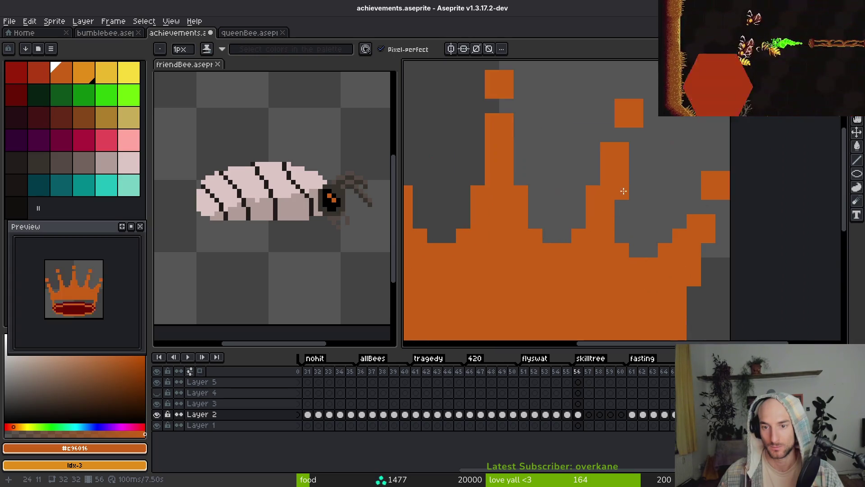
click(622, 135)
click(550, 163)
drag(550, 164, 623, 182)
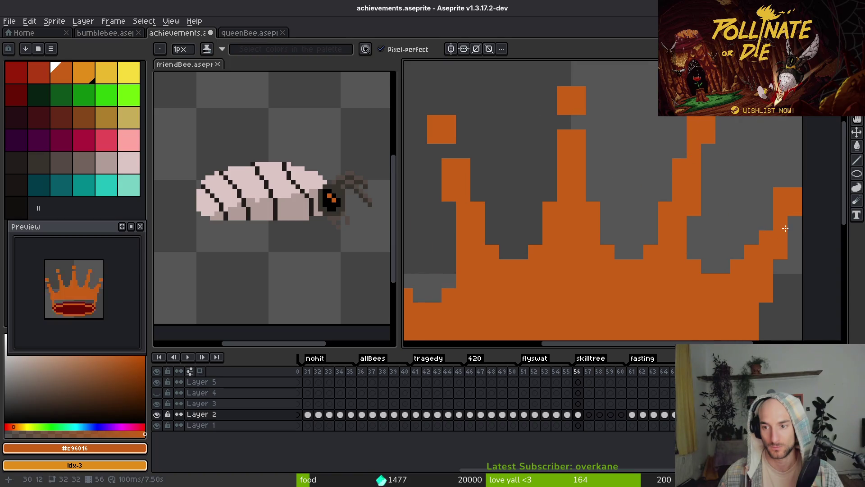
scroll(761, 237, down, 4)
scroll(798, 257, up, 1)
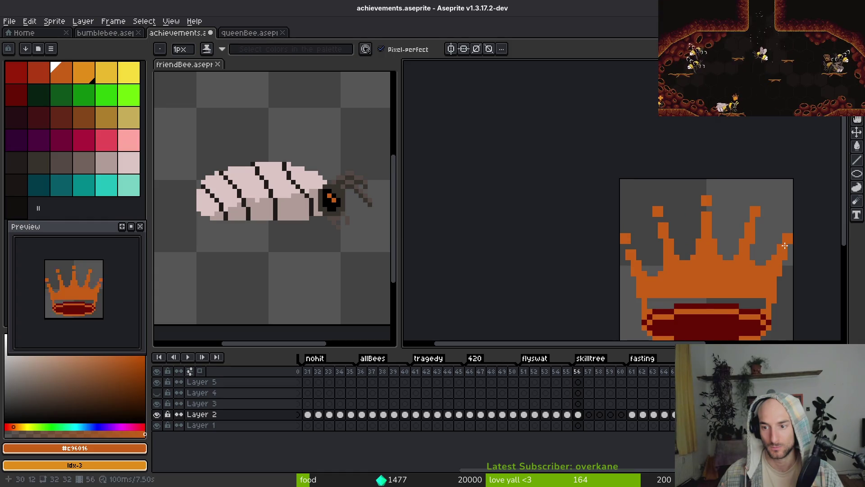
key(e)
key(f)
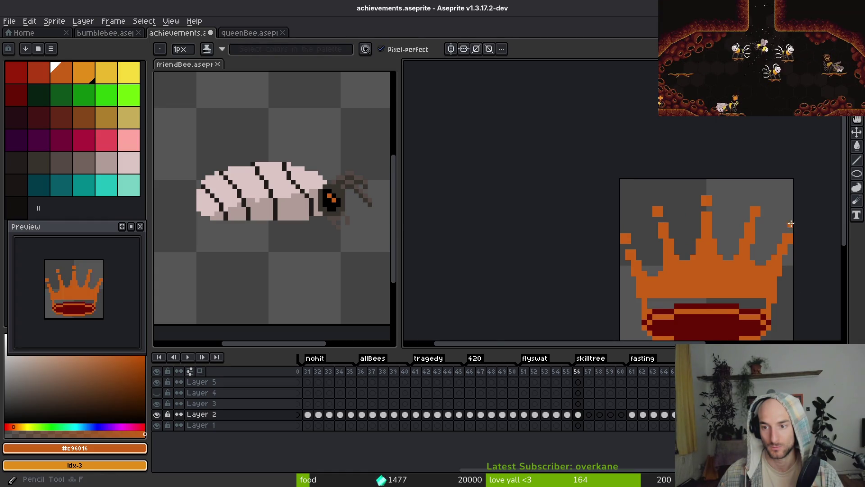
scroll(730, 212, up, 2)
scroll(612, 198, down, 2)
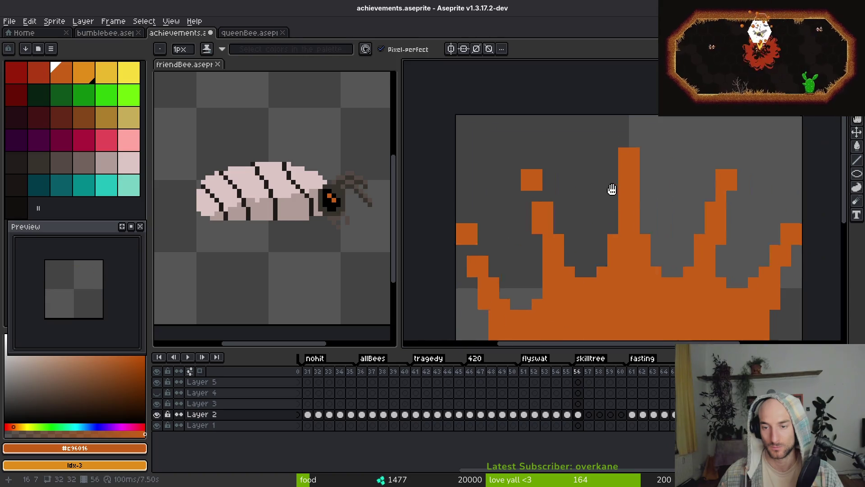
scroll(631, 180, up, 3)
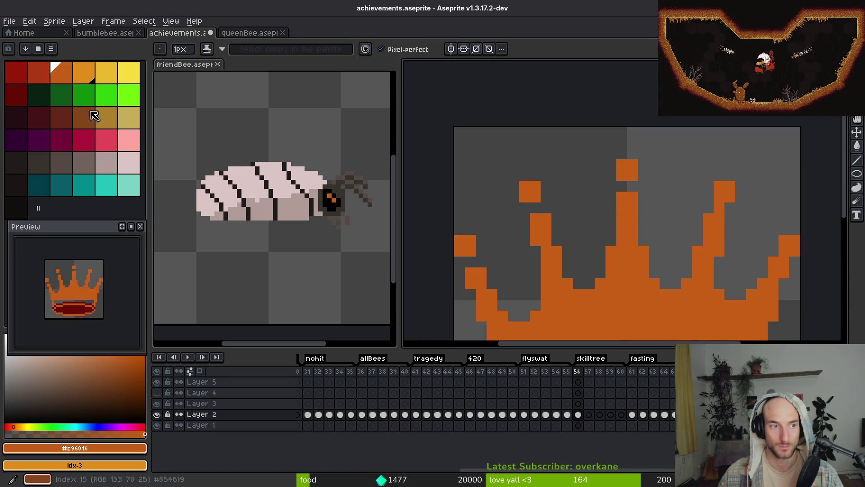
Paint the right spike's tip light orange, erasing and undoing the stray jewel pixels.
click(87, 73)
mouse_move(611, 175)
mouse_down()
mouse_move(655, 175)
mouse_move(611, 165)
mouse_move(643, 154)
mouse_move(658, 176)
mouse_move(641, 153)
mouse_up()
key(e)
click(654, 176)
key(b)
click(699, 208)
key(ctrl+z)
mouse_move(707, 226)
mouse_down()
mouse_move(717, 225)
mouse_move(700, 227)
mouse_up()
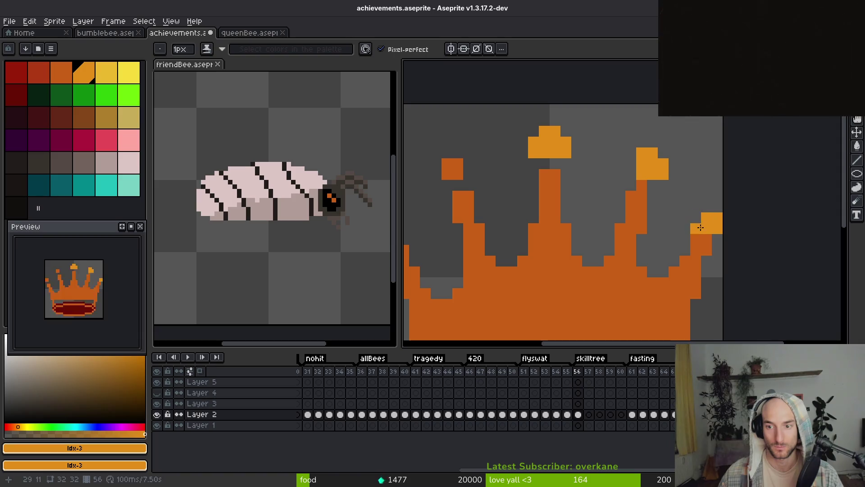
Add one more light-orange pixel at the top of the right spike.
scroll(699, 224, down, 4)
scroll(703, 244, up, 4)
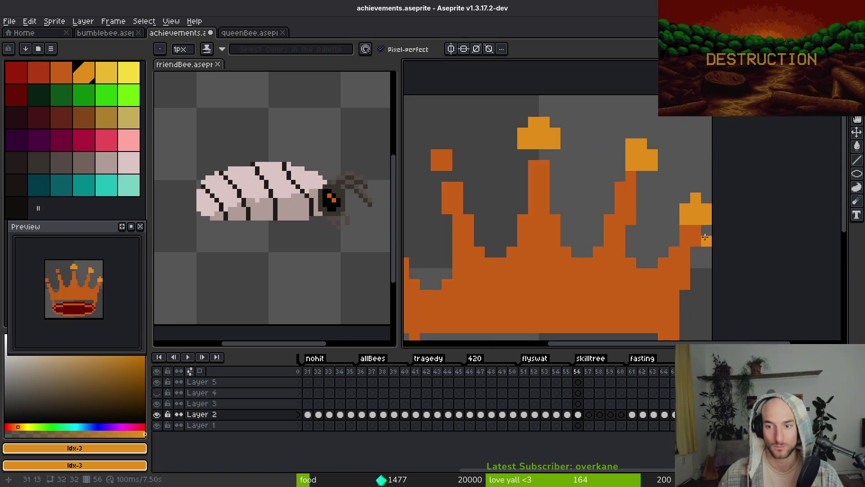
scroll(704, 267, down, 5)
scroll(610, 180, up, 3)
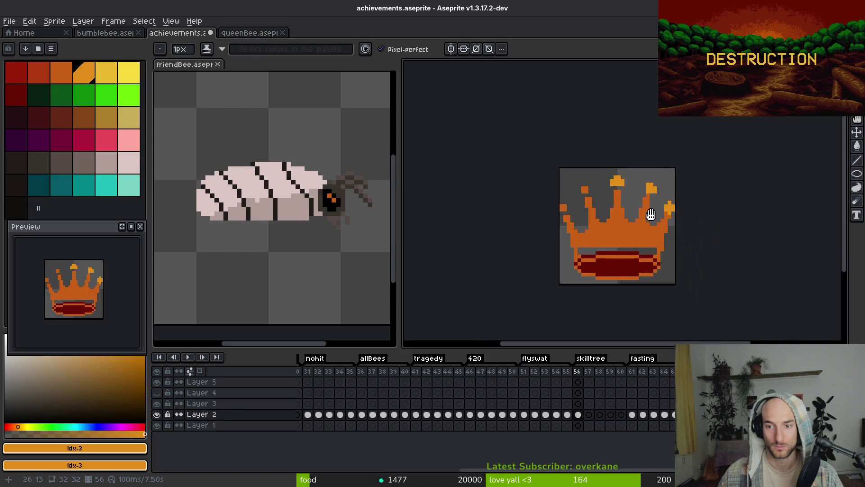
scroll(612, 172, down, 4)
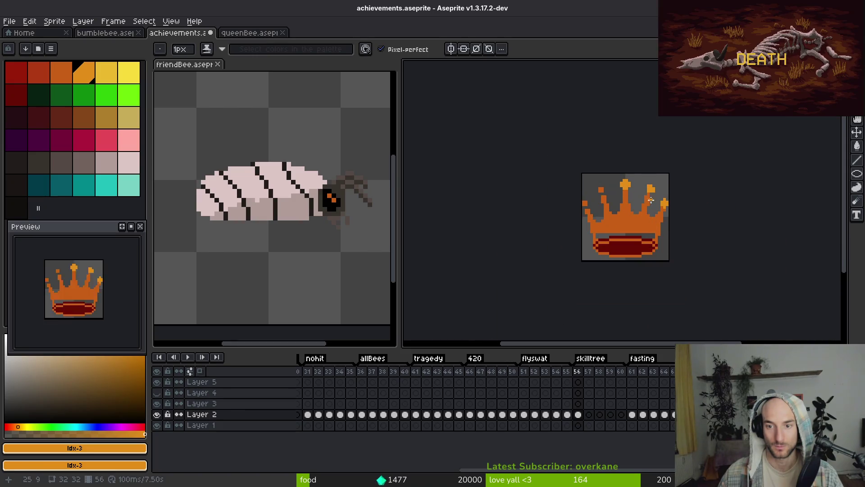
scroll(644, 180, up, 2)
click(652, 187)
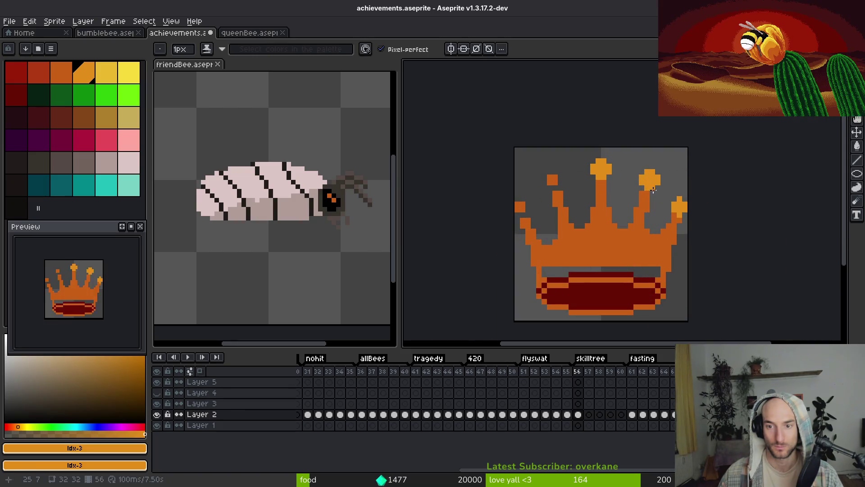
scroll(675, 209, up, 1)
click(675, 196)
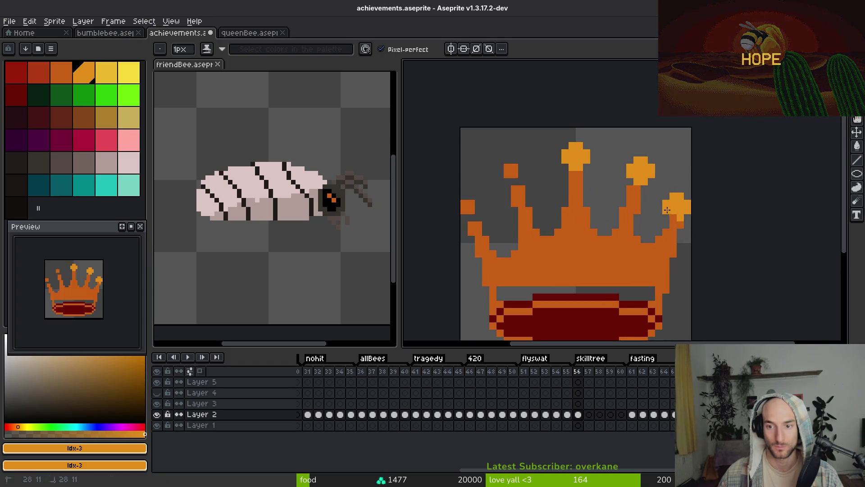
Pick the body orange #c96016 and fill orange pixels along the right spike's left edge.
scroll(678, 209, up, 2)
alt+click(684, 209)
click(660, 202)
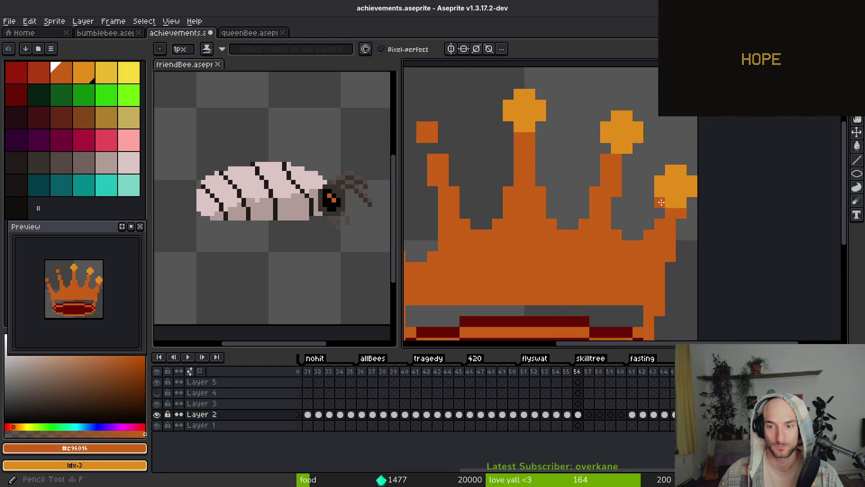
click(659, 213)
scroll(659, 231, down, 4)
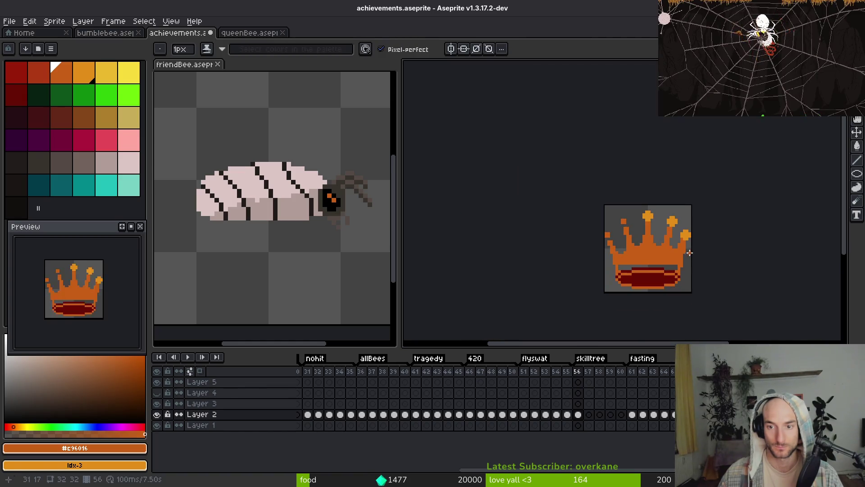
scroll(651, 208, up, 3)
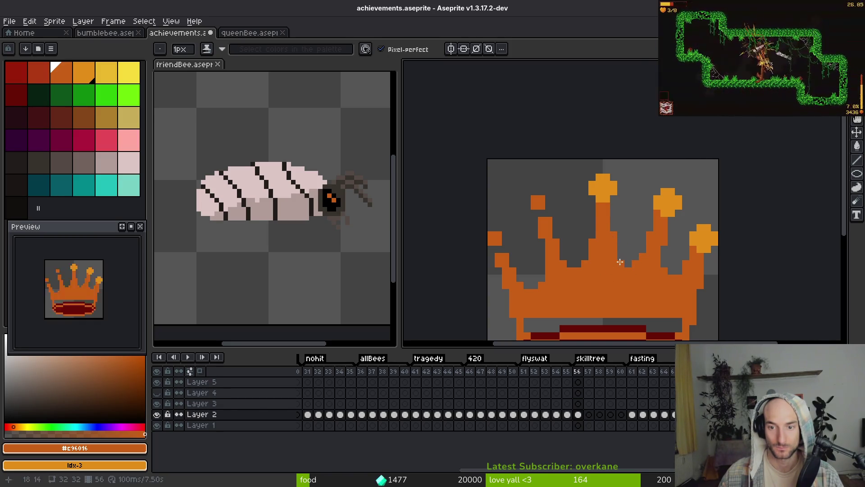
scroll(614, 226, down, 4)
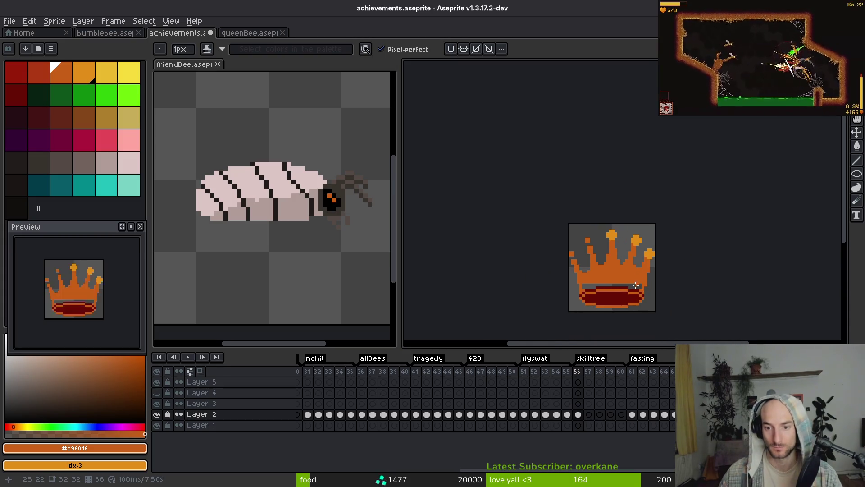
scroll(611, 246, up, 4)
scroll(613, 248, up, 2)
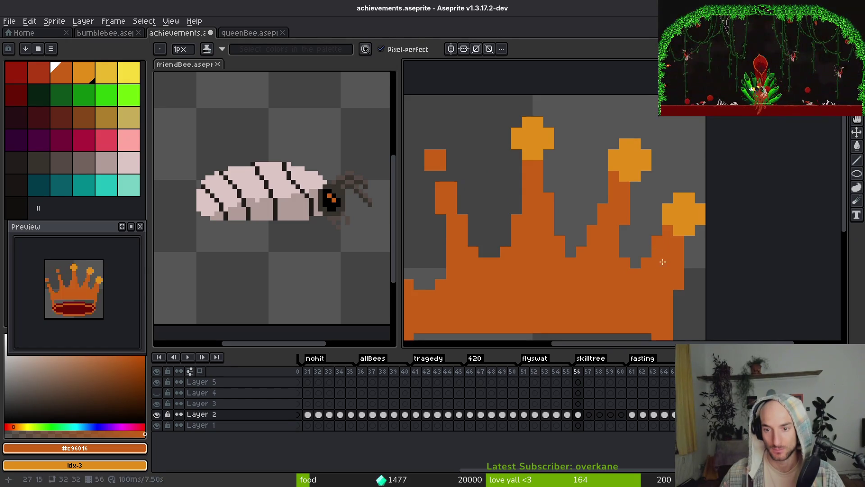
Marquee-select the crown's right half and copy it.
key(e)
scroll(618, 248, down, 3)
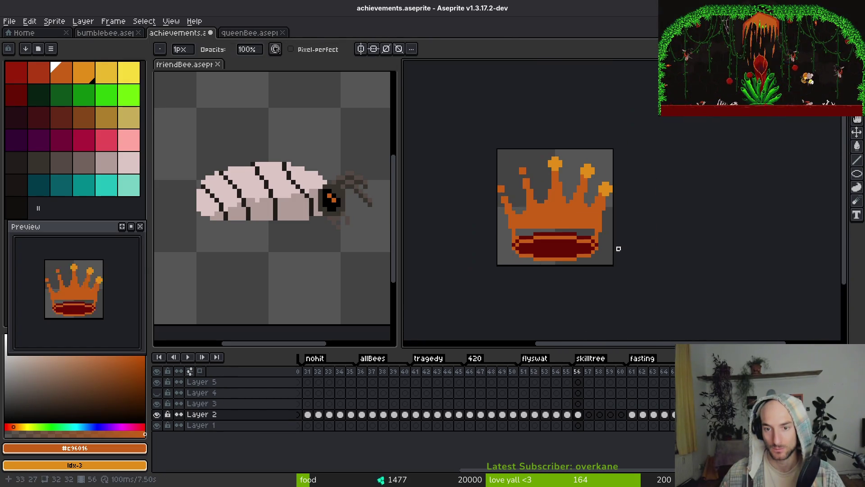
scroll(603, 232, up, 3)
scroll(619, 232, down, 3)
scroll(599, 217, up, 3)
key(g)
scroll(602, 242, down, 1)
scroll(602, 242, down, 2)
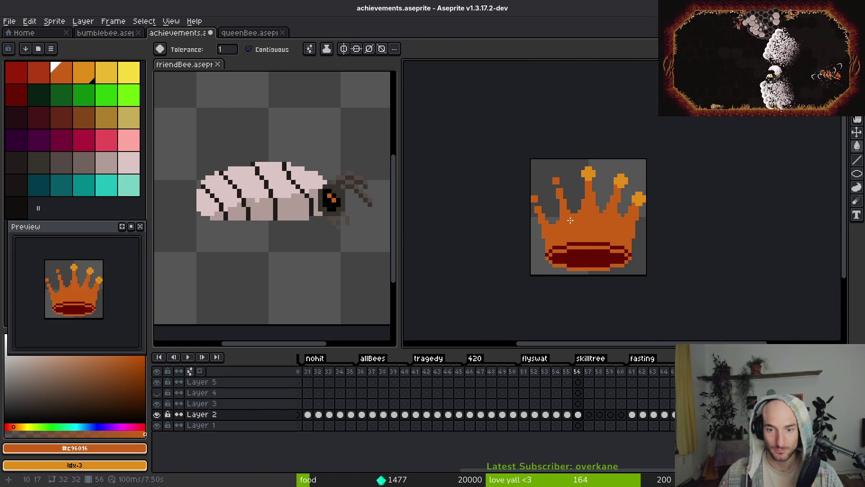
key(m)
drag(585, 161, 639, 283)
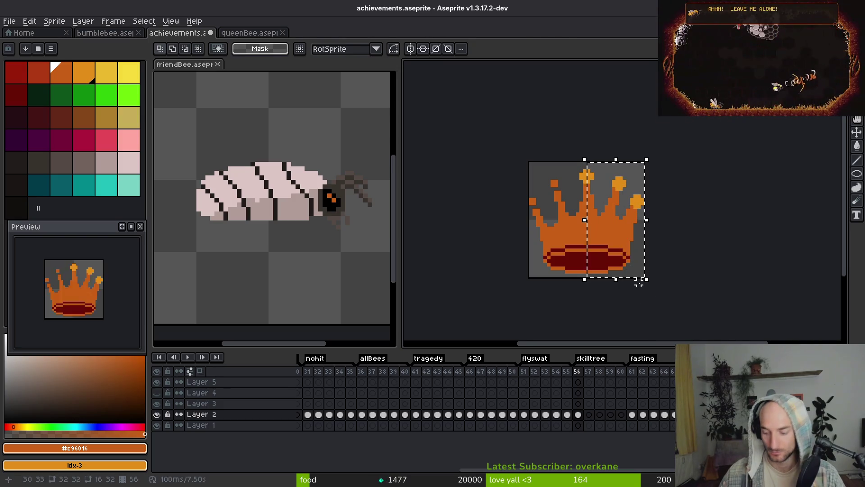
key(ctrl+c)
Paste the copy flipped horizontally and set it over the crown's left half.
key(ctrl+v)
key(shift+h)
scroll(624, 240, up, 1)
drag(623, 240, 555, 239)
key(Return)
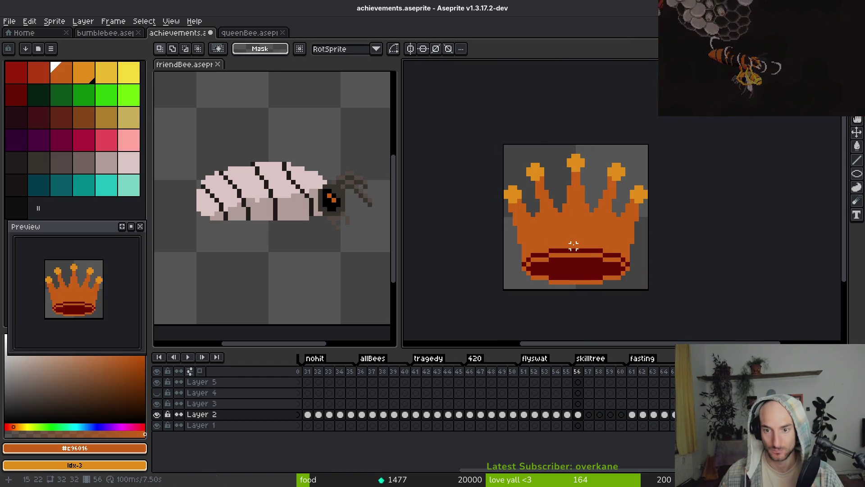
Erase the stray orange pixels at the crown's left edge.
scroll(516, 203, up, 3)
key(e)
drag(497, 204, 508, 214)
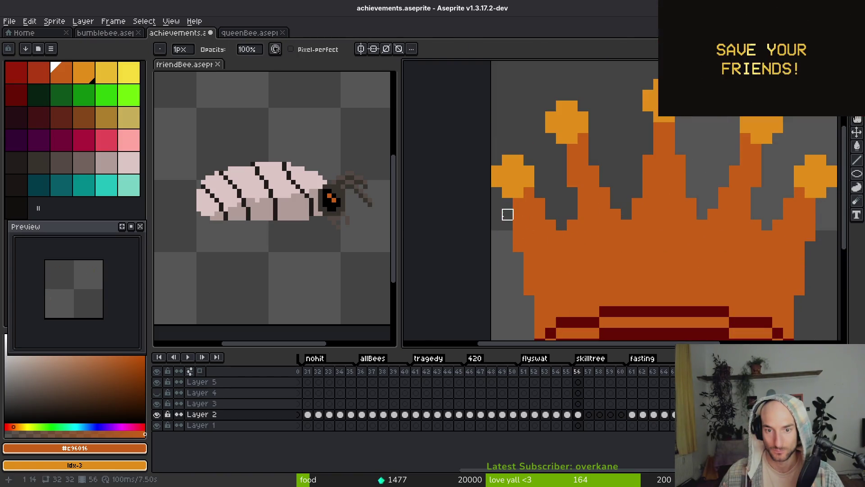
scroll(556, 251, right, 3)
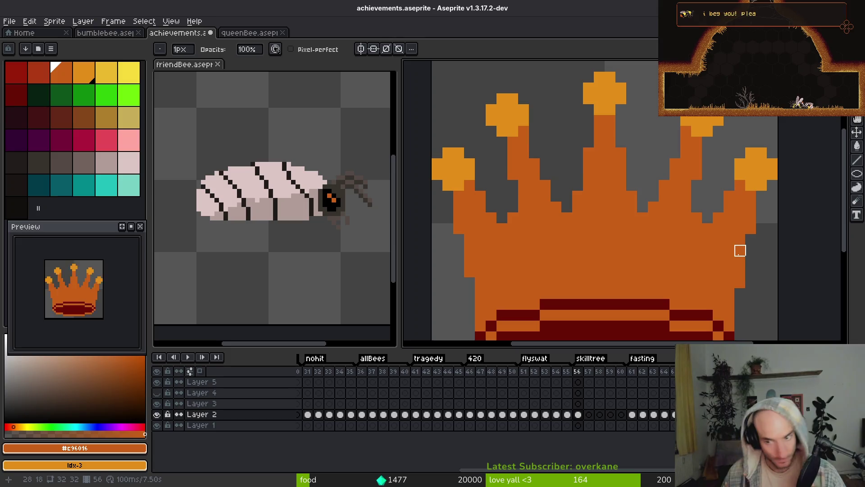
key(i)
key(b)
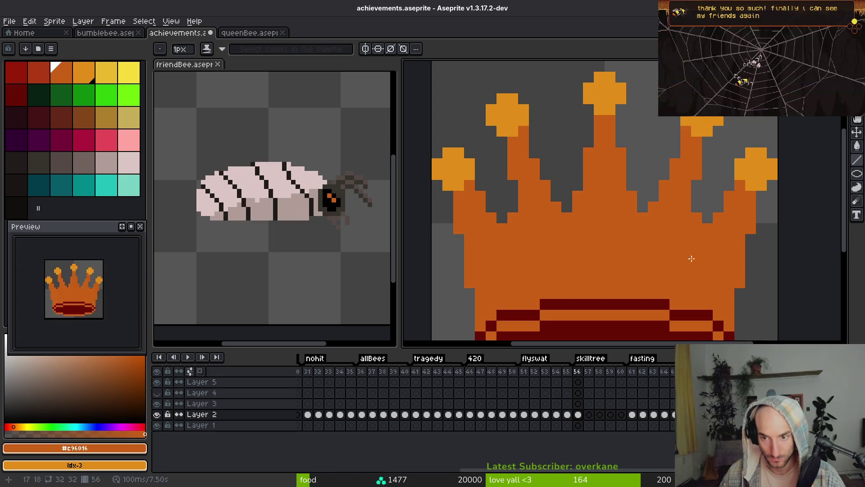
Select the whole sprite, clear the selection, then select all again.
scroll(630, 255, down, 8)
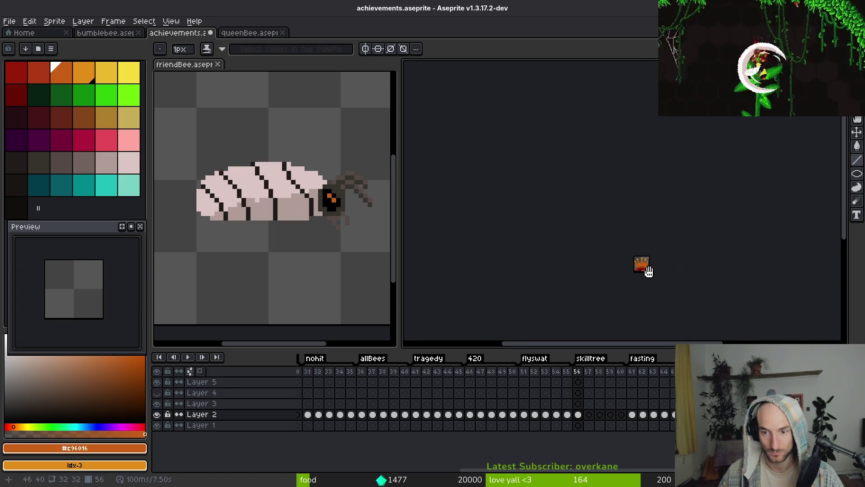
key(ctrl+0)
key(m)
key(ctrl+a)
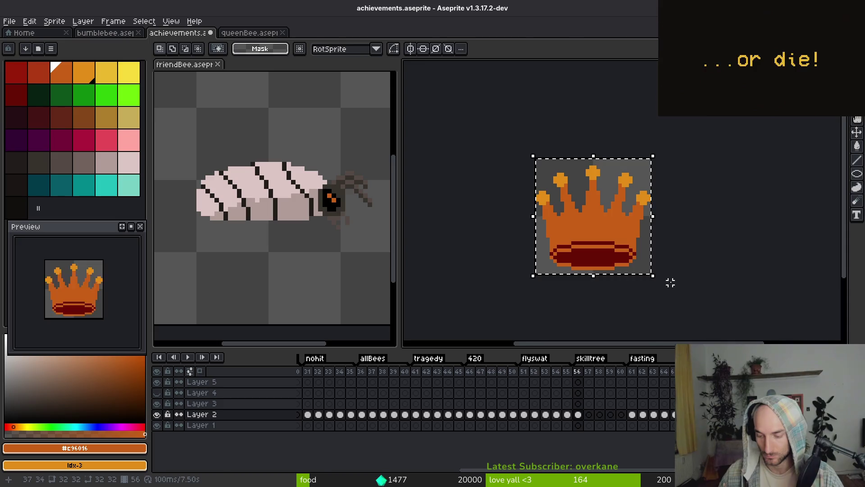
key(ctrl+d)
scroll(638, 253, up, 4)
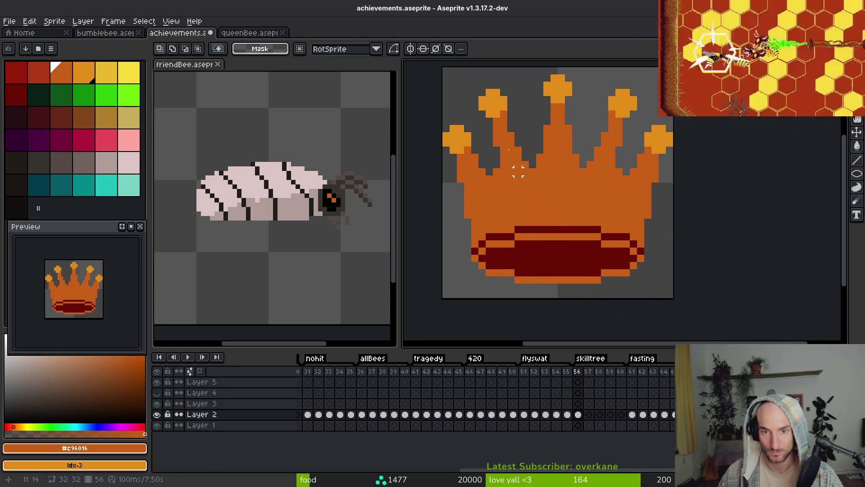
scroll(525, 193, down, 1)
key(ctrl+a)
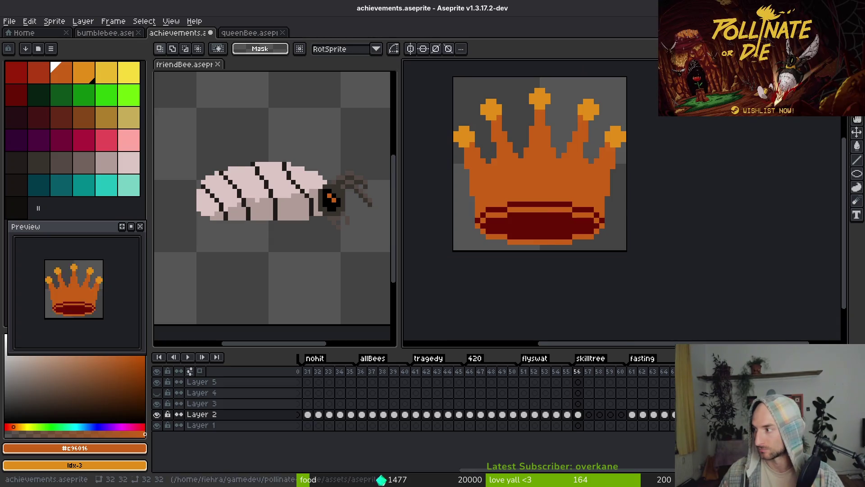
scroll(543, 180, up, 5)
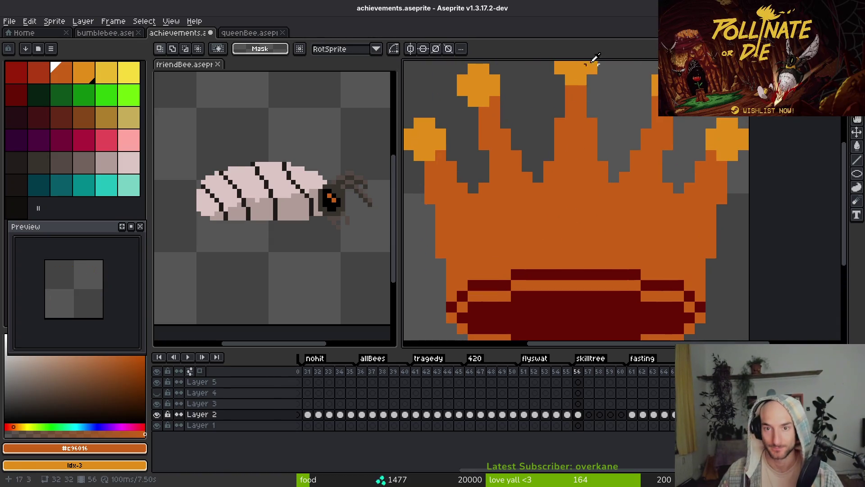
Draw a light-orange ring gem outline on the left of the crown's body.
alt+click(588, 72)
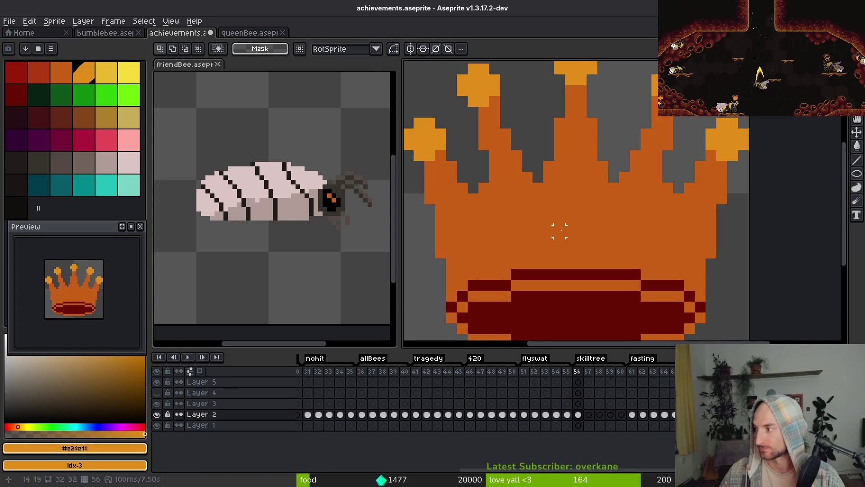
key(b)
click(569, 211)
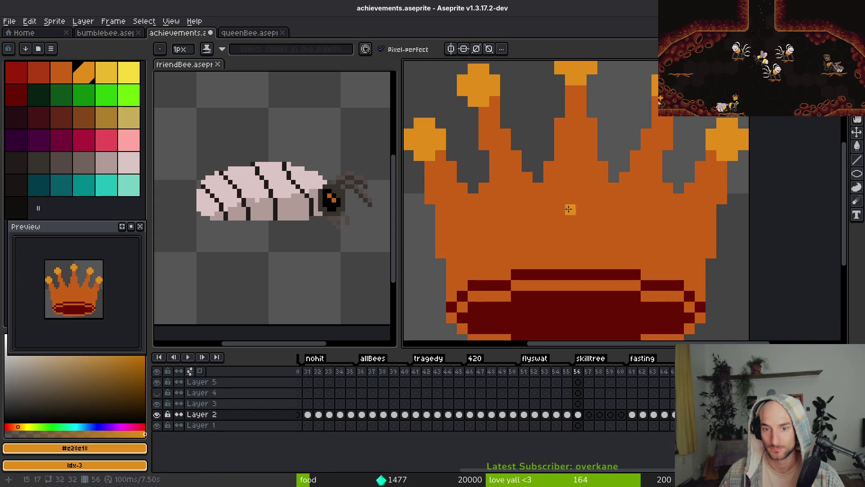
drag(572, 202, 582, 199)
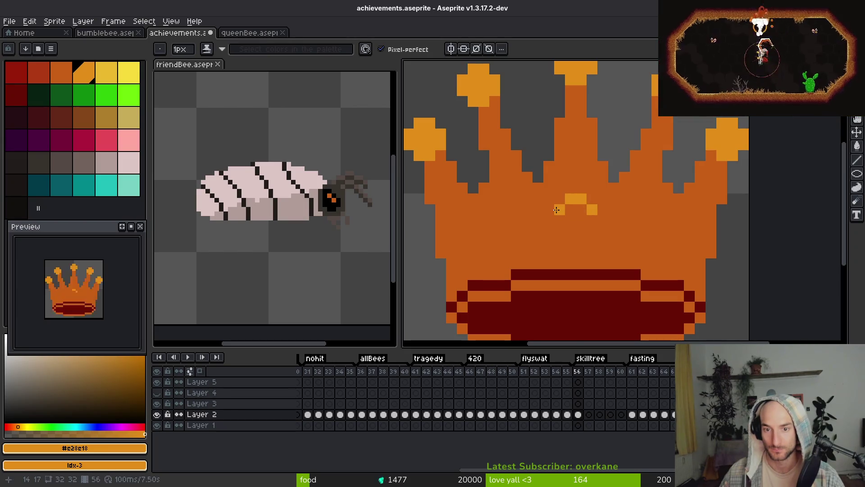
key(ctrl+z)
key(ctrl+z)
drag(560, 215, 569, 242)
click(592, 232)
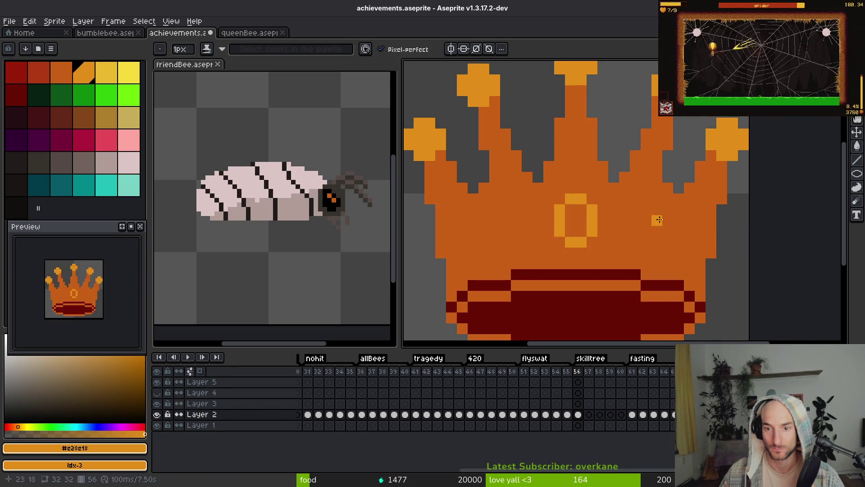
Outline a second light-orange ring gem beside the first.
click(656, 218)
key(ctrl+z)
mouse_move(635, 209)
mouse_down()
mouse_move(645, 216)
mouse_move(624, 221)
mouse_up()
key(ctrl+z)
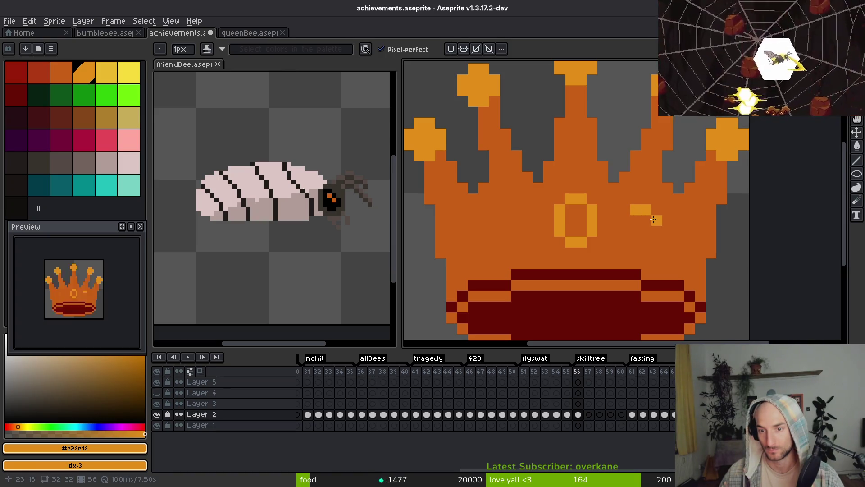
click(625, 222)
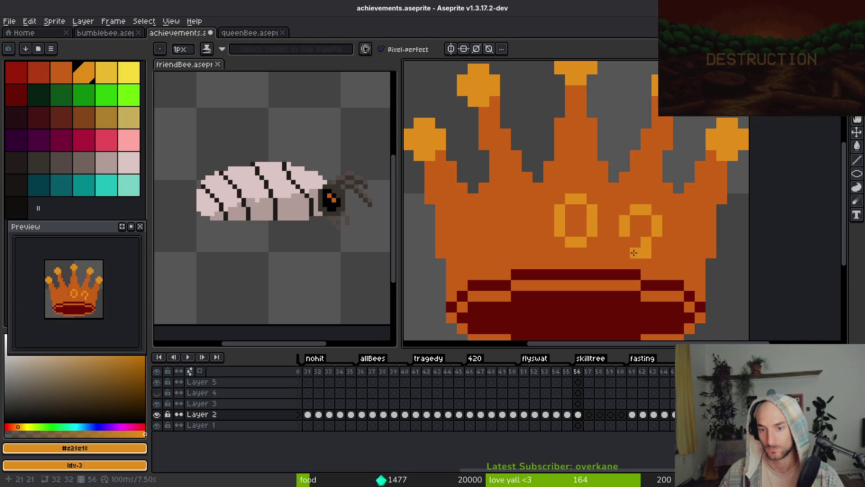
mouse_move(622, 242)
mouse_down()
mouse_move(635, 261)
mouse_move(657, 245)
mouse_up()
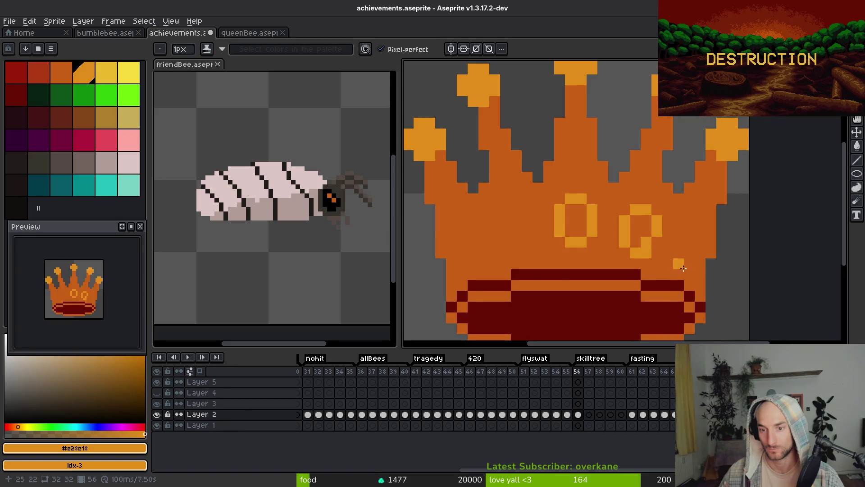
scroll(684, 269, down, 3)
scroll(672, 246, up, 3)
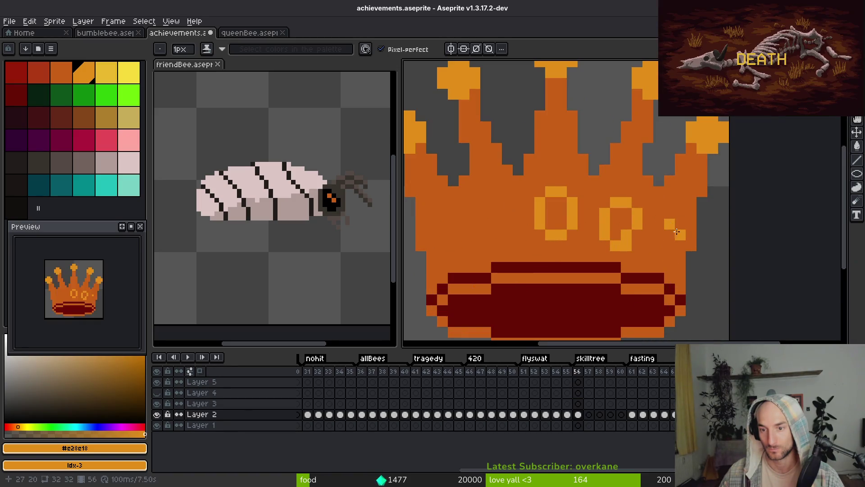
Start a third light-orange ring on the crown's right side near its edge.
drag(679, 245, 657, 265)
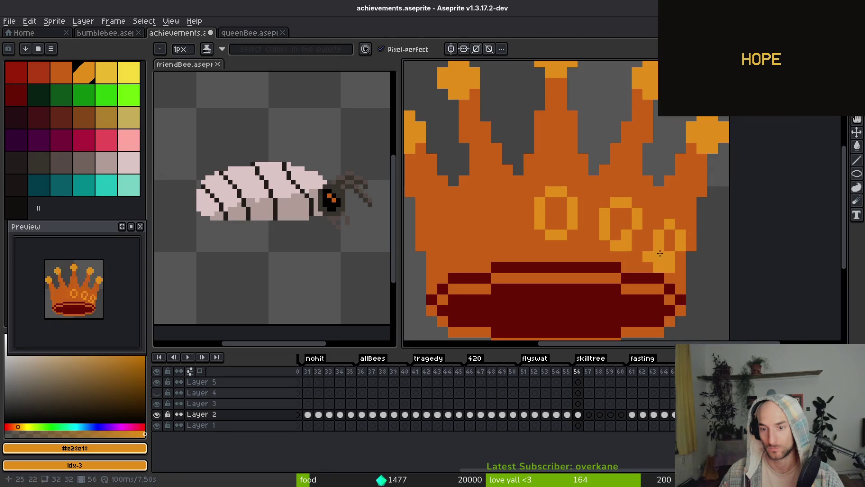
alt+click(682, 266)
scroll(700, 295, down, 3)
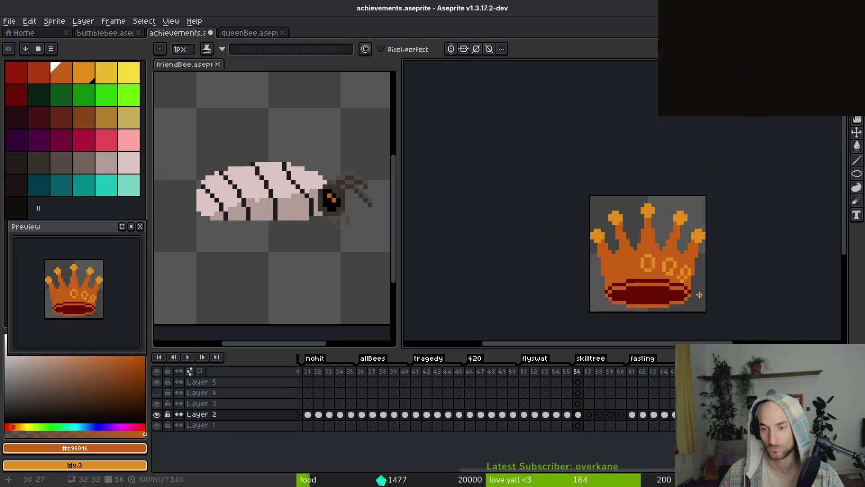
scroll(699, 295, up, 3)
alt+click(691, 251)
click(685, 262)
drag(685, 263, 680, 263)
Repaint the third ring gem's pixels, ending with the light gem orange selected.
click(693, 237)
click(693, 252)
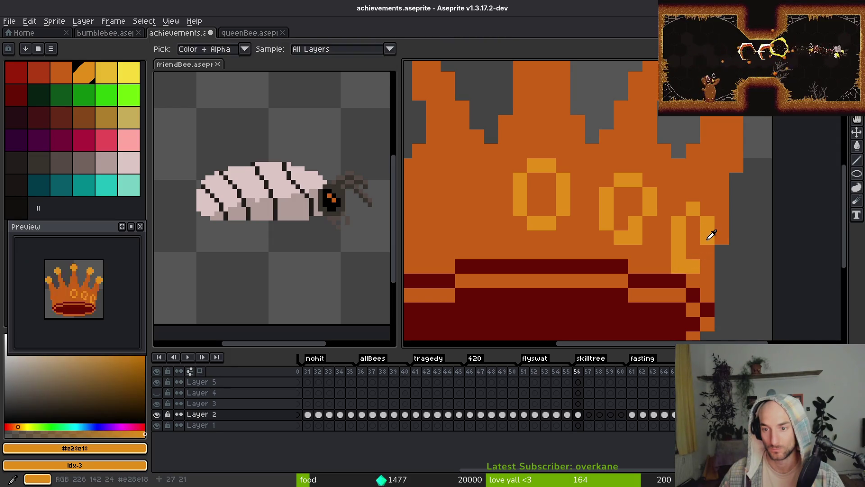
scroll(747, 297, down, 3)
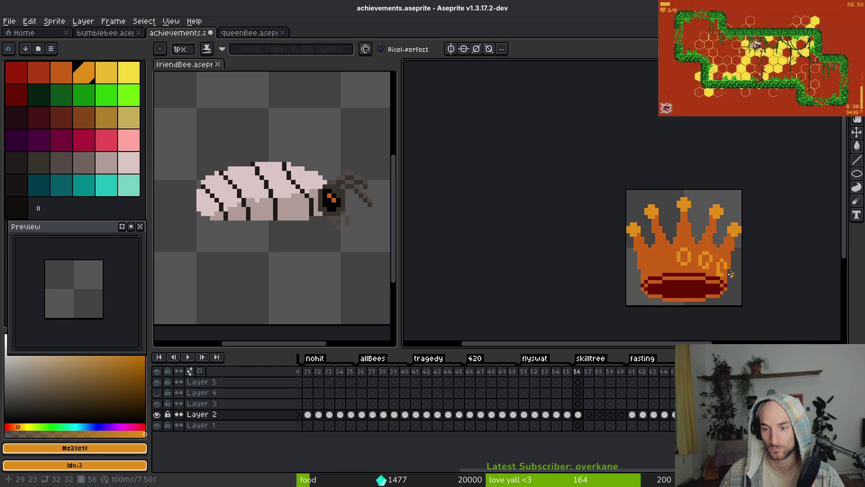
scroll(733, 277, up, 1)
scroll(733, 276, up, 2)
alt+click(702, 277)
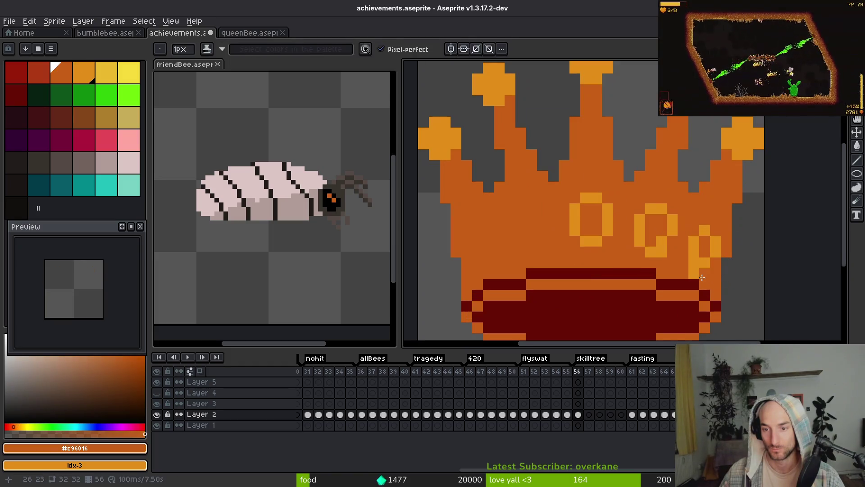
alt+click(696, 236)
scroll(705, 221, down, 3)
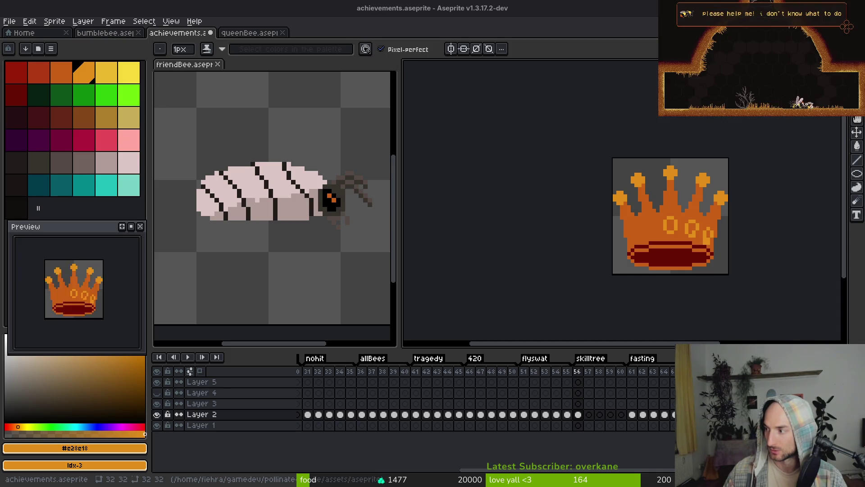
scroll(568, 200, up, 5)
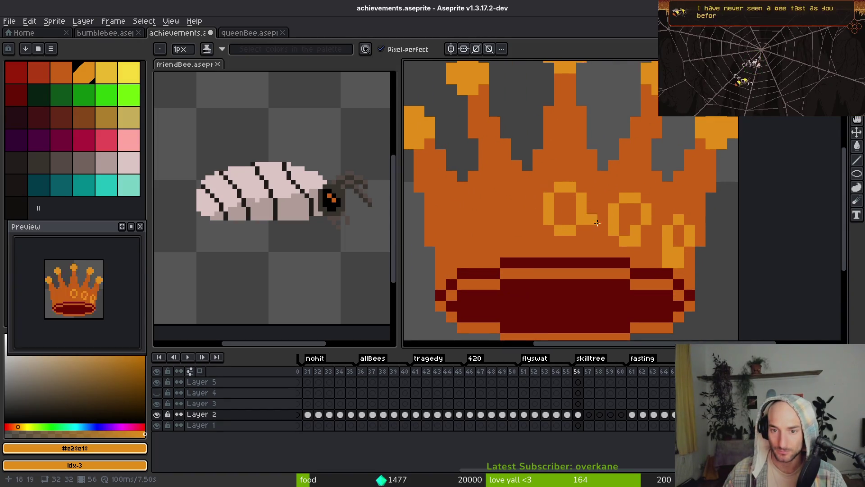
Fill the left ring gem solid and recolour the right ring's light pixels dark orange #c96016.
key(g)
click(565, 210)
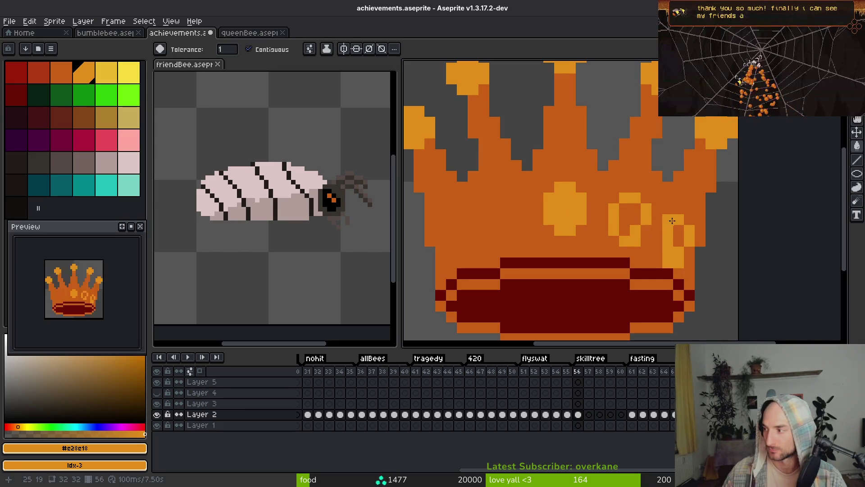
alt+click(643, 195)
click(621, 216)
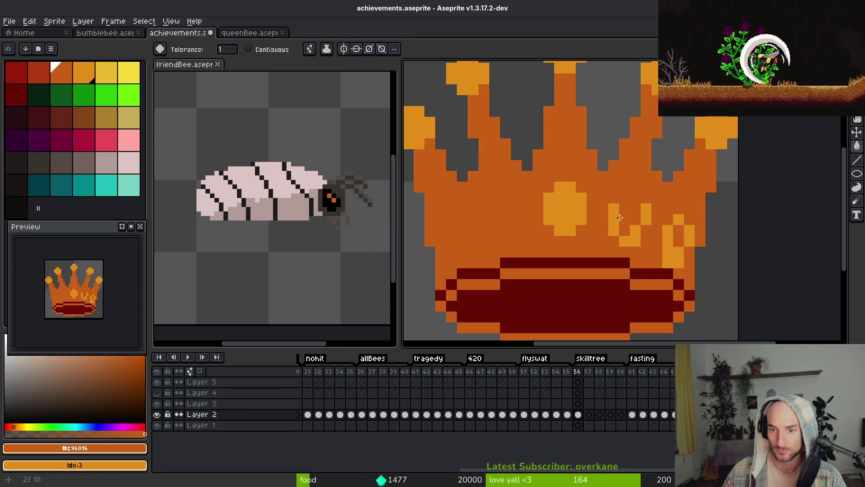
click(624, 236)
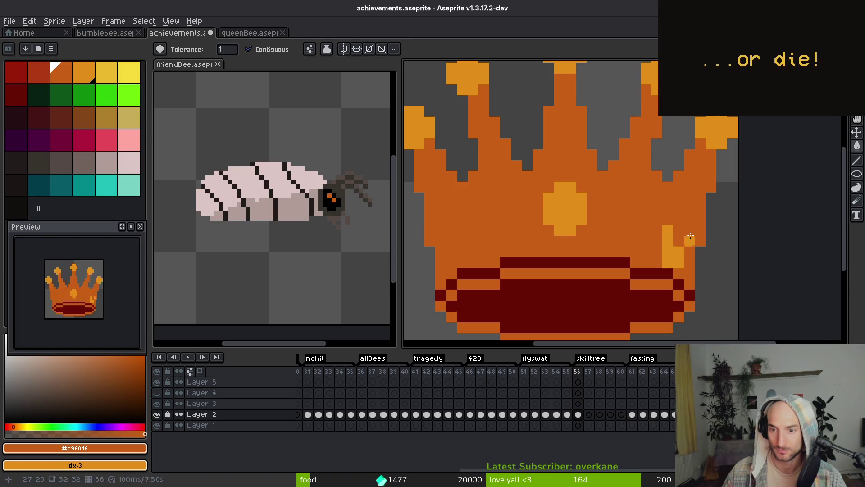
click(690, 234)
click(668, 252)
scroll(575, 199, down, 3)
scroll(654, 219, up, 1)
Fill the gem's notch with a light-orange pixel.
key(b)
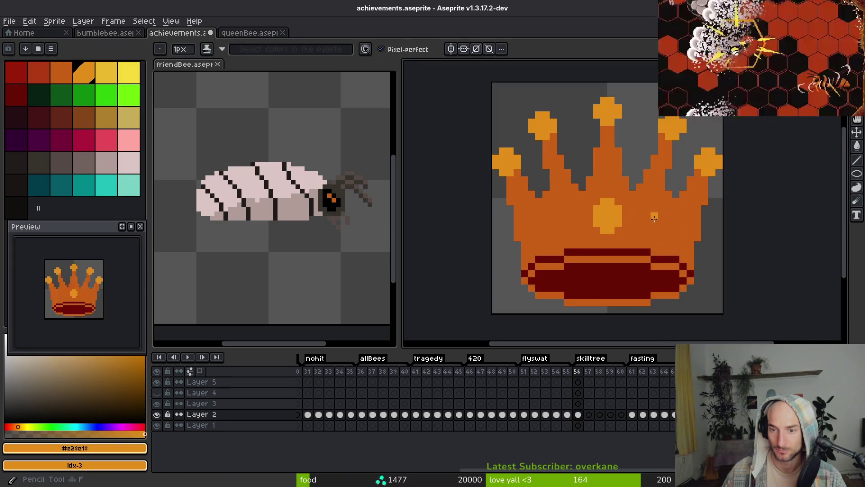
scroll(654, 218, up, 1)
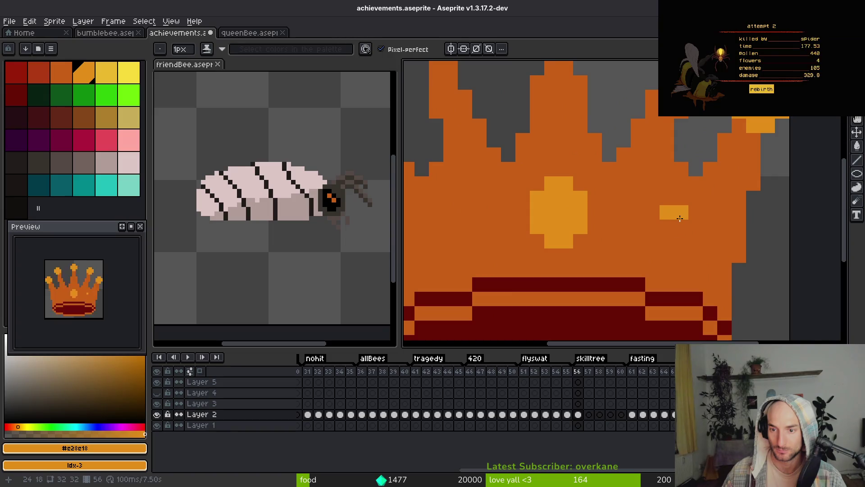
click(668, 227)
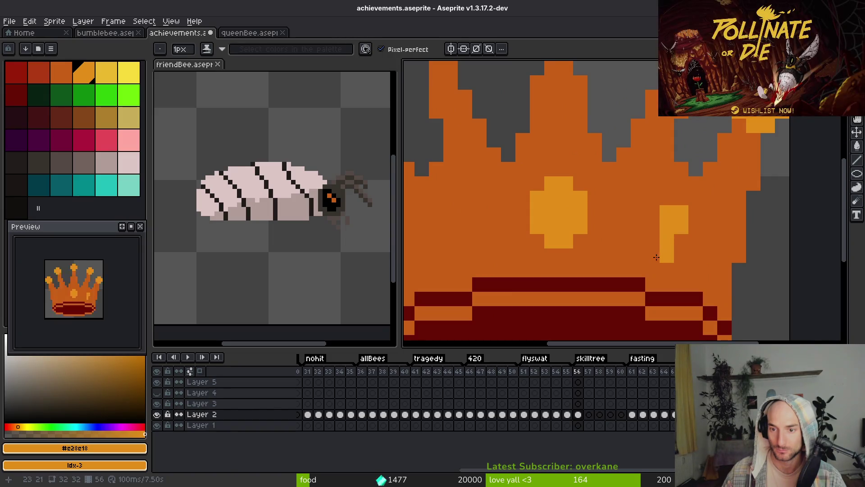
scroll(738, 292, down, 3)
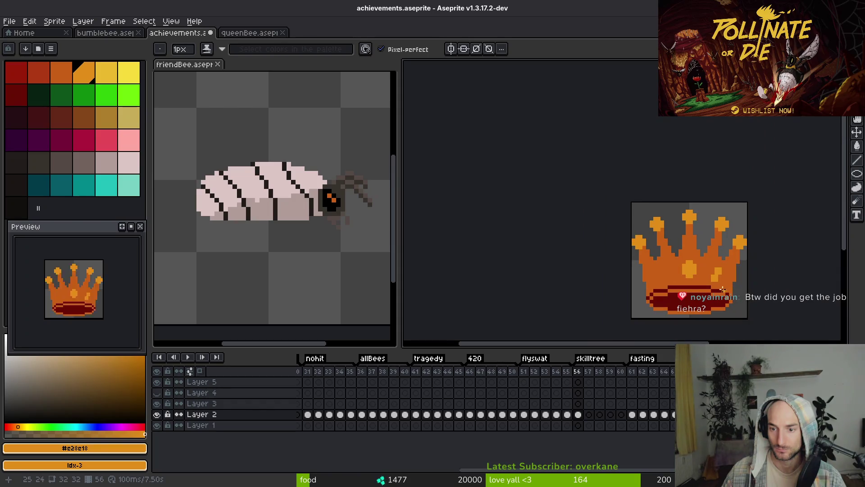
scroll(722, 289, up, 3)
Magic Wand select the gem and place a copy just left of the central gem.
key(w)
click(708, 244)
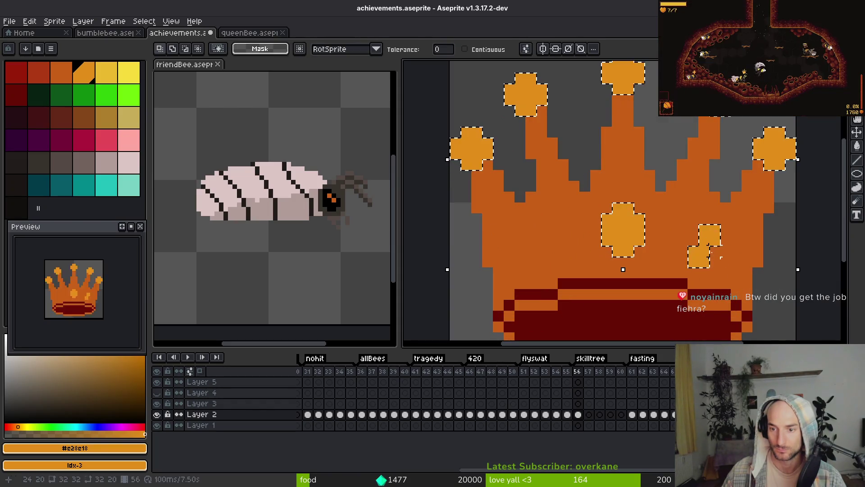
key(ctrl+d)
click(464, 49)
mouse_move(720, 256)
mouse_down()
mouse_move(707, 241)
mouse_move(569, 246)
mouse_up()
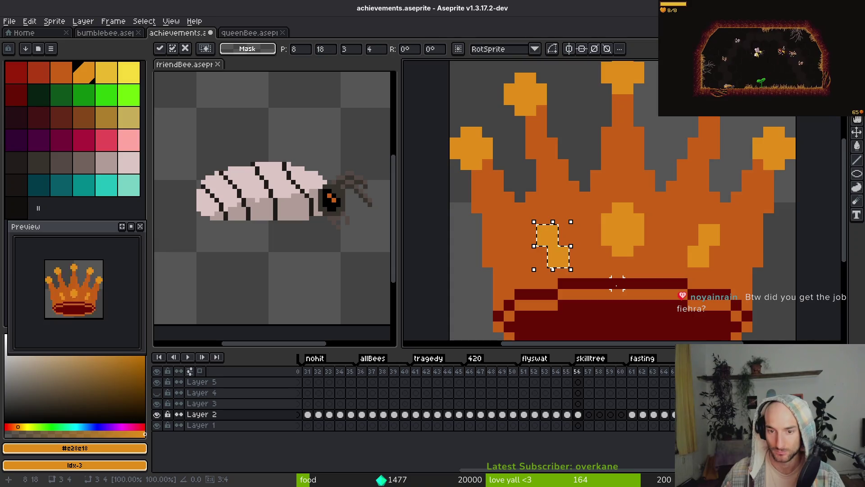
key(Right)
key(Up)
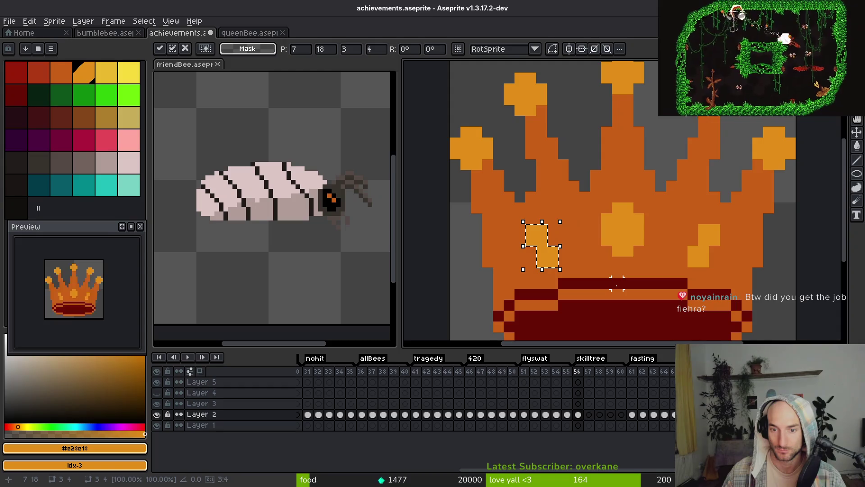
key(ctrl+d)
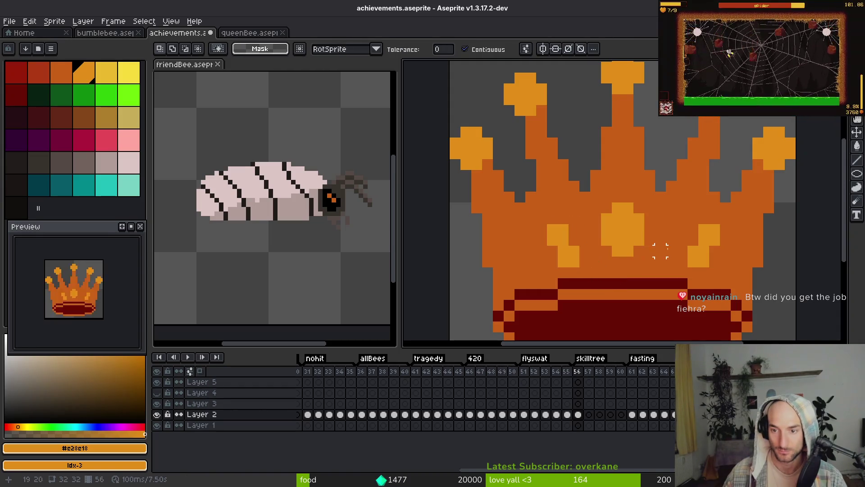
Shift the right gem further left and fill the leftover hole with body orange.
click(703, 229)
drag(704, 232, 683, 232)
key(ctrl+d)
key(g)
alt+click(721, 239)
click(701, 233)
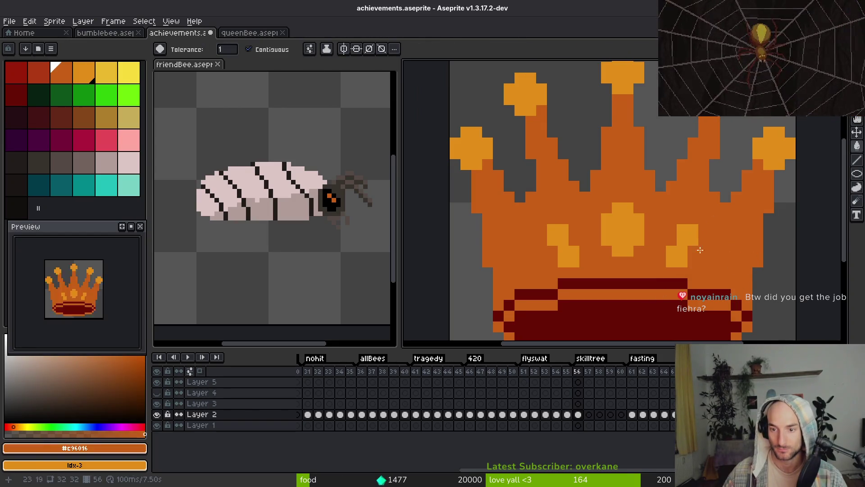
Add light-orange pixels at the right gem's top-right and lower-right, undoing the last one.
scroll(701, 240, down, 2)
scroll(674, 256, up, 2)
alt+click(674, 257)
key(b)
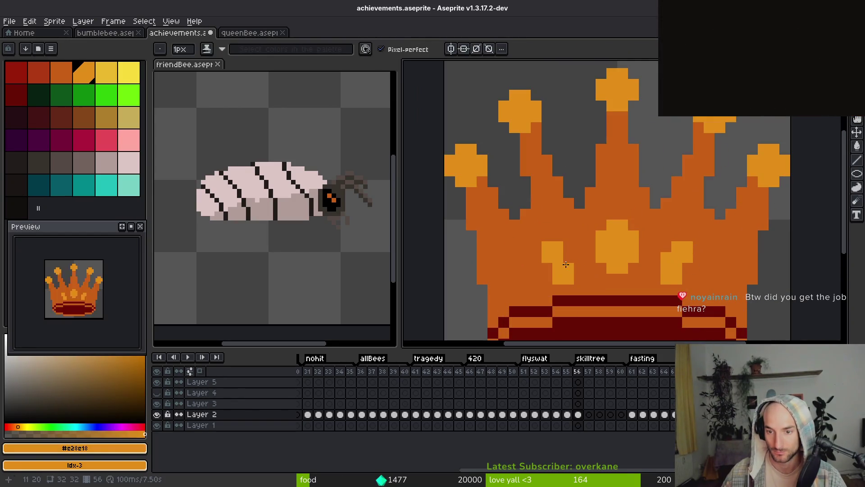
click(688, 236)
click(688, 268)
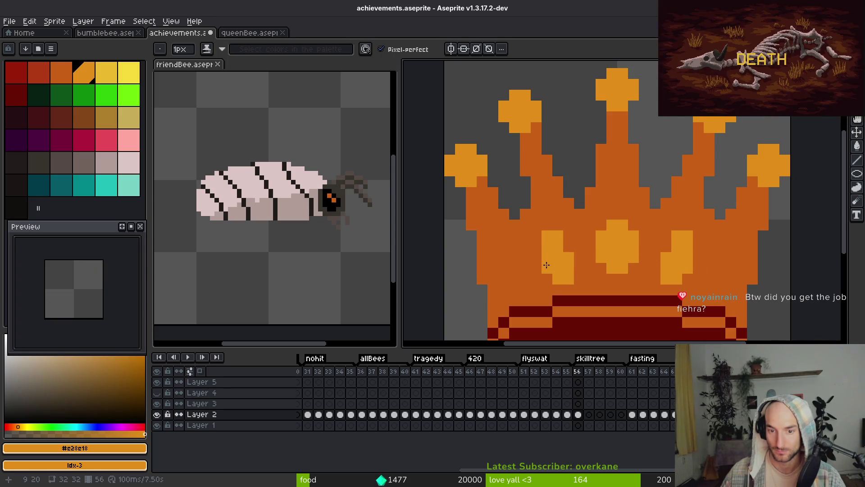
scroll(708, 280, down, 4)
scroll(727, 290, up, 4)
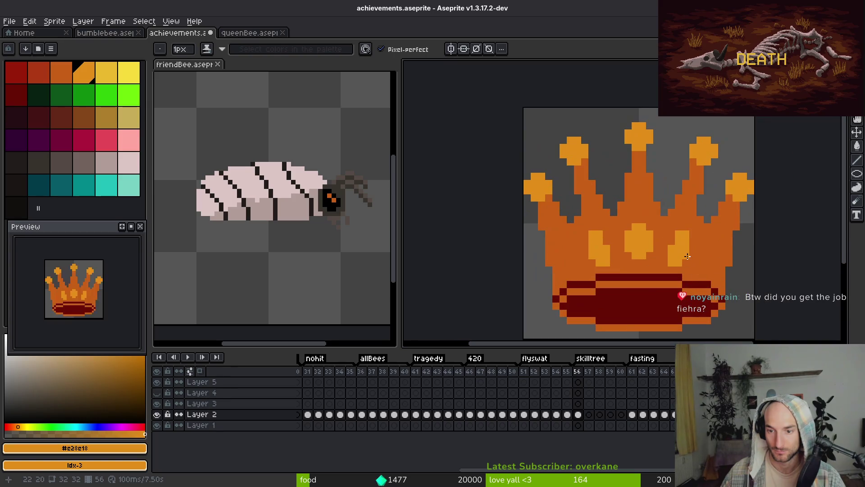
scroll(712, 270, up, 2)
key(ctrl+z)
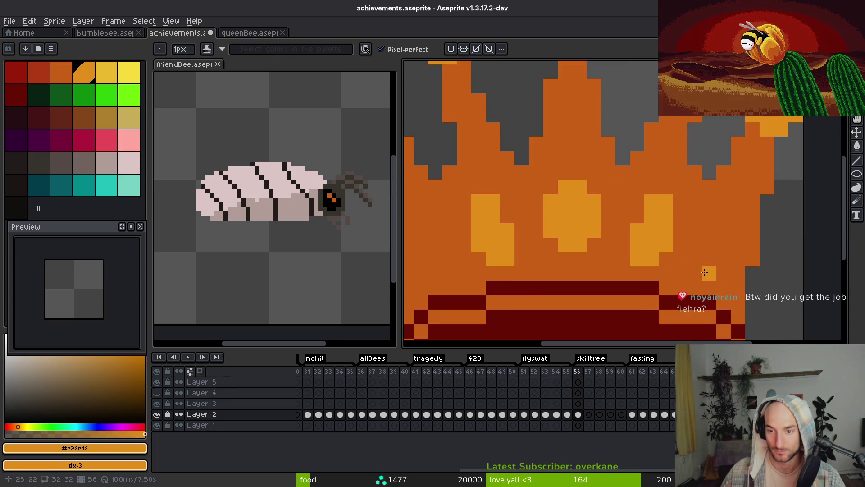
Build up the right gem with six more light-orange pixels.
click(695, 259)
click(723, 251)
click(709, 246)
click(724, 231)
click(724, 216)
click(738, 216)
scroll(738, 244, down, 2)
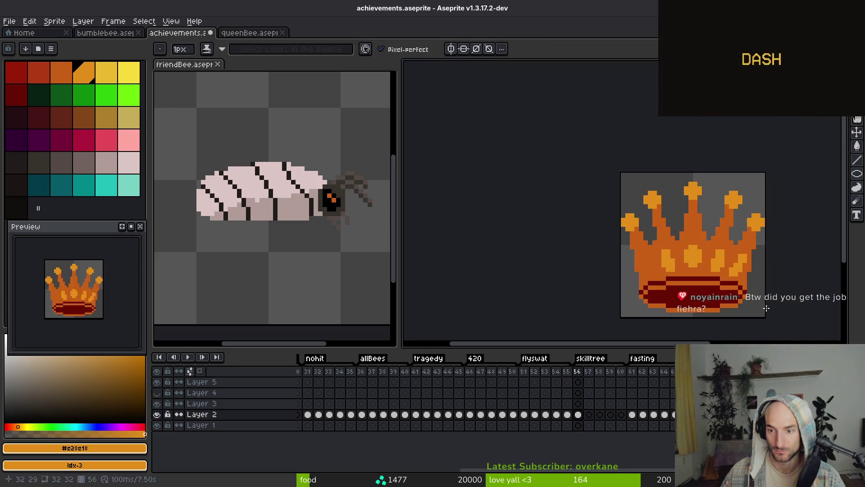
scroll(722, 248, up, 2)
Paint three stray gem pixels dark orange.
alt+click(712, 254)
click(694, 240)
click(709, 253)
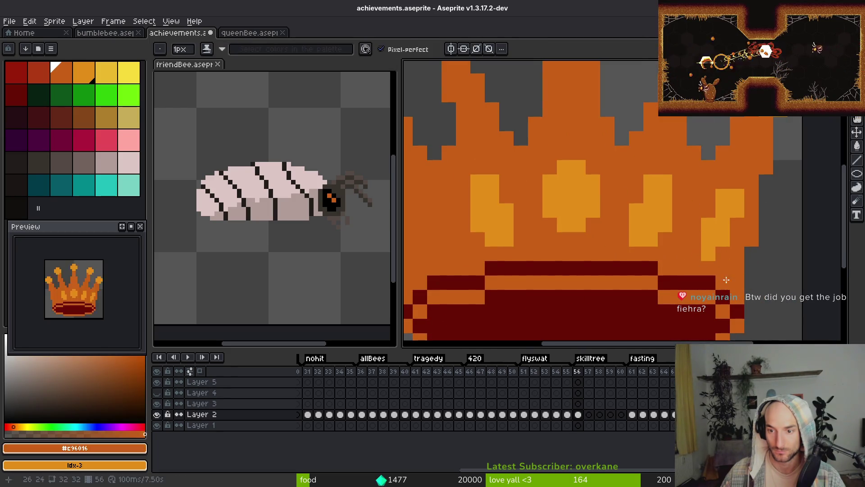
alt+click(694, 253)
scroll(748, 284, down, 4)
scroll(750, 285, up, 3)
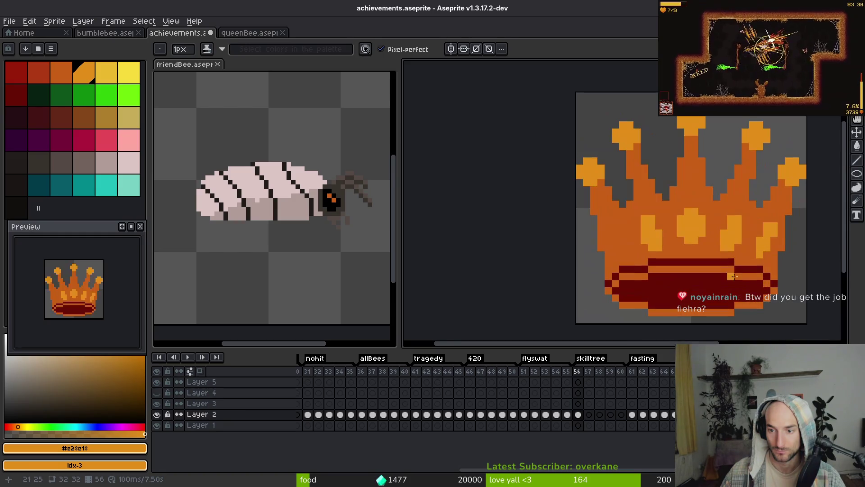
scroll(721, 234, down, 2)
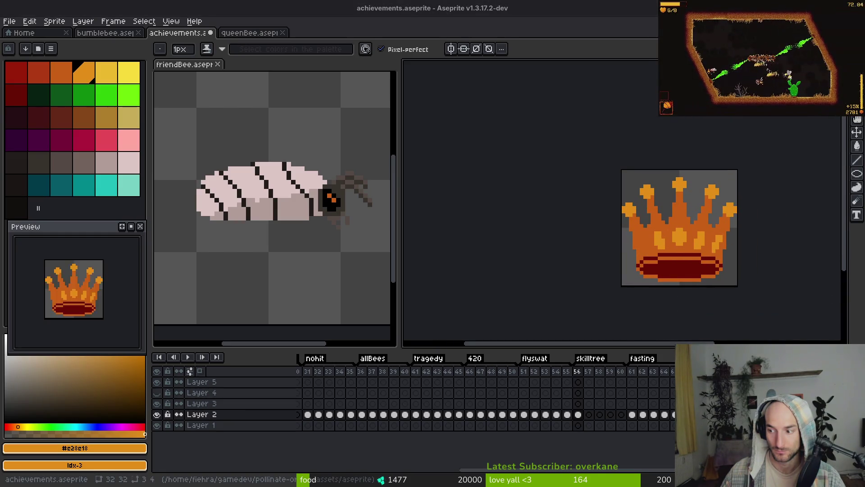
scroll(744, 260, up, 3)
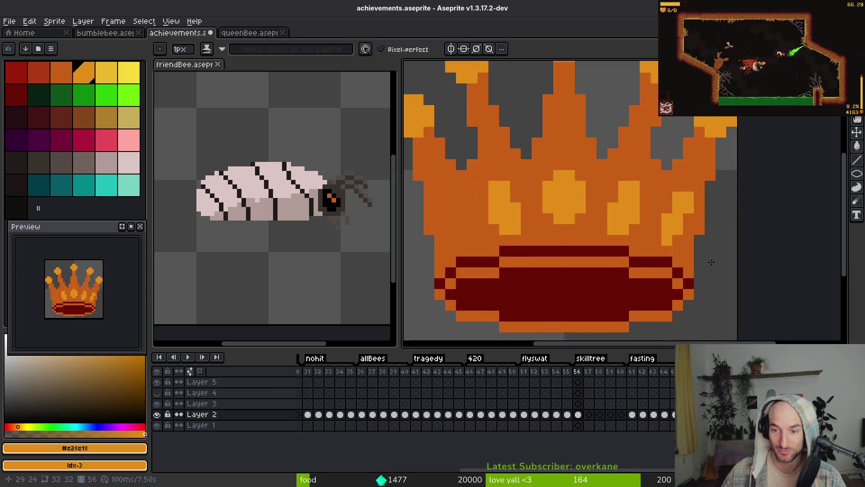
scroll(739, 270, down, 2)
Paint over the light-orange patch with the dark orange body colour #c96016.
alt+click(683, 212)
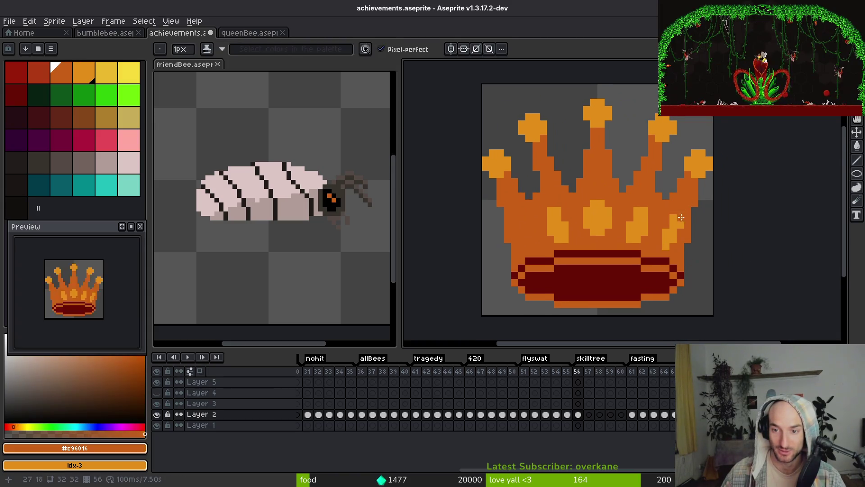
scroll(712, 251, up, 3)
mouse_move(676, 202)
mouse_down()
mouse_move(676, 261)
mouse_move(631, 180)
mouse_up()
drag(573, 199, 547, 207)
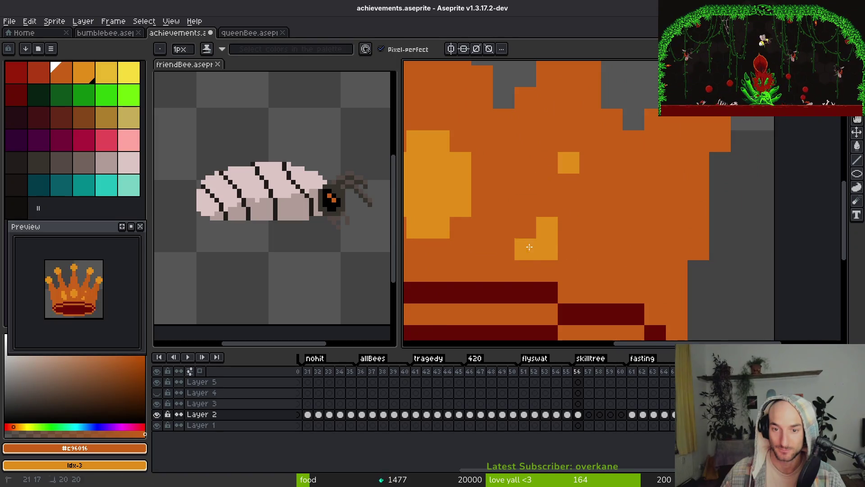
scroll(544, 228, down, 3)
scroll(564, 226, up, 2)
scroll(601, 226, down, 2)
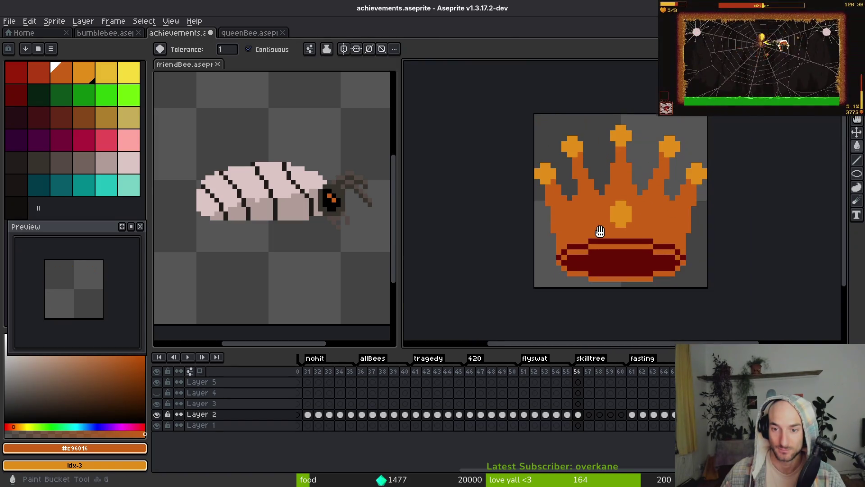
Widen the central gem with light-orange pixels on its left, undoing the stray ones.
key(g)
alt+click(616, 219)
scroll(616, 219, up, 2)
key(b)
click(587, 234)
mouse_move(588, 233)
mouse_down()
mouse_move(596, 261)
mouse_move(629, 257)
mouse_move(637, 228)
mouse_up()
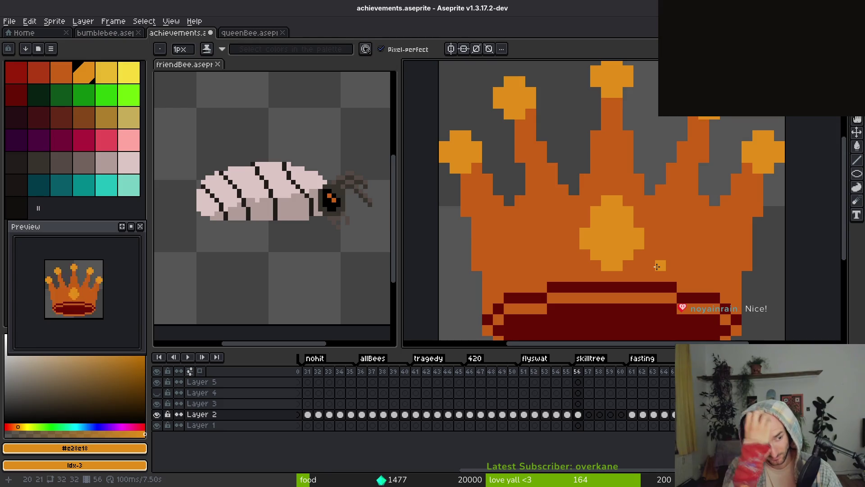
key(ctrl+z)
scroll(626, 262, down, 3)
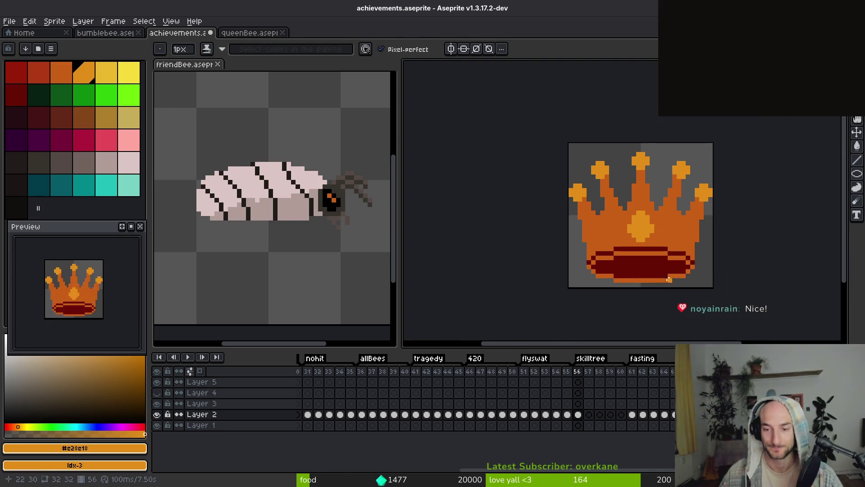
Replace the band's dark red with red-orange, then with dark red, using Replace Color.
alt+click(640, 264)
right_click(41, 75)
key(shift+r)
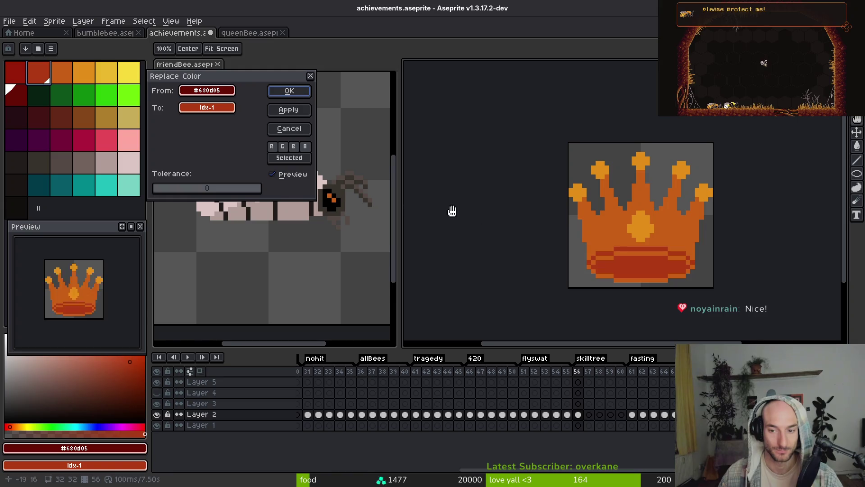
click(301, 92)
click(33, 82)
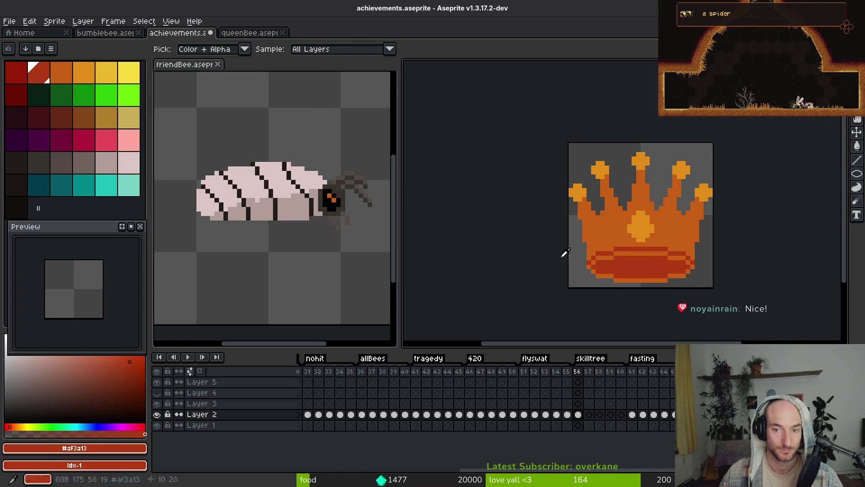
right_click(20, 75)
key(shift+r)
click(289, 90)
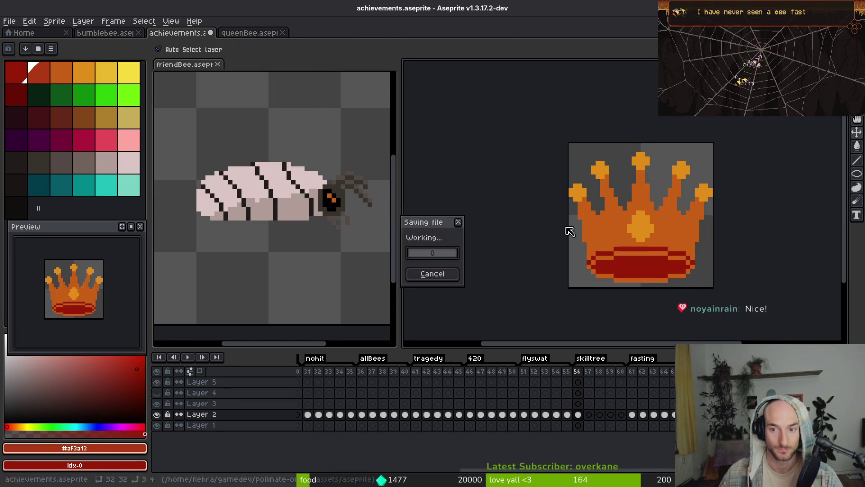
Save the crown file and add a dark red pixel above the band.
key(b)
scroll(577, 248, right, 2)
key(ctrl+s)
scroll(562, 233, up, 2)
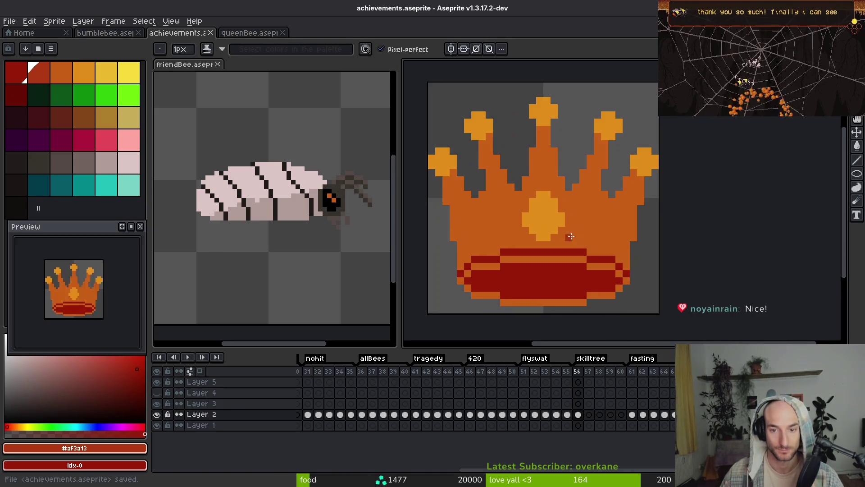
click(601, 248)
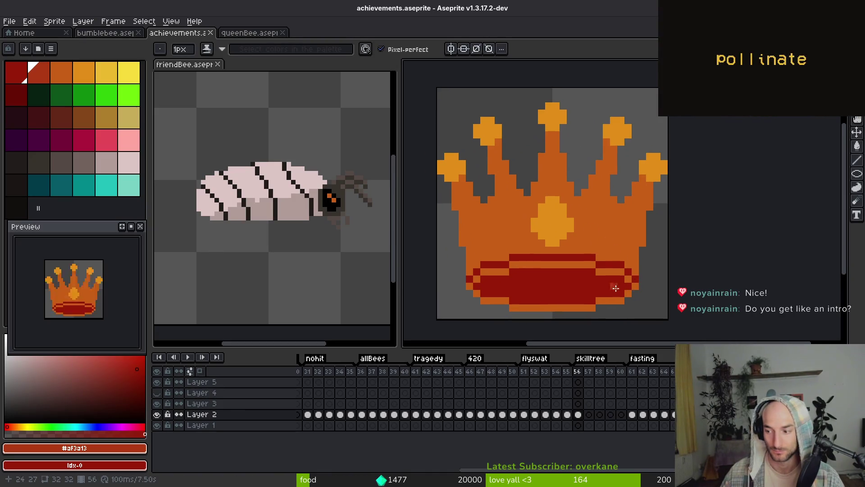
Replace the band's dark red with deep maroon.
key(i)
click(550, 289)
right_click(39, 117)
key(shift+r)
click(296, 96)
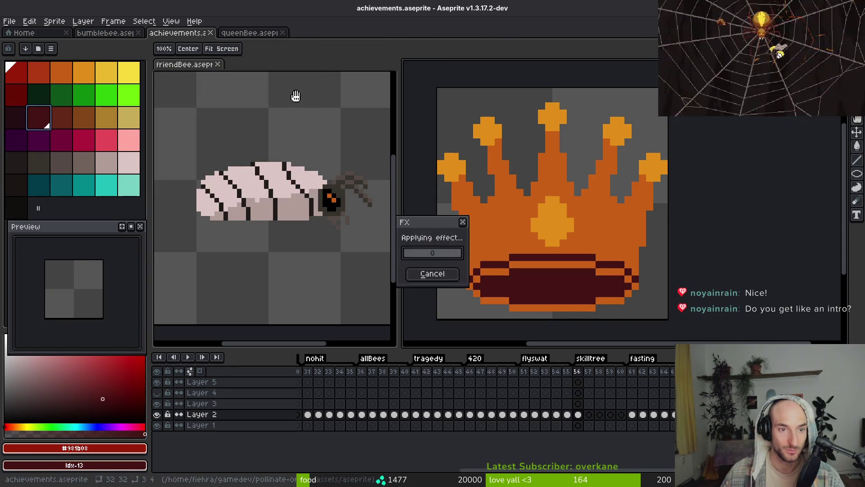
Fill the band's upper rim with bright red.
click(484, 232)
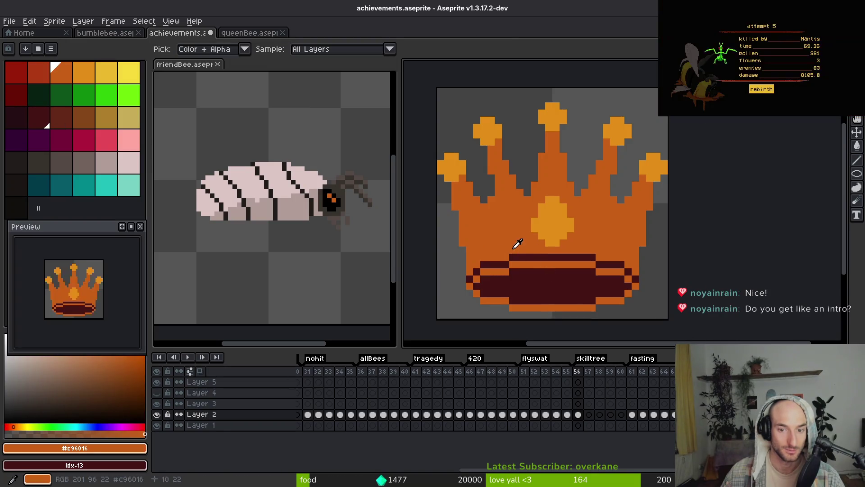
click(30, 110)
right_click(22, 104)
key(shift+r)
key(Escape)
key(b)
key(g)
click(20, 99)
click(476, 264)
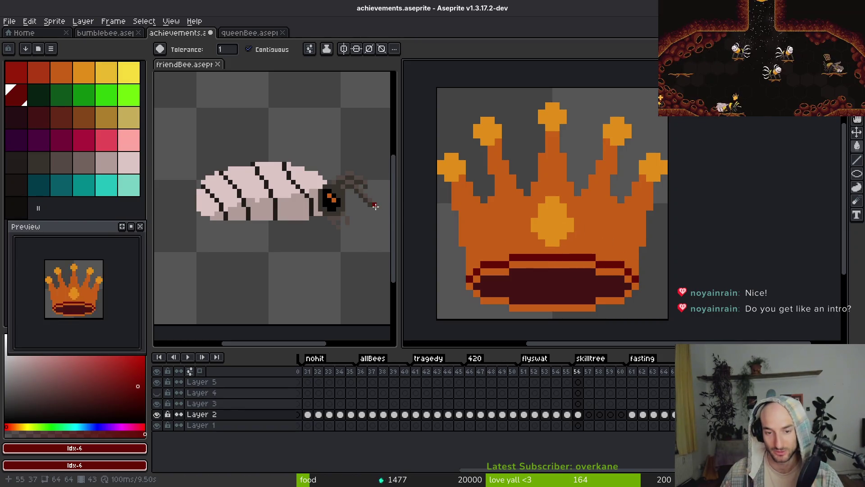
Fill the crown body with the red-orange swatch, then sample the gem's light orange.
click(21, 78)
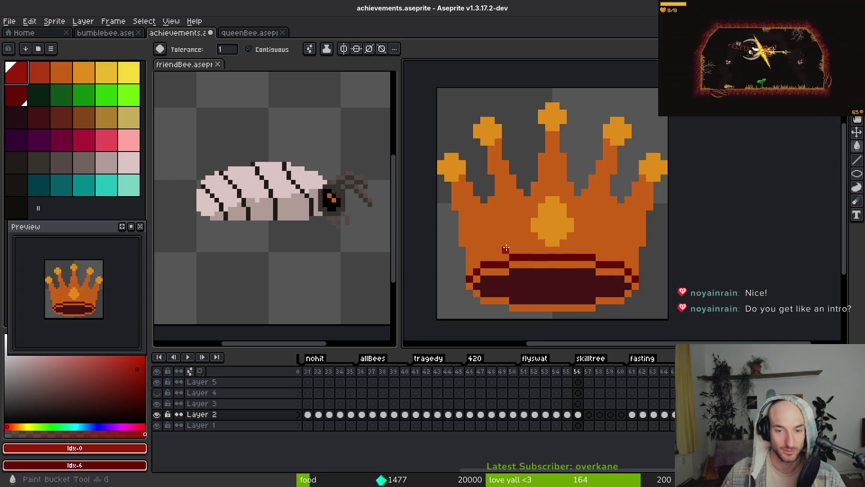
scroll(538, 267, down, 2)
click(41, 75)
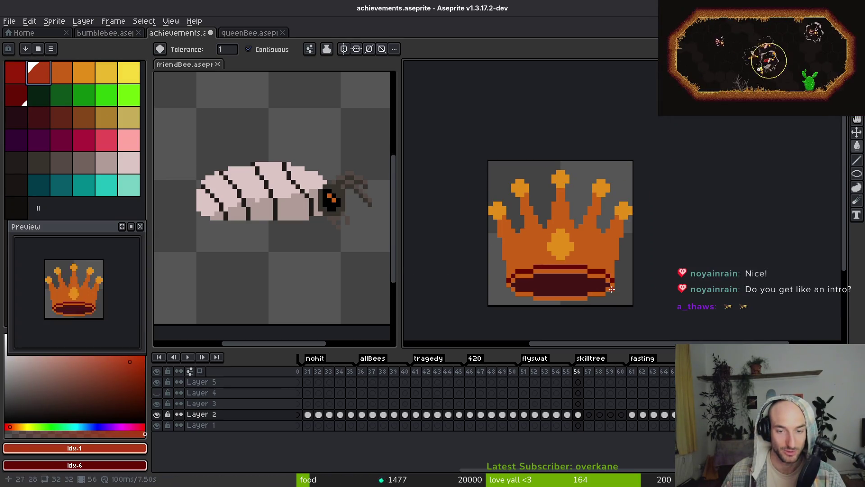
click(538, 247)
scroll(539, 248, up, 1)
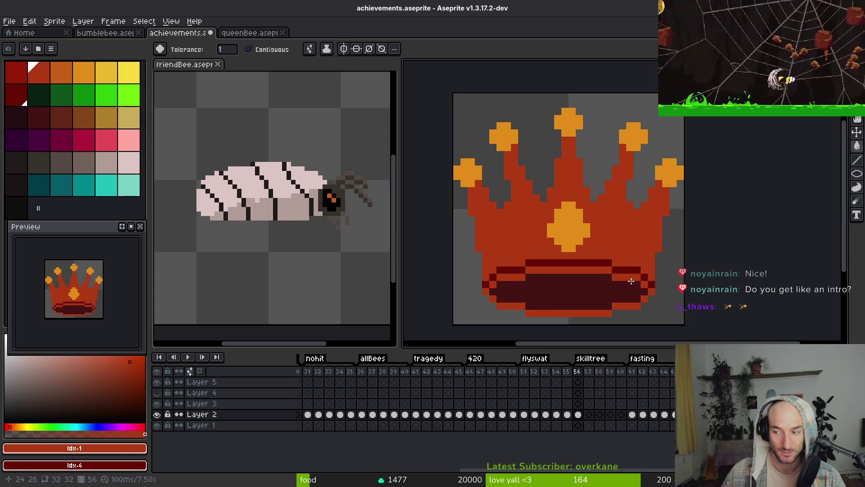
scroll(498, 246, right, 2)
scroll(564, 232, down, 1)
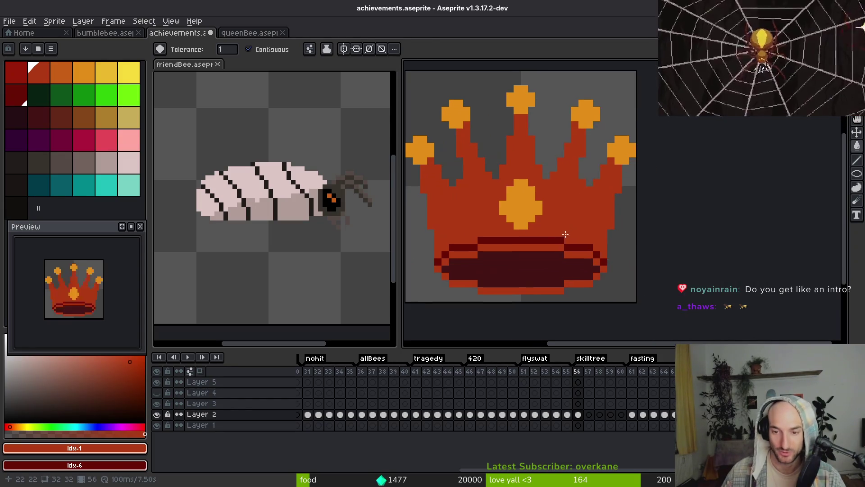
scroll(575, 246, down, 3)
scroll(524, 196, up, 3)
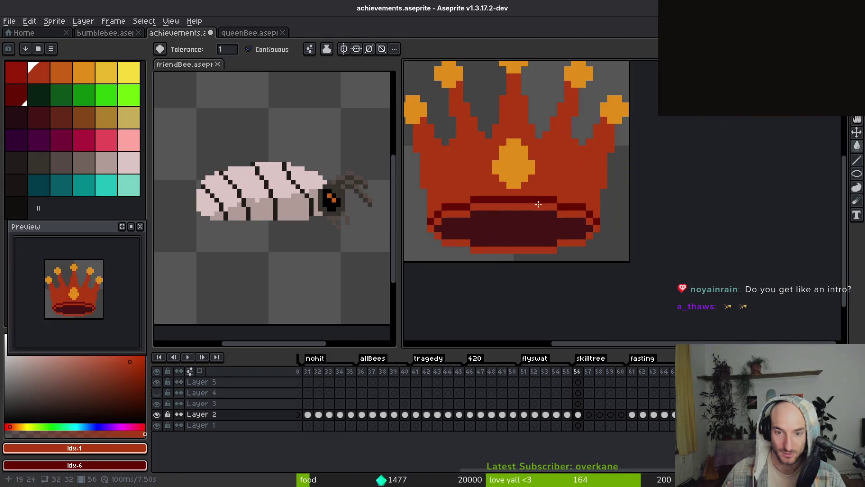
alt+click(524, 196)
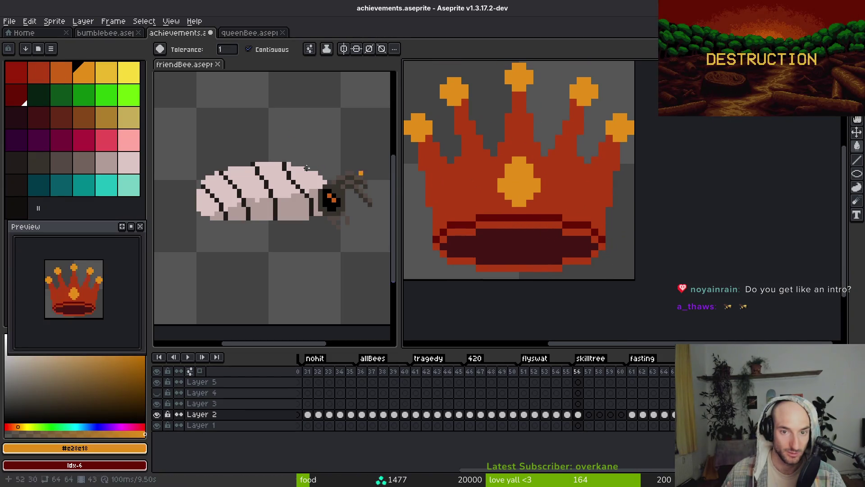
Replace the light-orange tips and gem with orange via Replace Color, then save.
right_click(67, 80)
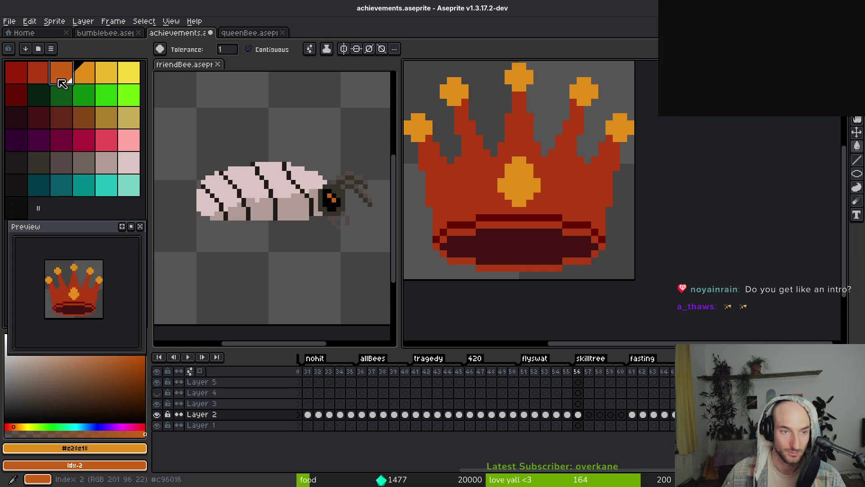
right_click(43, 80)
key(shift+r)
key(Escape)
right_click(67, 76)
key(shift+r)
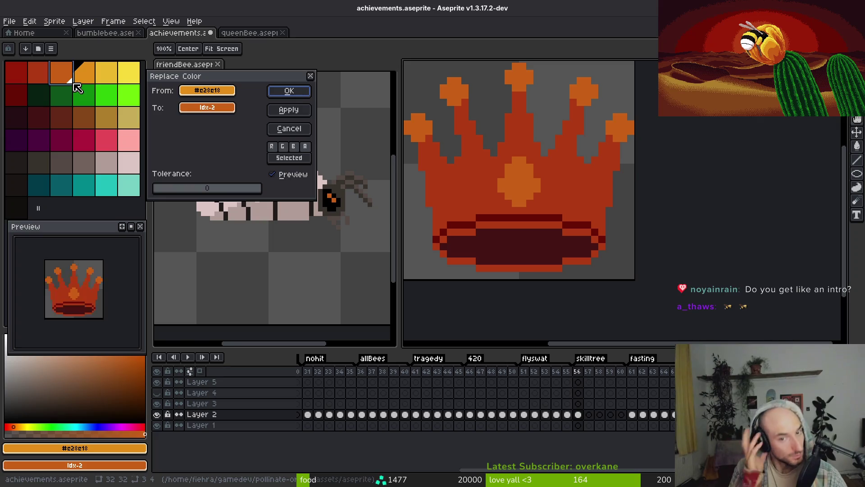
click(289, 91)
key(ctrl+s)
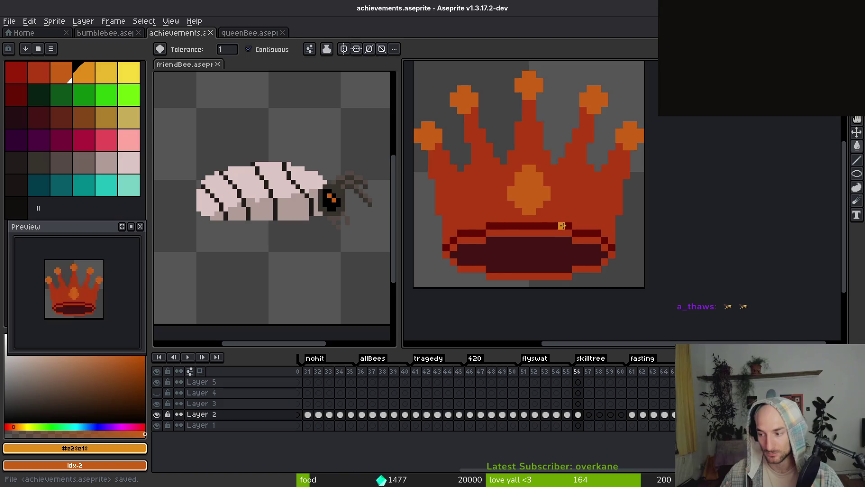
Paint yellow highlight pixels on the central gem and down its left edge.
scroll(562, 225, down, 1)
scroll(562, 225, up, 2)
click(129, 72)
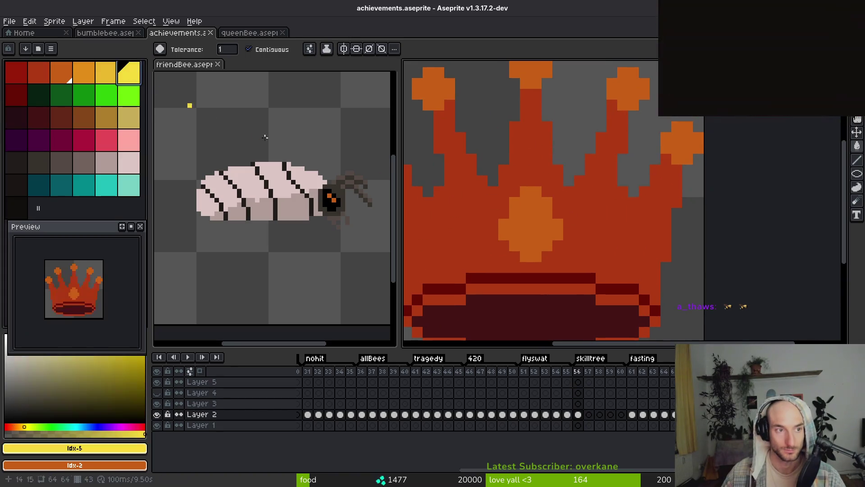
click(526, 192)
key(ctrl+z)
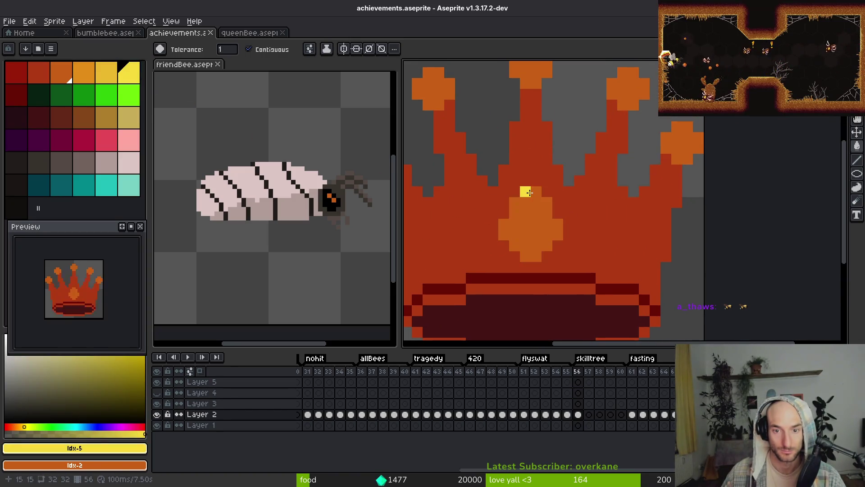
click(531, 193)
key(ctrl+z)
key(b)
click(529, 192)
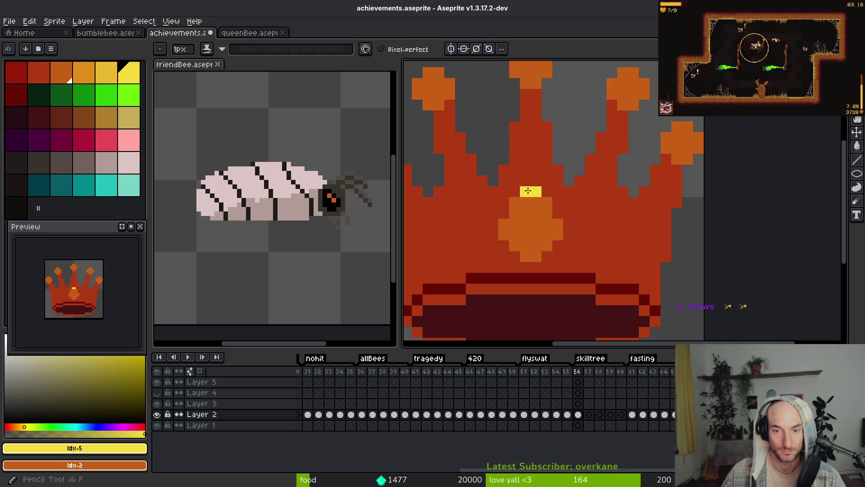
drag(513, 202, 514, 214)
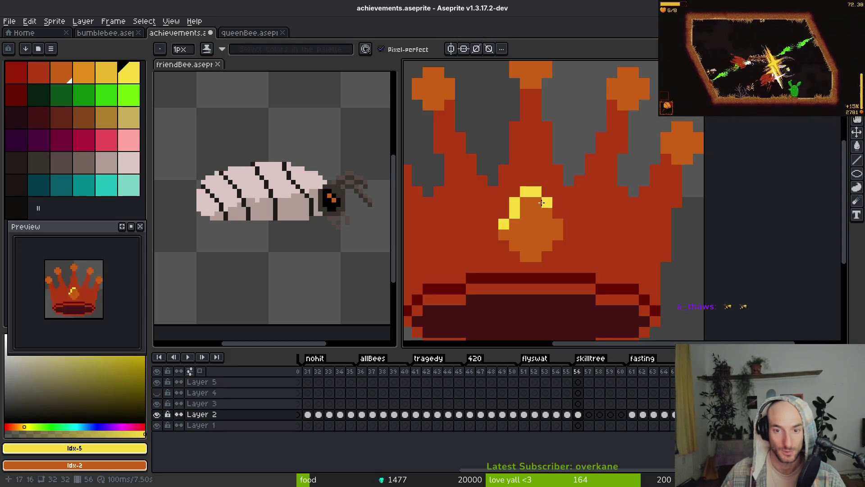
Zoom in to inspect the gem and undo the last yellow highlight pixel.
scroll(595, 253, down, 2)
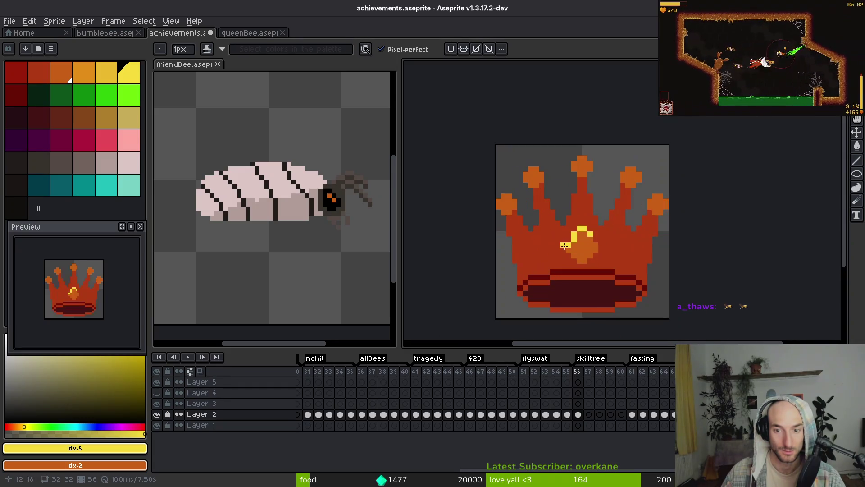
scroll(574, 251, down, 3)
scroll(596, 270, up, 3)
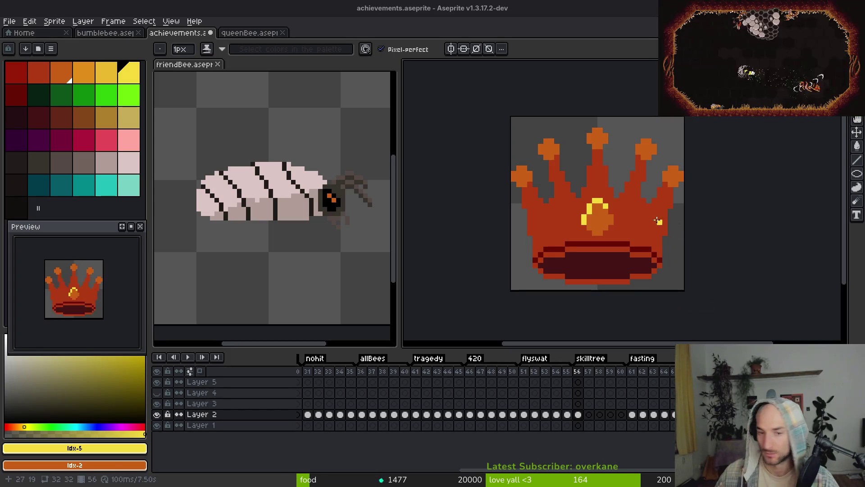
scroll(597, 213, up, 2)
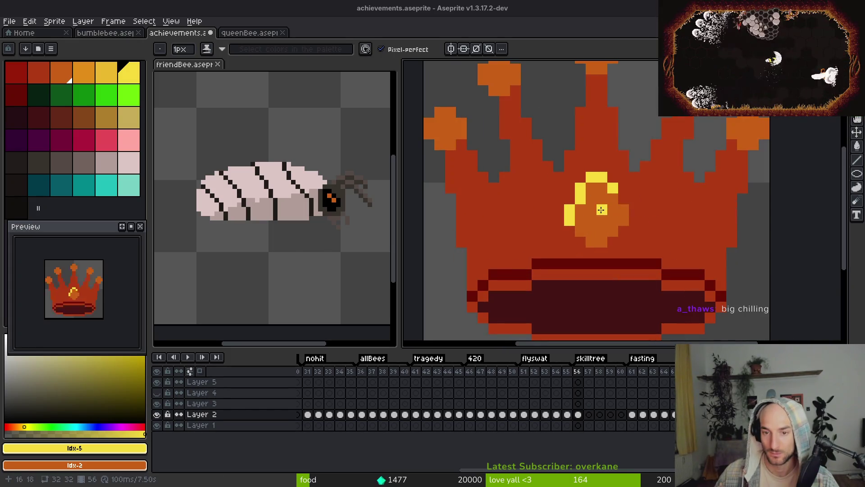
drag(599, 212, 595, 212)
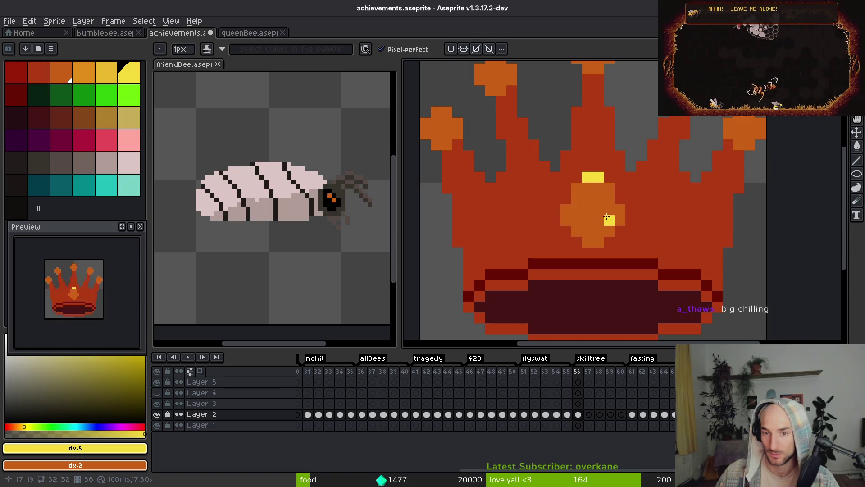
key(ctrl+z)
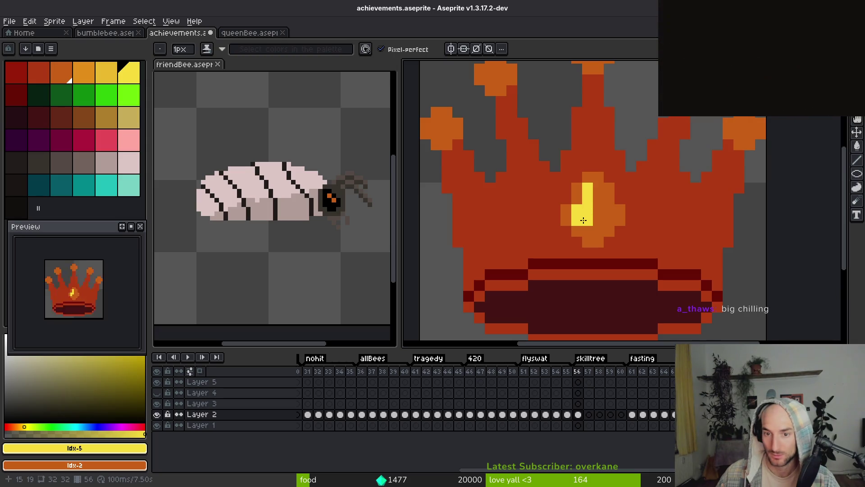
scroll(630, 253, down, 3)
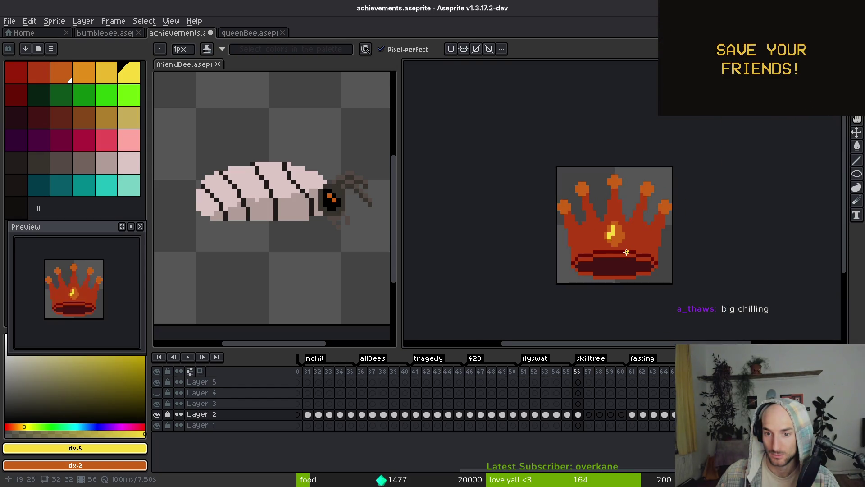
scroll(627, 218, up, 2)
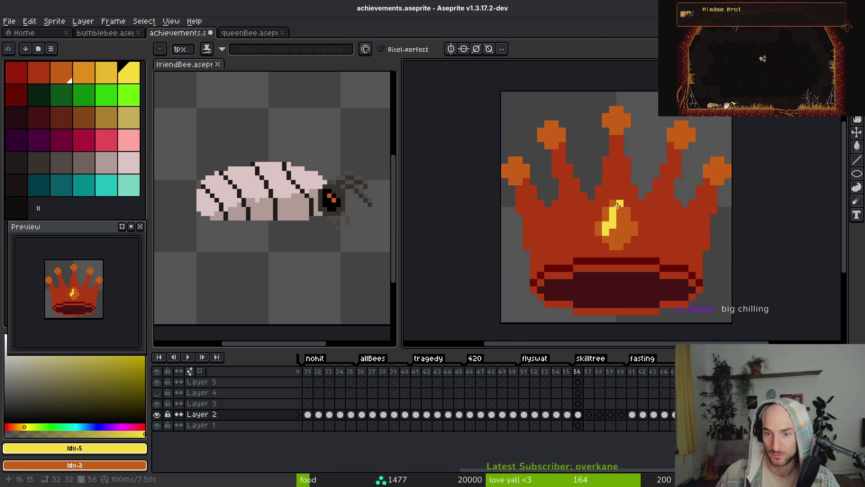
scroll(641, 241, down, 3)
scroll(612, 259, down, 3)
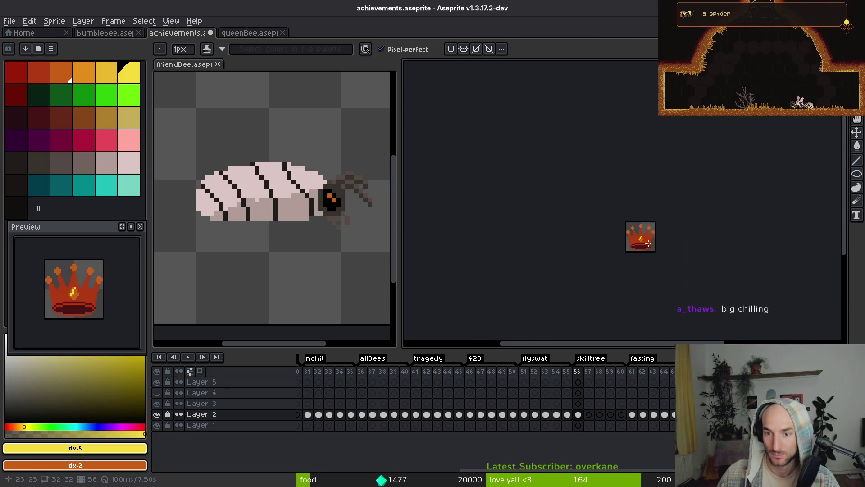
scroll(574, 226, up, 7)
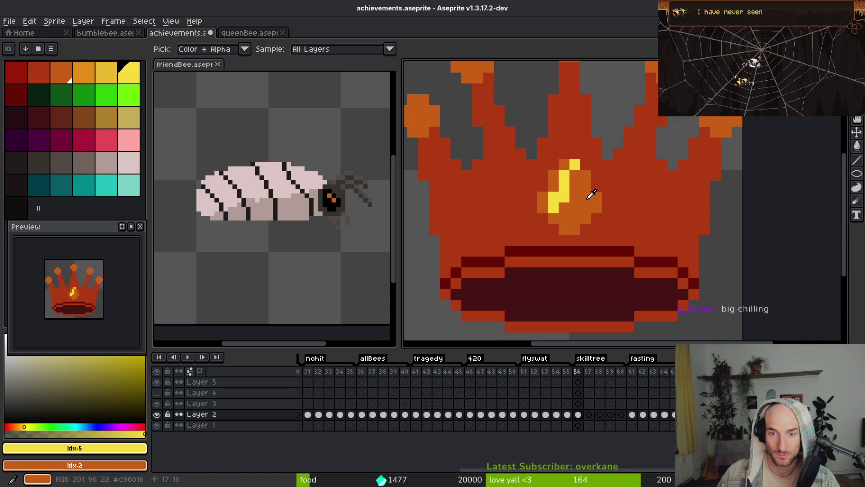
Replace the crown's orange tips and gem with yellow using Replace Color.
alt+click(589, 193)
right_click(112, 78)
key(shift+r)
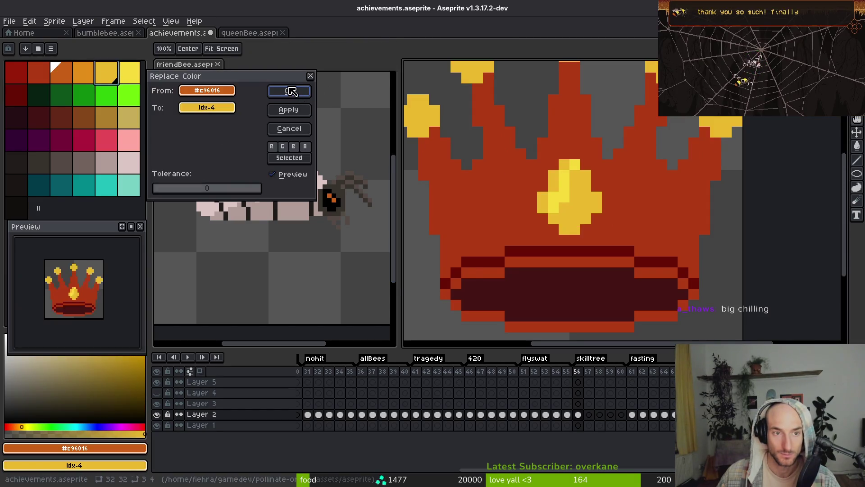
click(290, 91)
scroll(595, 227, down, 4)
scroll(595, 227, up, 5)
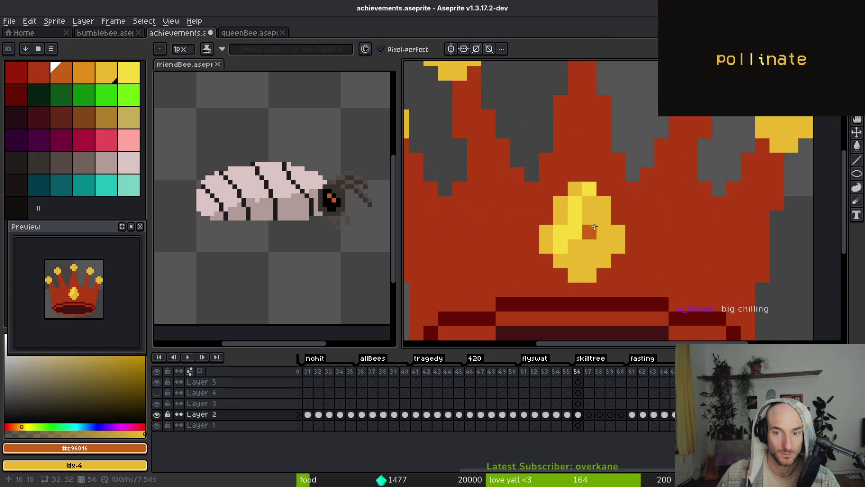
Add a bright yellow highlight pixel to each crown tip.
alt+click(589, 189)
scroll(595, 227, down, 3)
scroll(527, 196, up, 3)
click(526, 195)
click(674, 151)
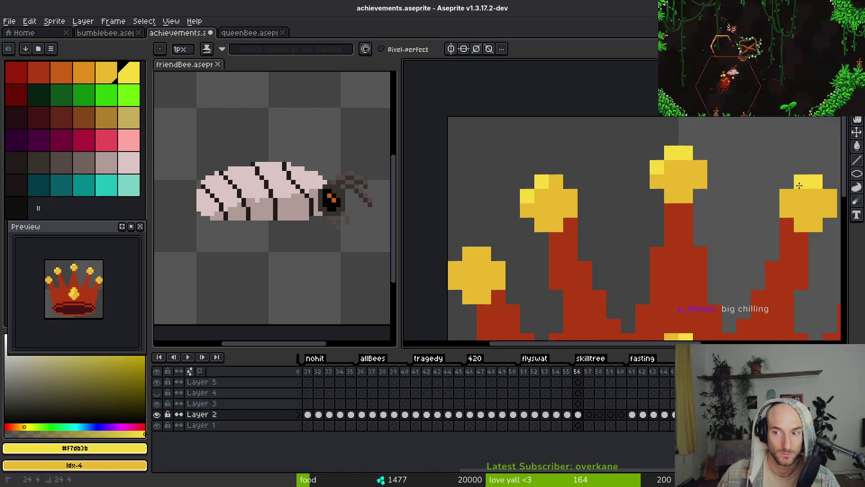
click(787, 196)
click(556, 181)
click(473, 255)
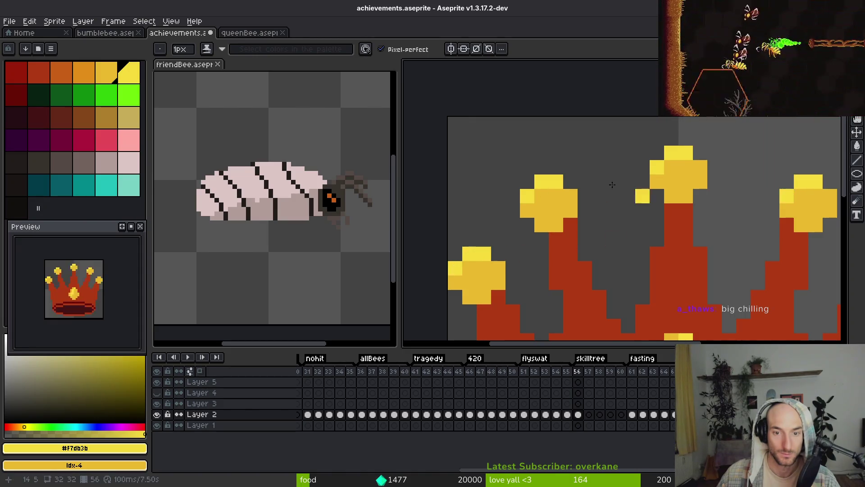
scroll(686, 255, right, 4)
click(686, 254)
scroll(654, 268, down, 3)
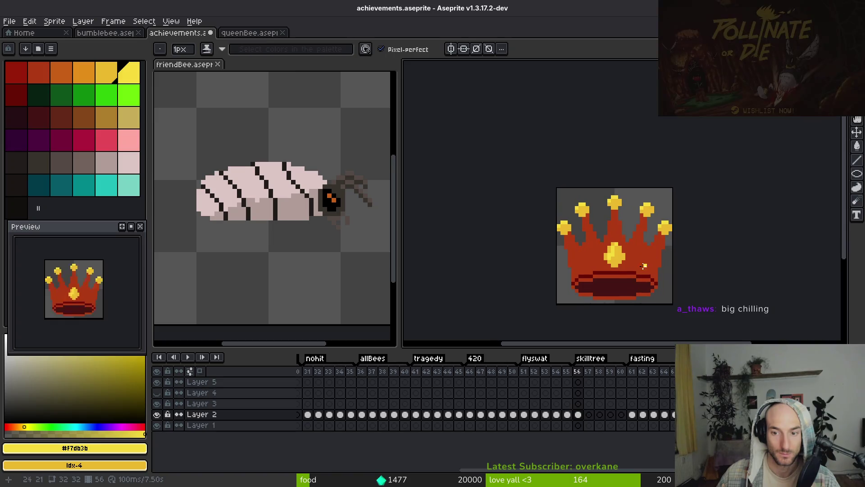
scroll(631, 291, up, 3)
Repaint part of the centre gem with bright yellow highlights.
alt+click(622, 201)
scroll(643, 251, down, 4)
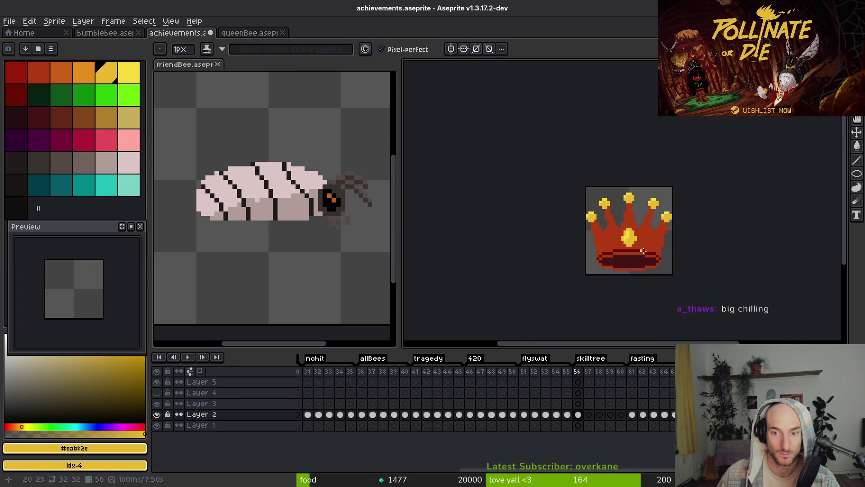
scroll(639, 249, up, 4)
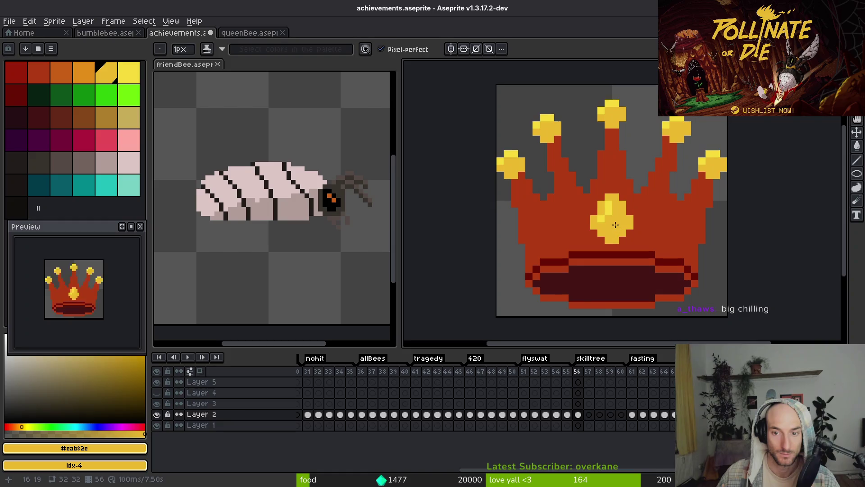
alt+click(609, 206)
drag(614, 203, 603, 226)
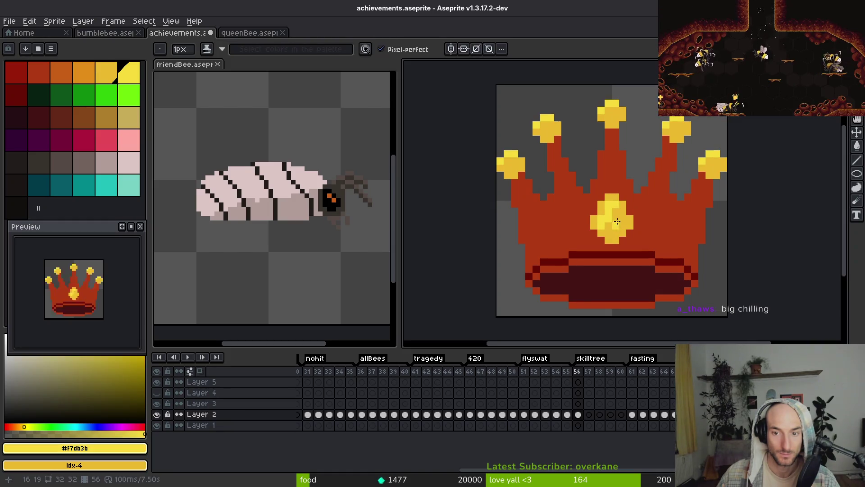
alt+click(617, 219)
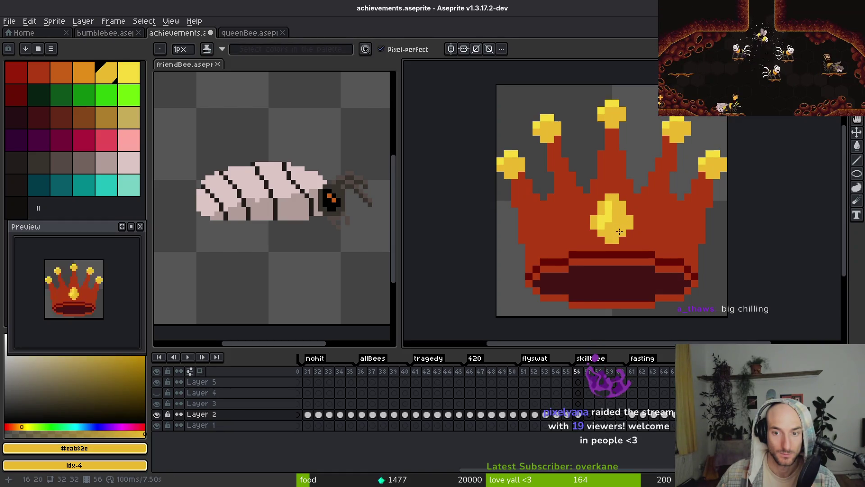
alt+click(620, 228)
Save the achievements file and shift the view of the crown.
key(ctrl+s)
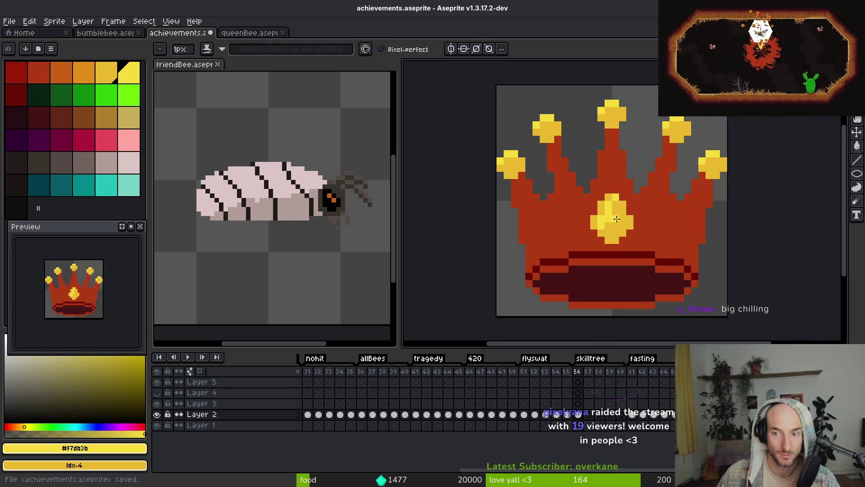
key(ctrl+s)
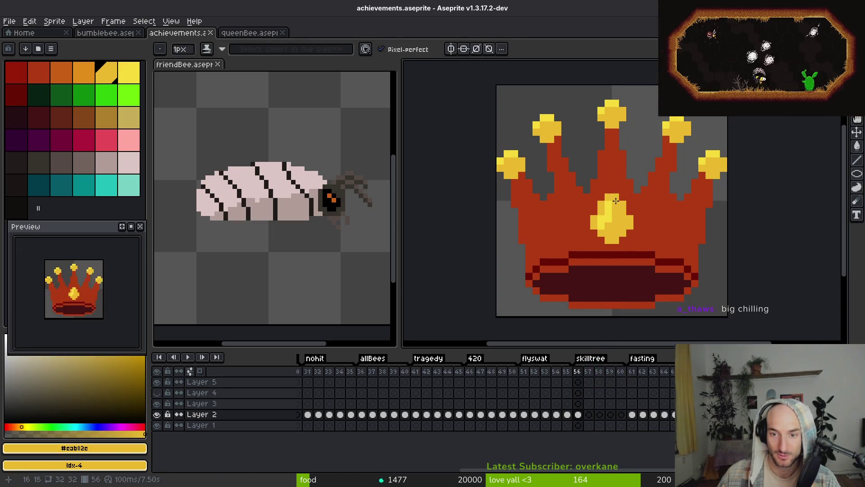
key(v)
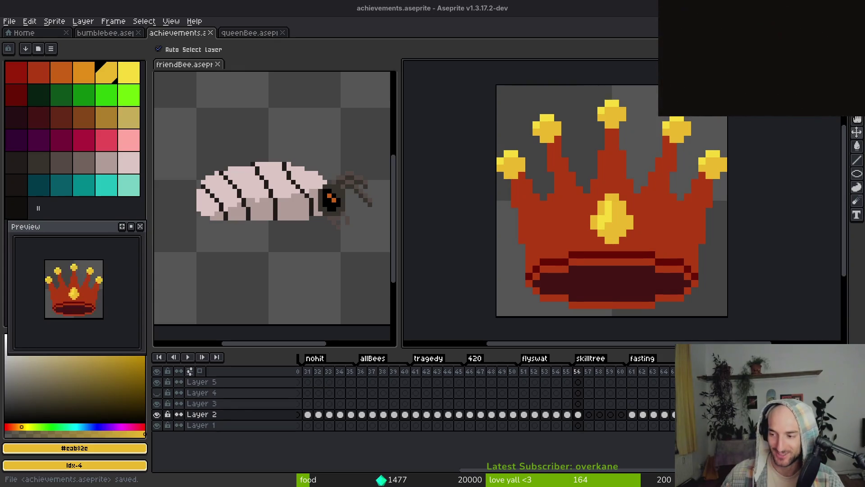
drag(643, 245, 566, 228)
Replace the crown's red body colour with a deeper orange using Replace Color.
key(i)
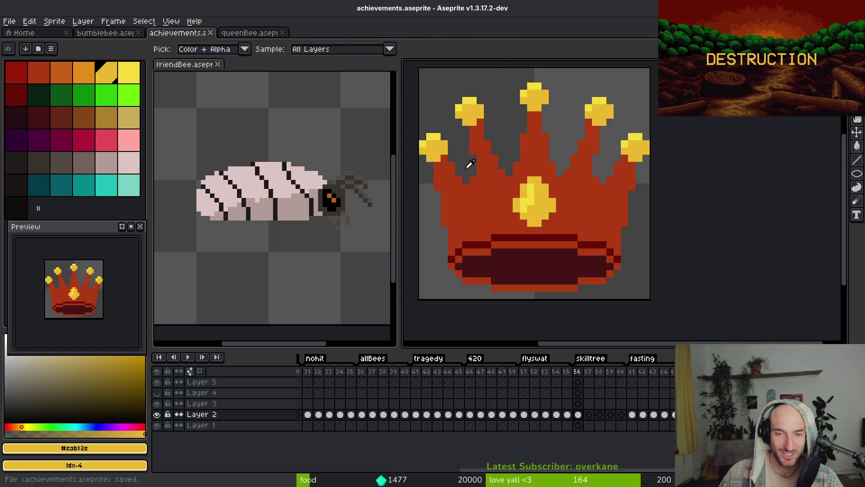
click(464, 164)
right_click(90, 77)
key(shift+r)
scroll(581, 211, down, 3)
right_click(61, 72)
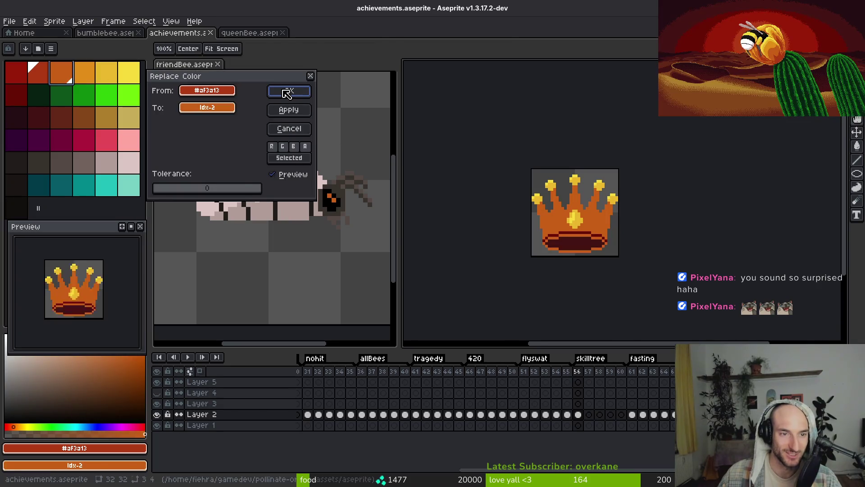
click(286, 92)
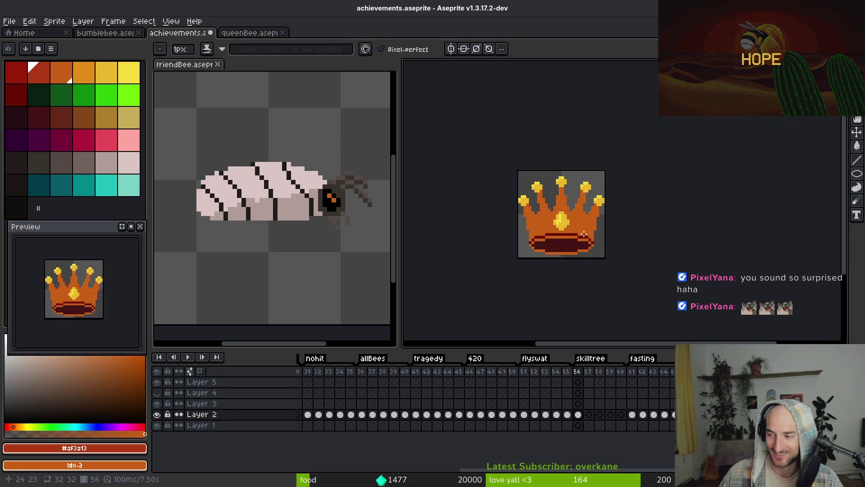
scroll(566, 237, up, 3)
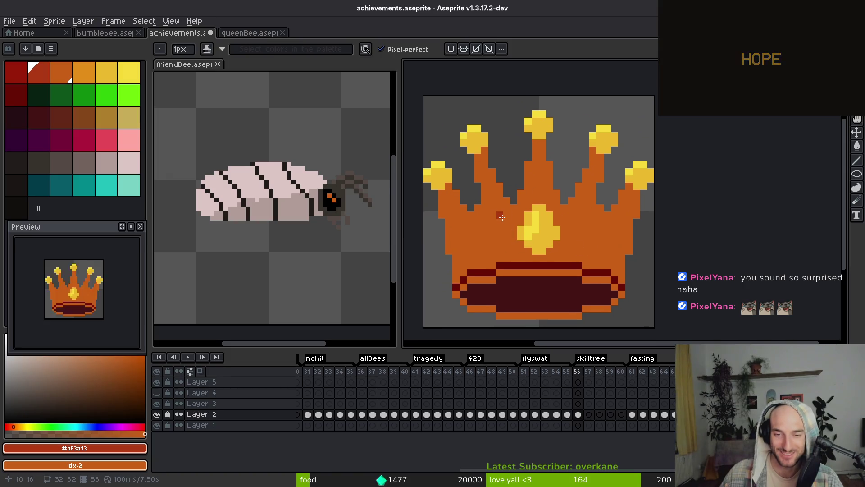
Sample the new orange from the crown and save the achievements file.
alt+click(500, 203)
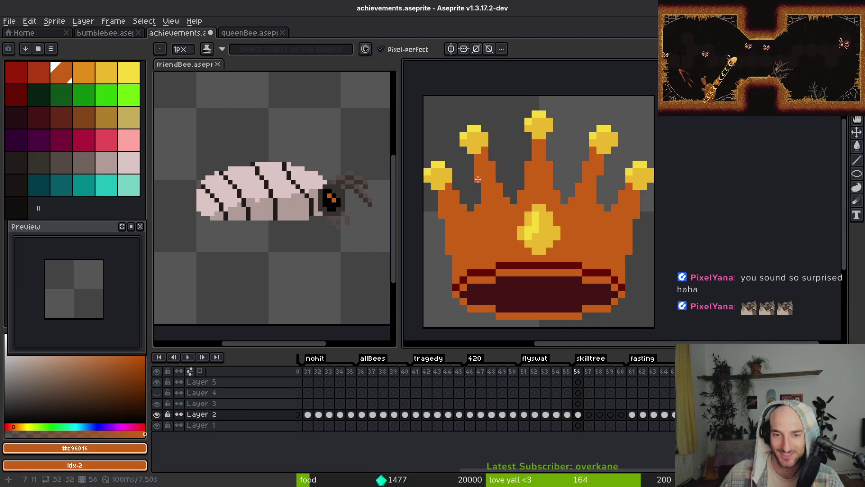
key(ctrl+s)
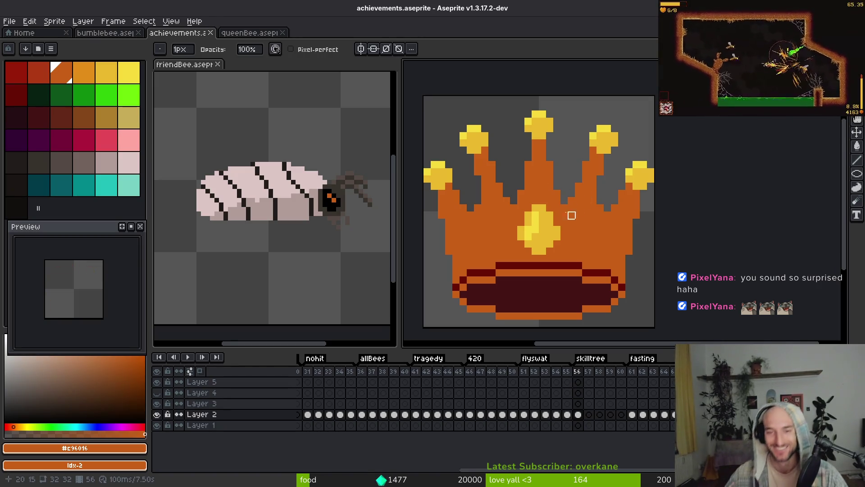
scroll(564, 214, up, 2)
scroll(560, 210, down, 4)
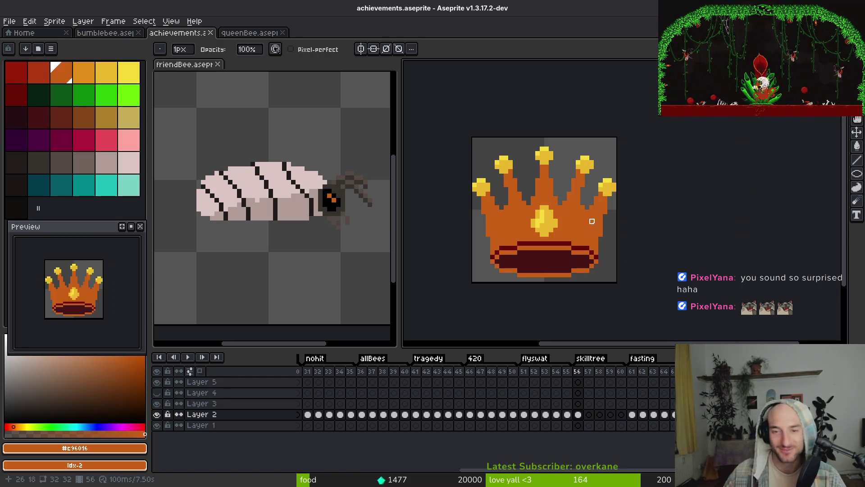
key(ctrl+s)
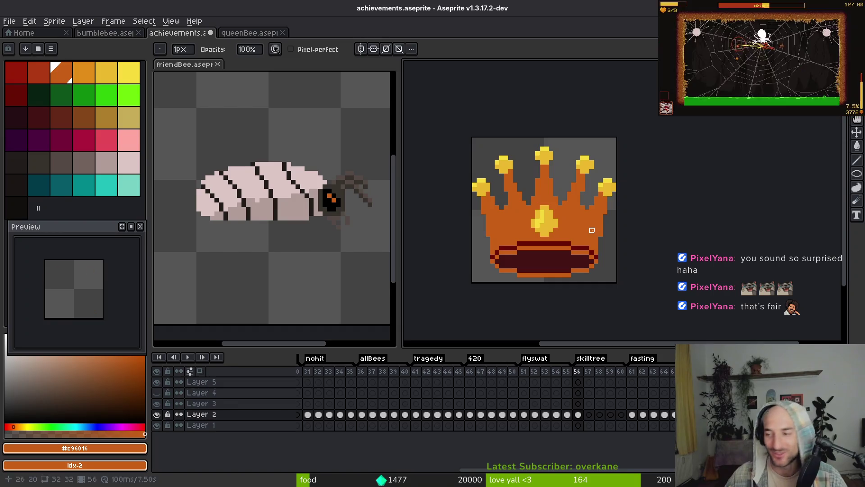
scroll(591, 231, down, 2)
scroll(583, 235, up, 3)
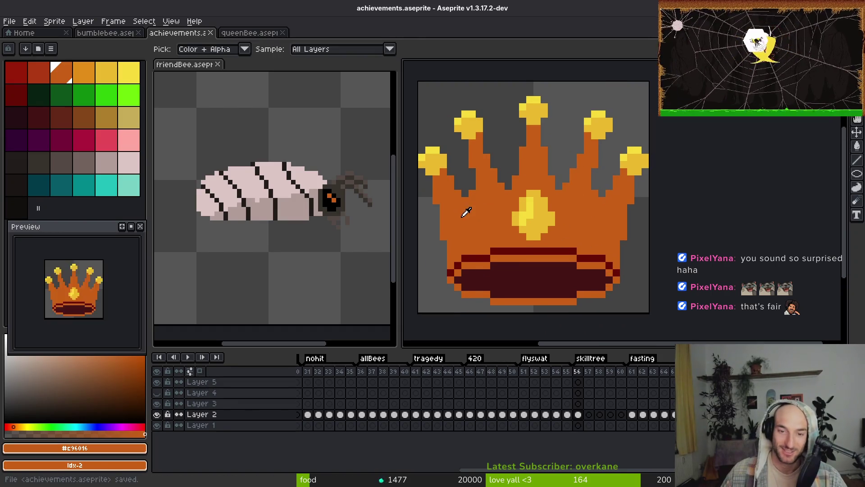
Replace the crown's dark red and darkest maroon shades with the red palette swatches.
key(i)
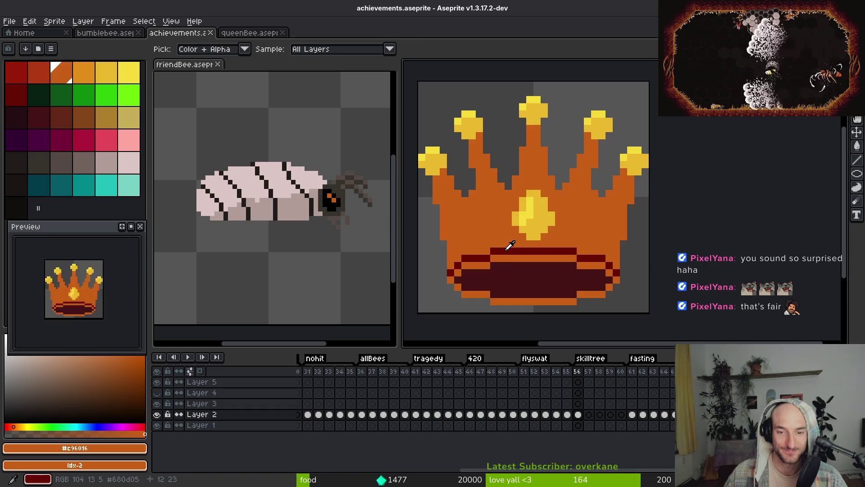
click(512, 249)
right_click(43, 78)
key(shift+r)
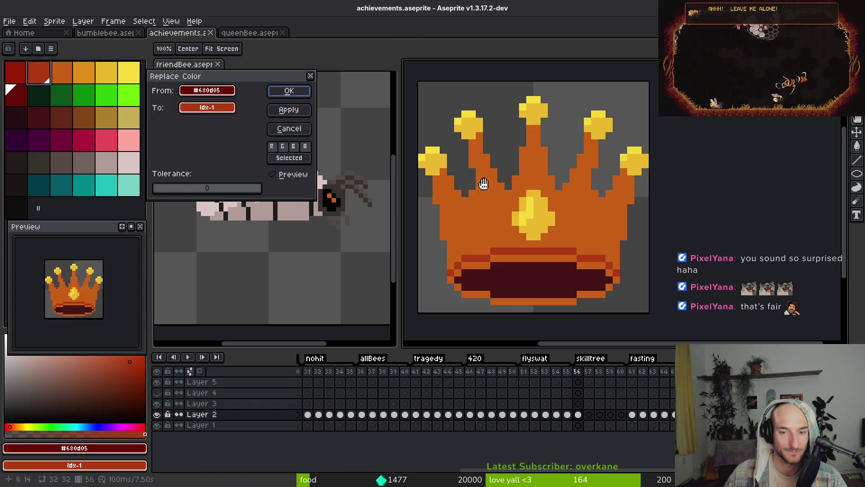
click(289, 95)
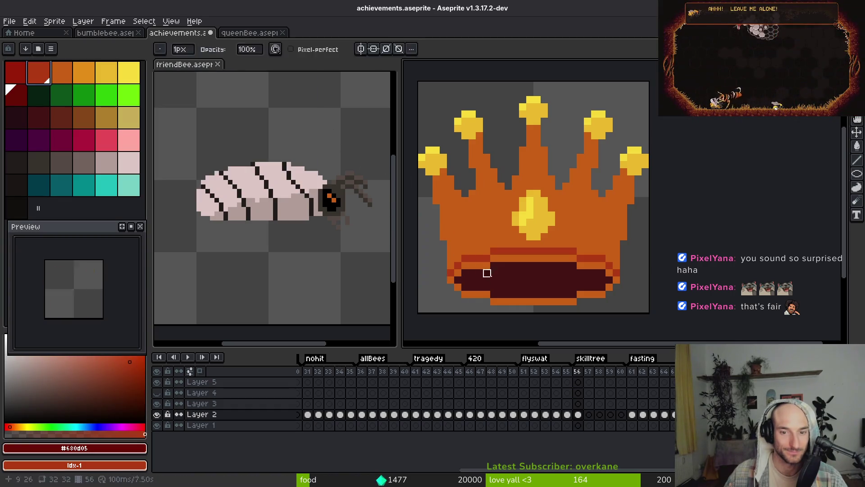
right_click(19, 76)
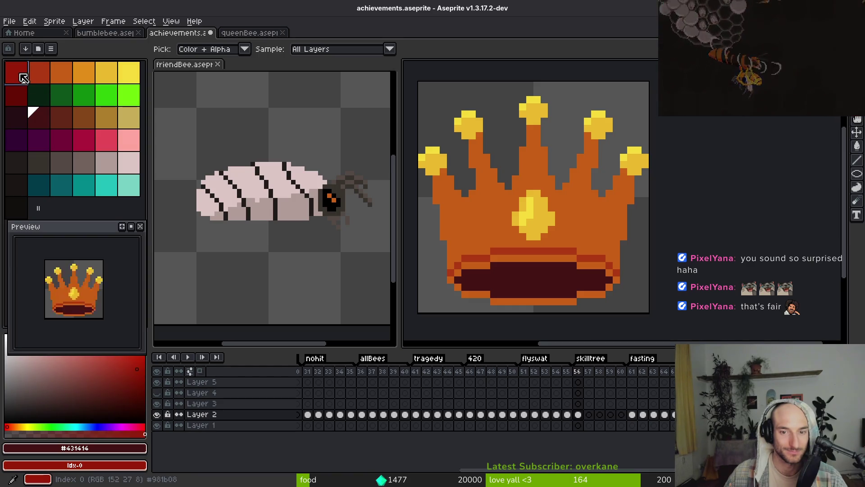
key(shift+r)
click(293, 91)
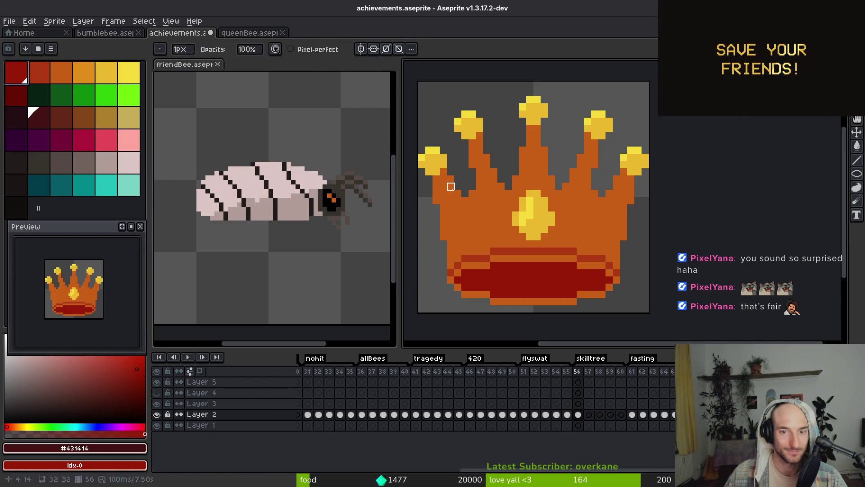
Swap the crown's dark orange #c96016 and its reddish-orange shade for lighter orange swatches.
alt+click(448, 185)
right_click(83, 73)
key(shift+r)
scroll(573, 228, down, 3)
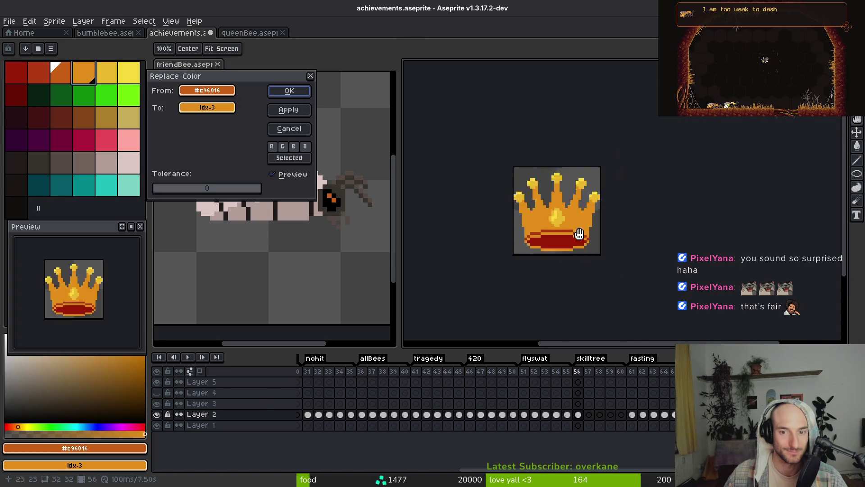
click(284, 94)
scroll(506, 242, up, 3)
alt+click(440, 217)
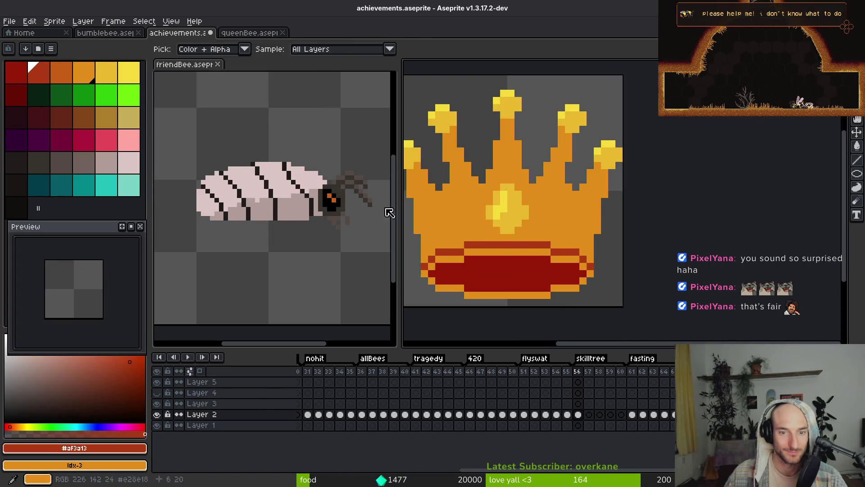
right_click(72, 72)
key(shift+r)
click(289, 91)
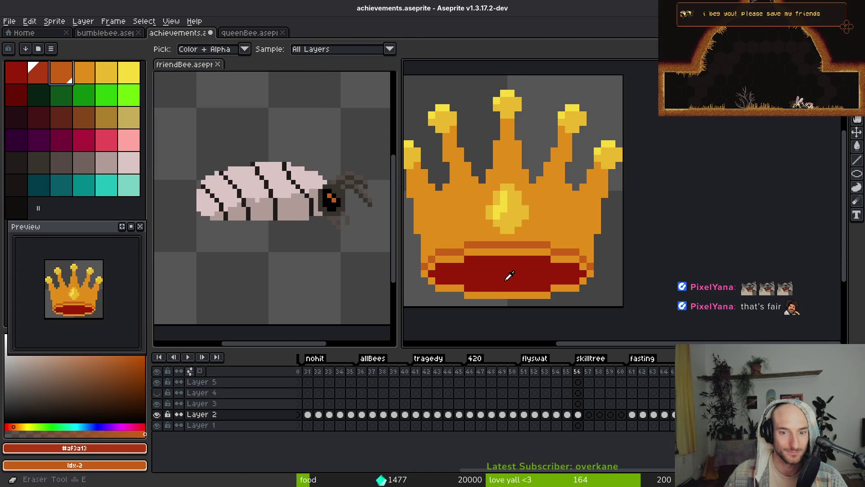
Recolour the band's dark red #981b08 to the orange-red swatch.
alt+click(512, 276)
right_click(40, 74)
key(shift+r)
click(290, 92)
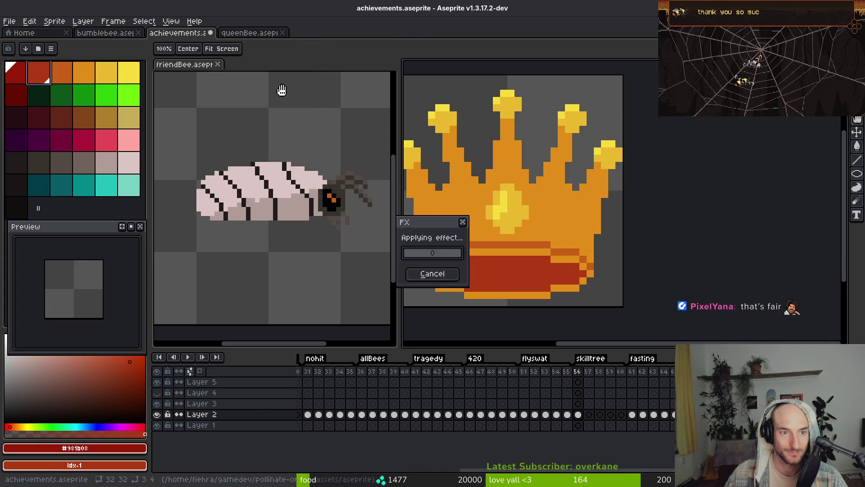
scroll(418, 274, down, 5)
scroll(542, 262, up, 8)
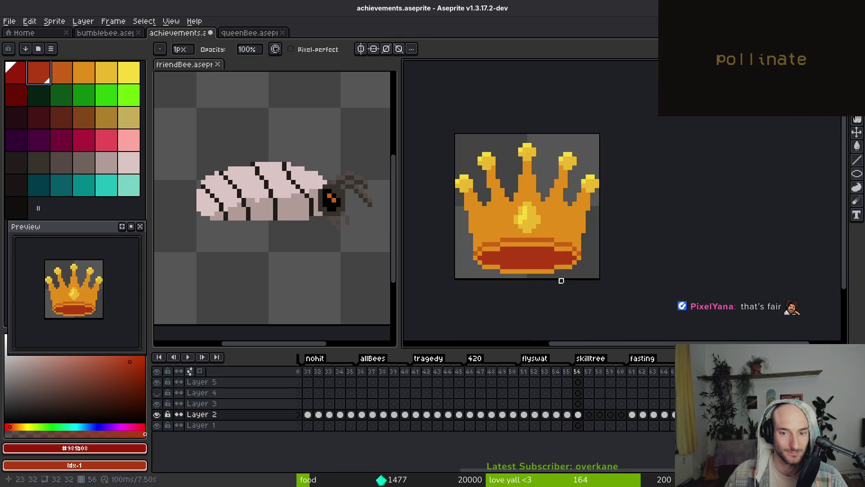
scroll(541, 262, down, 4)
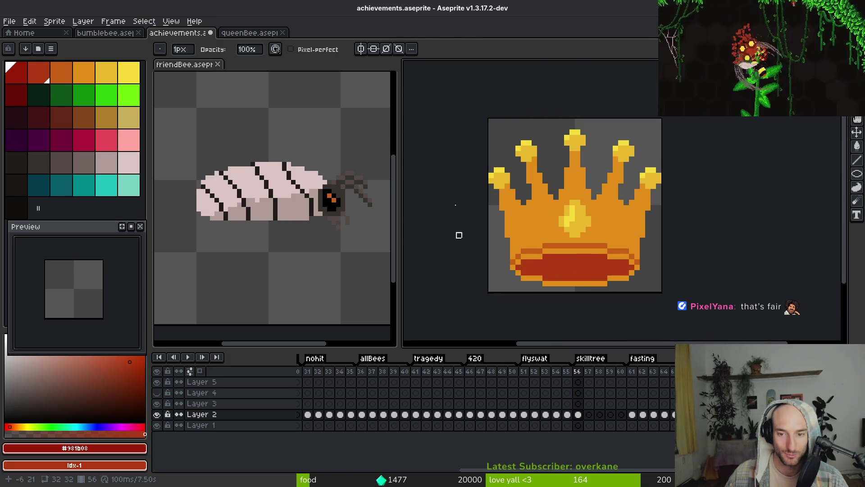
Recolour the gem from #cab82c to vivid bright yellow #f7db3b.
alt+click(570, 216)
scroll(555, 212, up, 1)
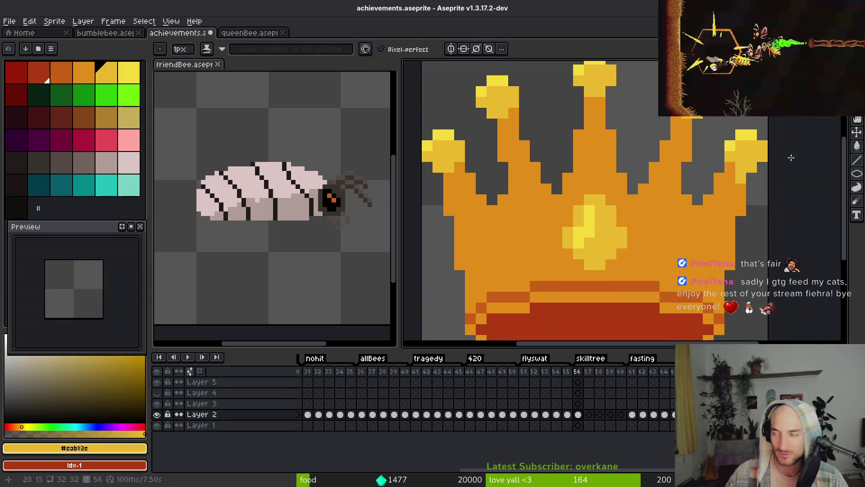
click(720, 253)
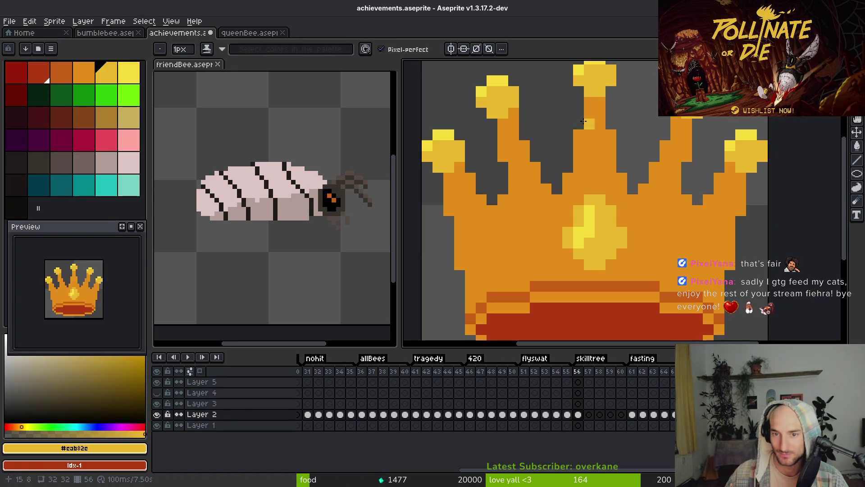
scroll(585, 119, down, 2)
scroll(585, 119, up, 1)
key(i)
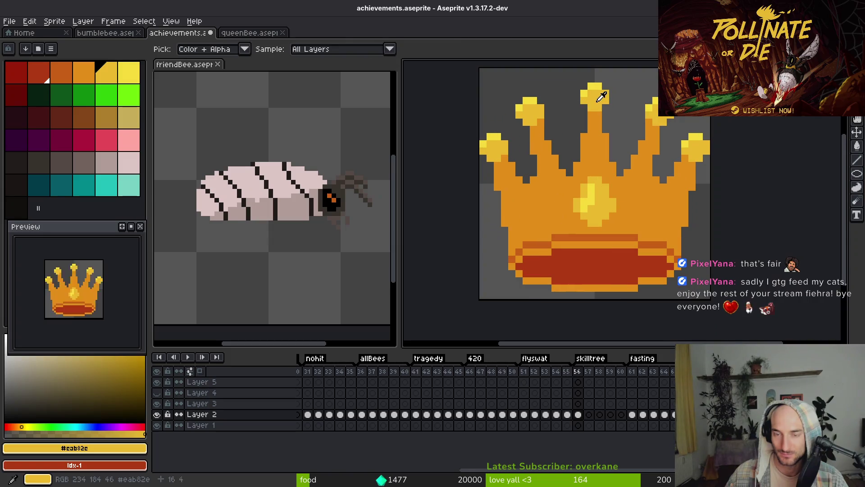
right_click(600, 193)
key(shift+r)
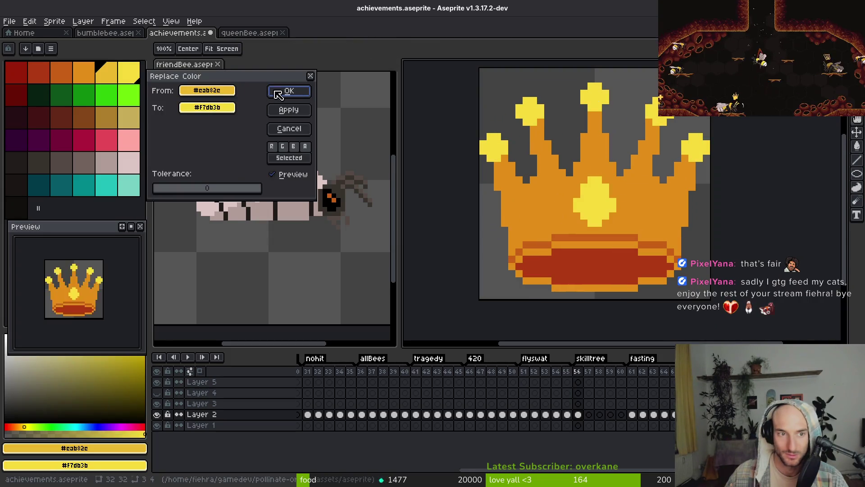
click(290, 92)
Paint the centre spike light orange and bucket-fill the crown's left side with it.
click(99, 81)
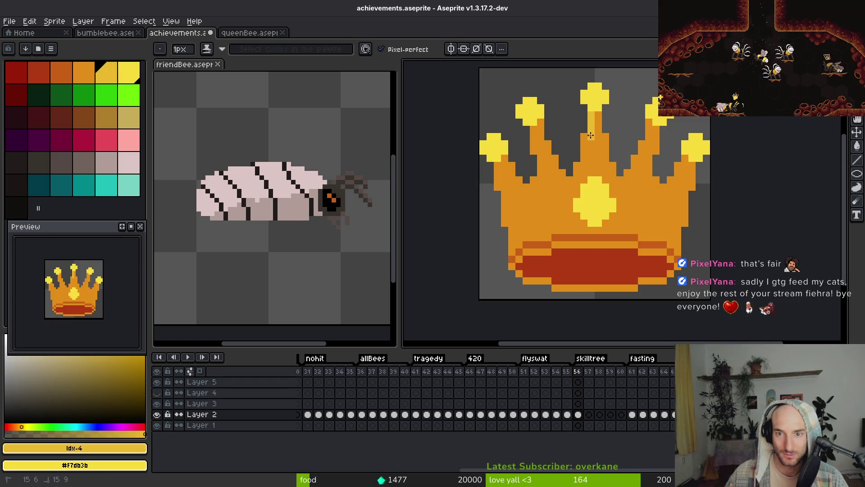
mouse_move(590, 154)
mouse_down()
mouse_move(577, 192)
mouse_move(581, 225)
mouse_up()
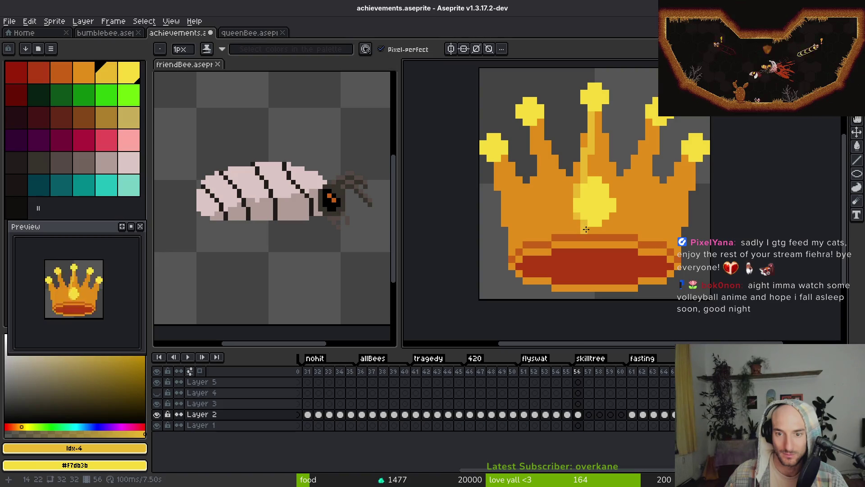
key(g)
click(571, 230)
key(b)
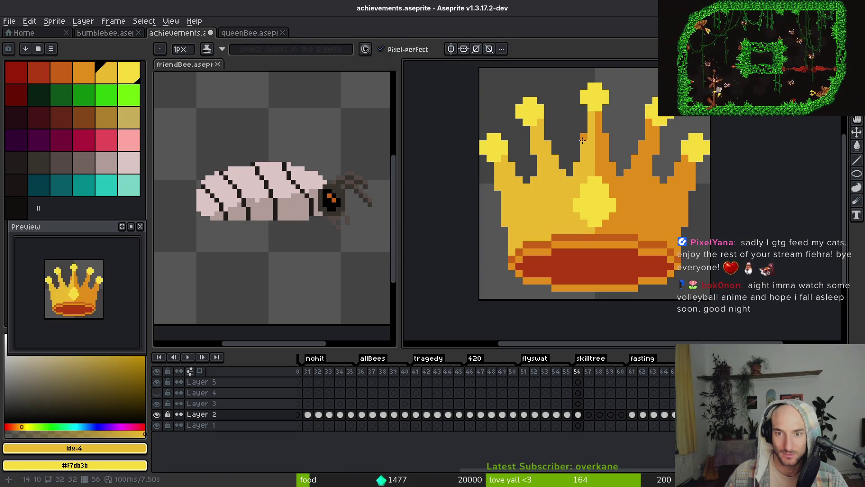
scroll(618, 220, down, 3)
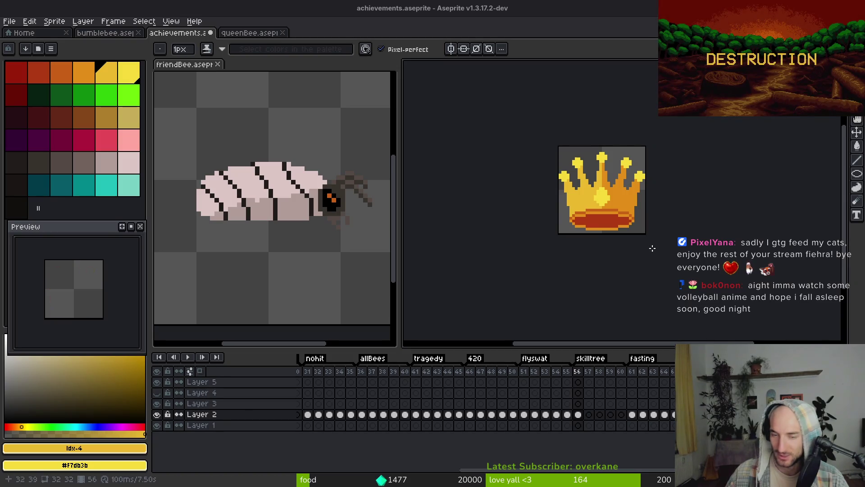
Bucket-fill the left strip of the band trim with the crown's light orange.
scroll(598, 232, up, 3)
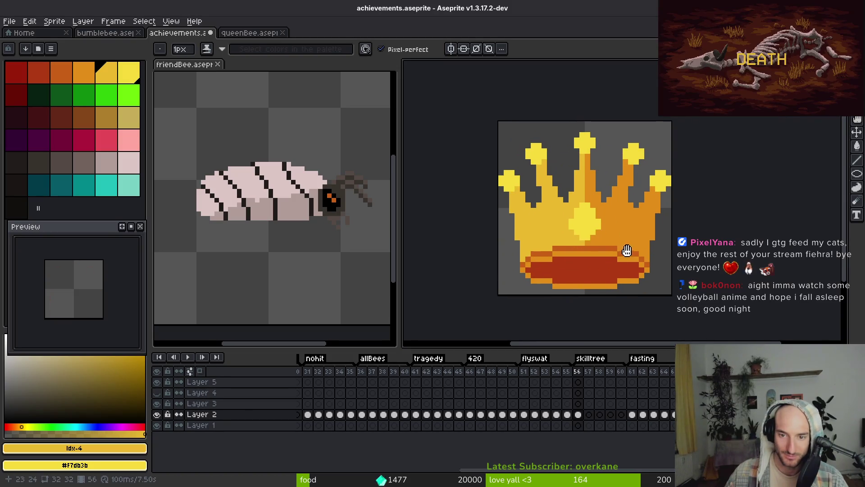
scroll(577, 249, up, 1)
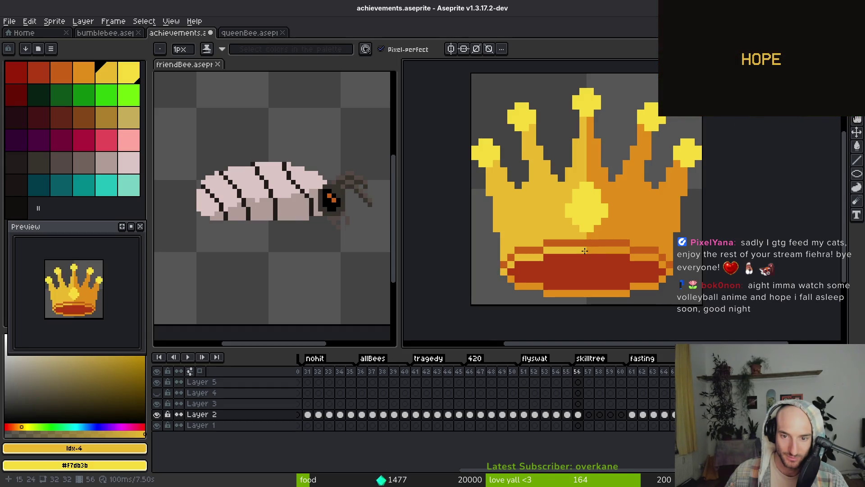
key(g)
alt+click(566, 243)
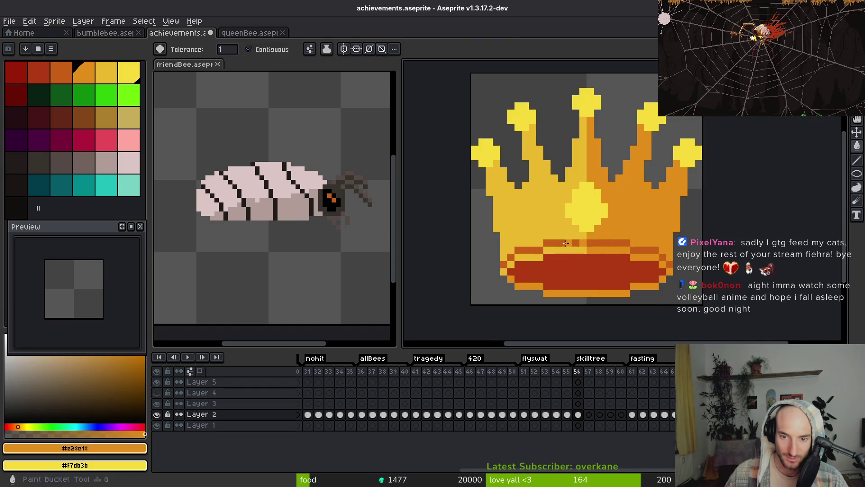
click(540, 249)
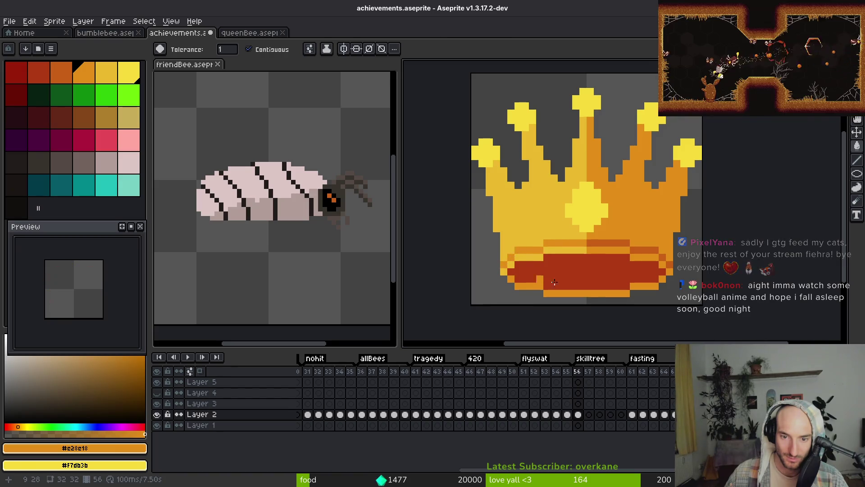
scroll(544, 280, down, 1)
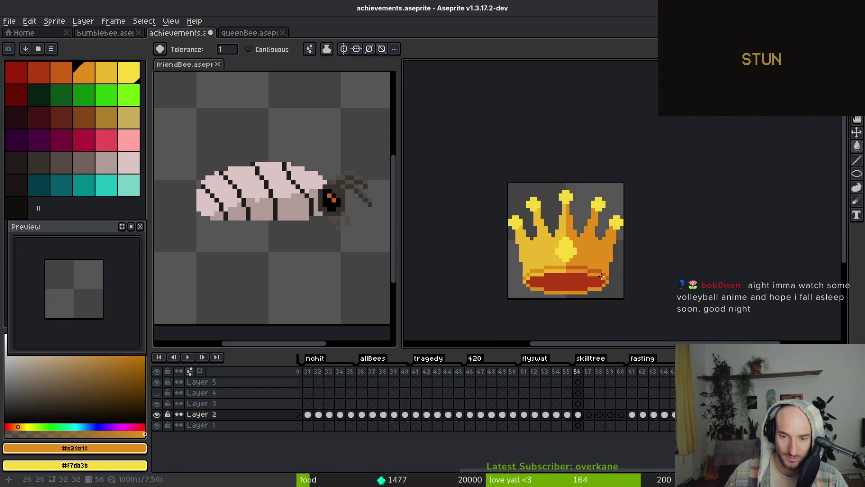
scroll(604, 276, up, 2)
scroll(604, 277, down, 1)
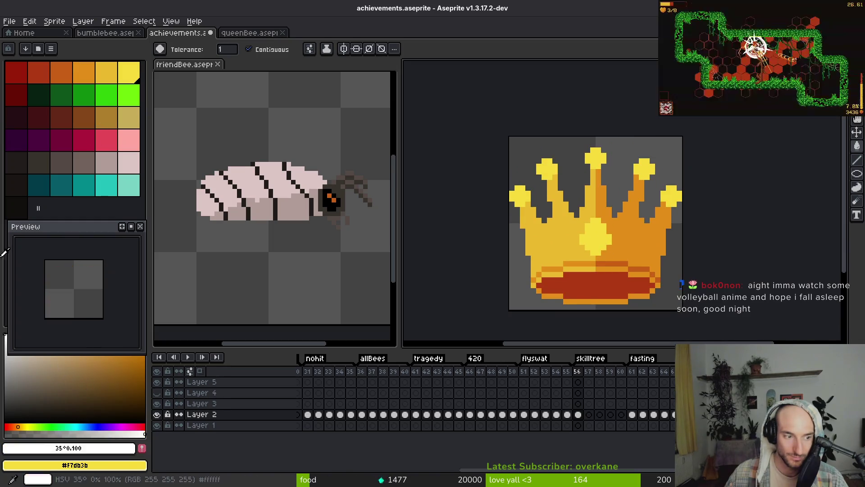
With the Pencil, sample white from the gem highlight, keeping the gem's white pixels.
key(b)
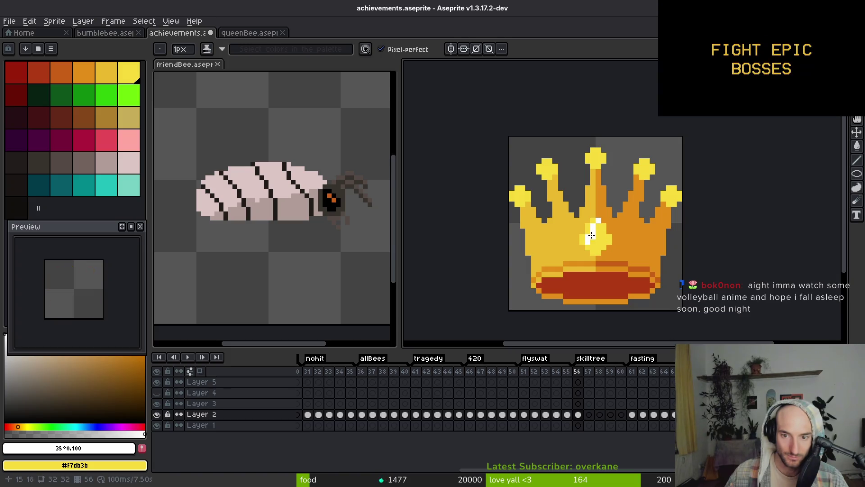
scroll(627, 248, down, 5)
scroll(625, 253, up, 5)
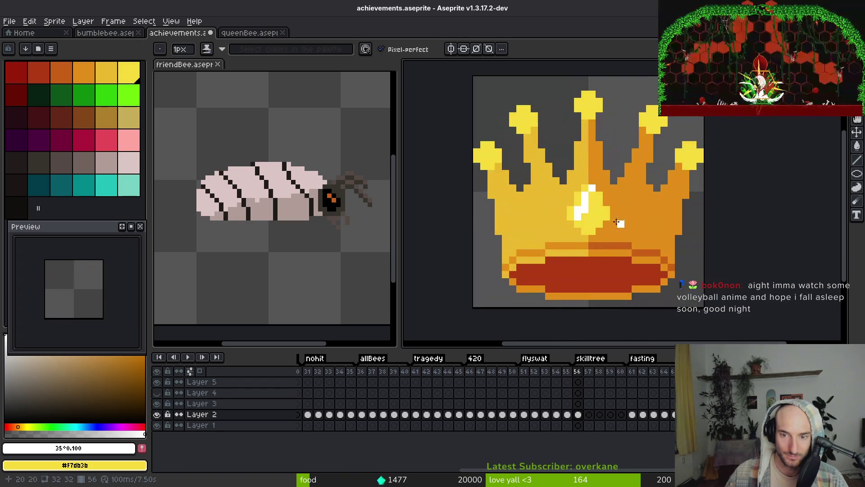
scroll(594, 189, down, 3)
scroll(593, 207, up, 3)
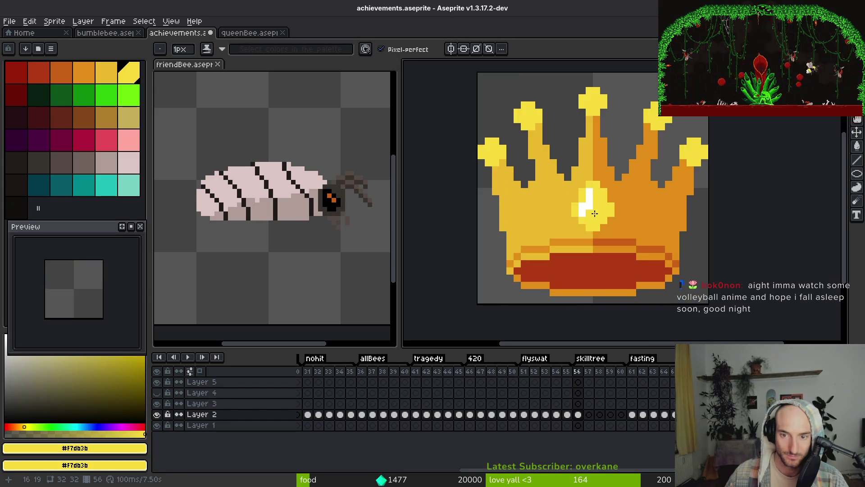
scroll(602, 213, down, 3)
scroll(597, 206, up, 2)
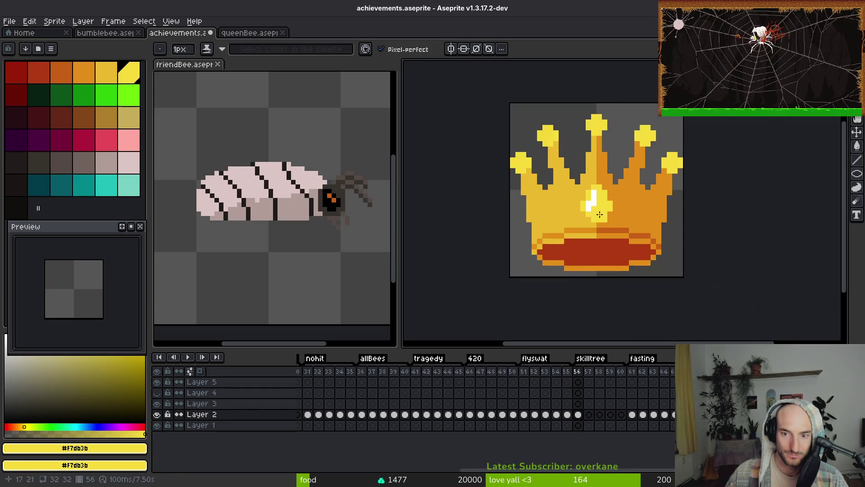
scroll(596, 204, down, 3)
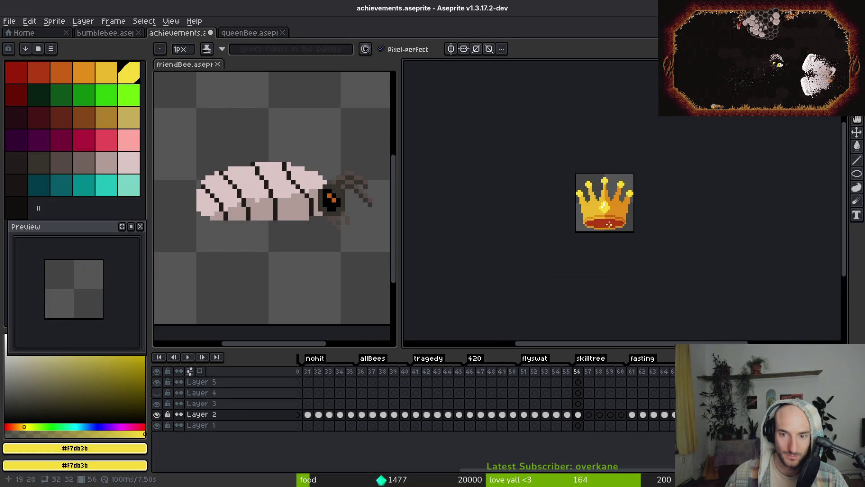
scroll(610, 224, up, 4)
alt+click(594, 188)
scroll(643, 236, down, 3)
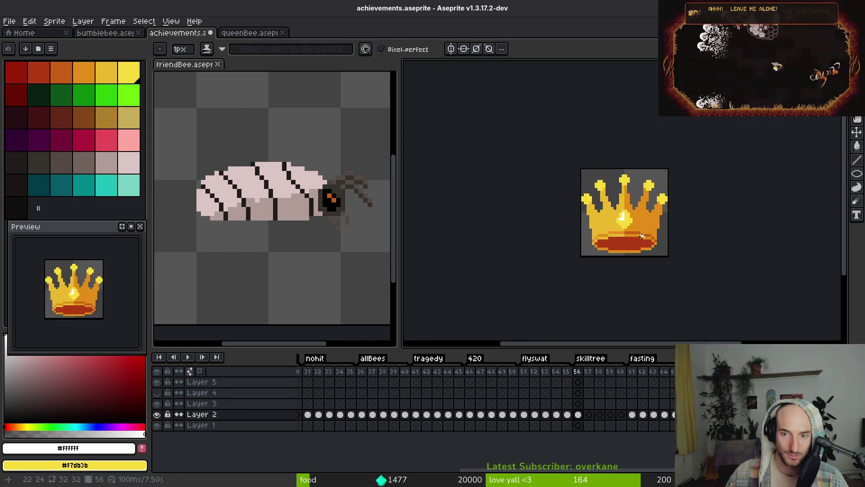
scroll(613, 226, up, 2)
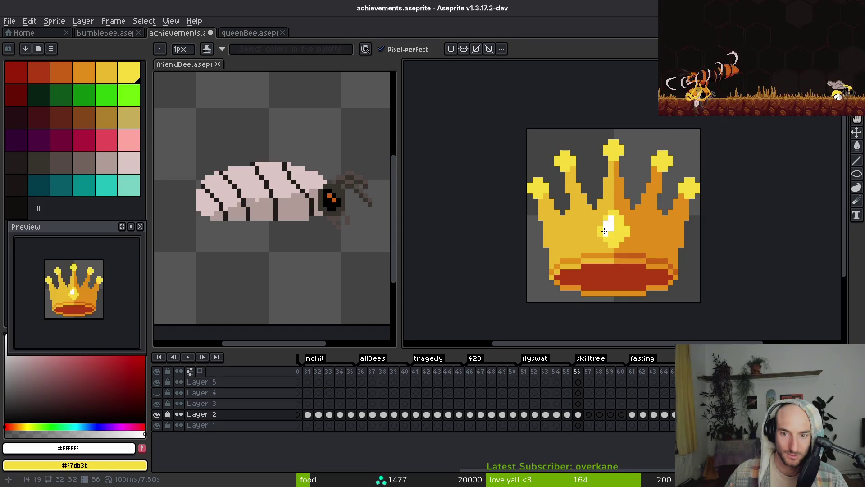
scroll(614, 212, down, 3)
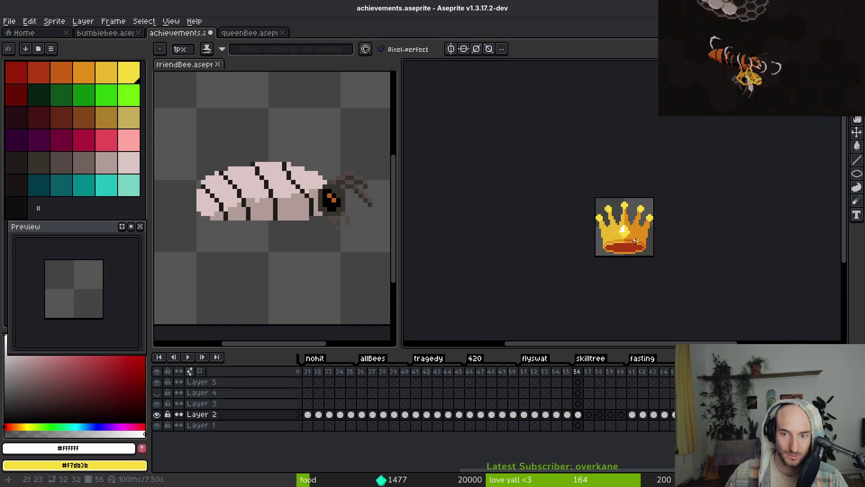
key(ctrl+z)
key(ctrl+y)
scroll(613, 236, up, 3)
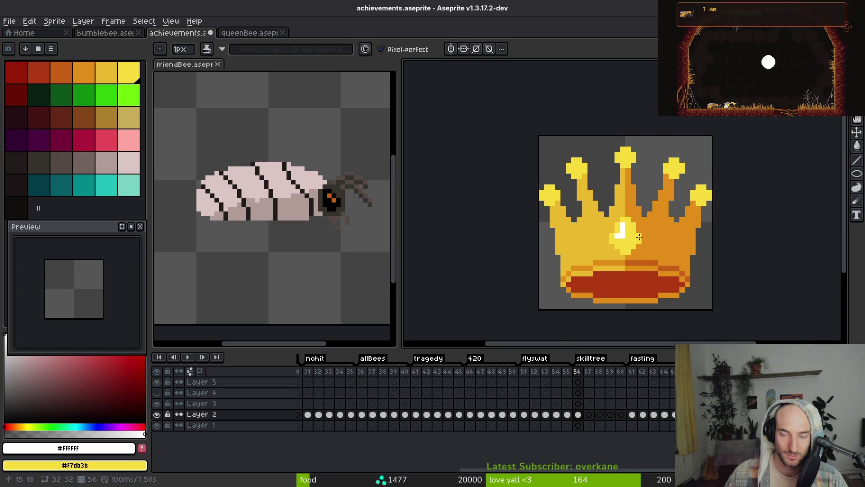
Add white highlight pixels to the centre, far-right and left spike tips.
drag(636, 241, 583, 231)
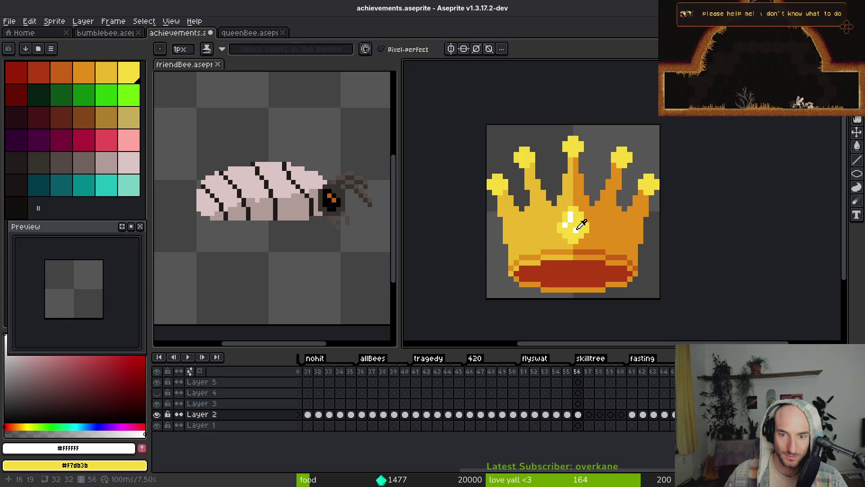
click(565, 144)
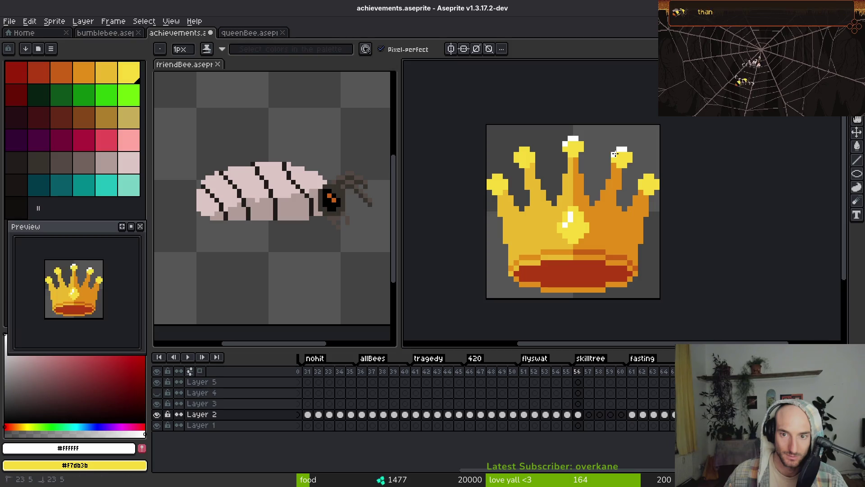
click(649, 177)
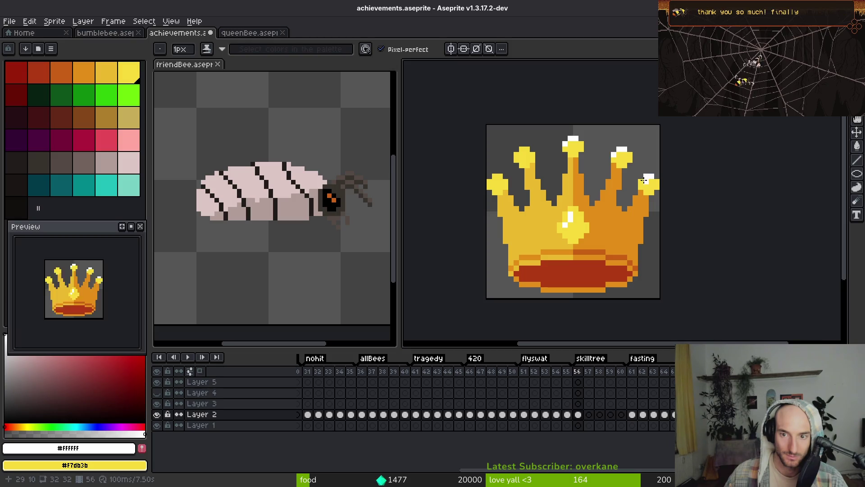
click(524, 149)
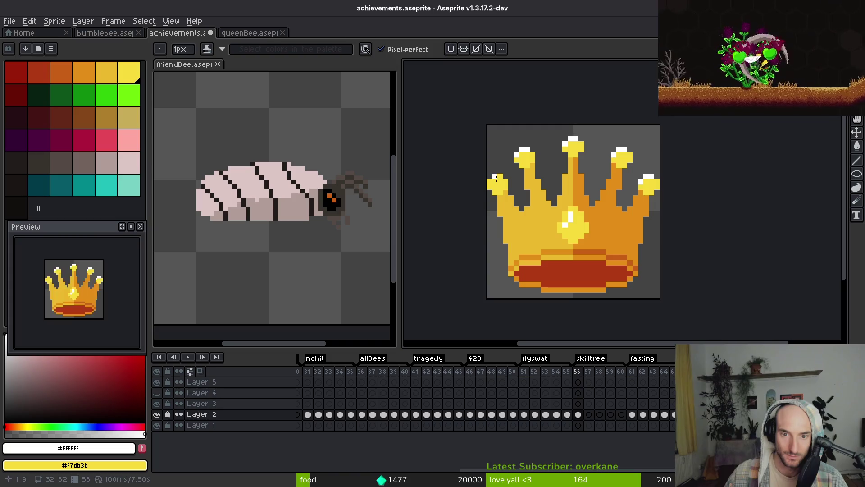
scroll(585, 222, down, 5)
scroll(585, 223, up, 3)
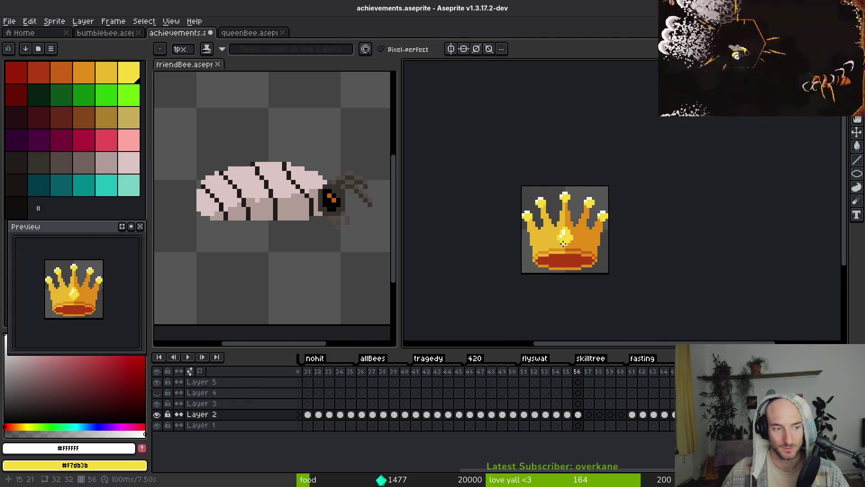
scroll(570, 252, up, 2)
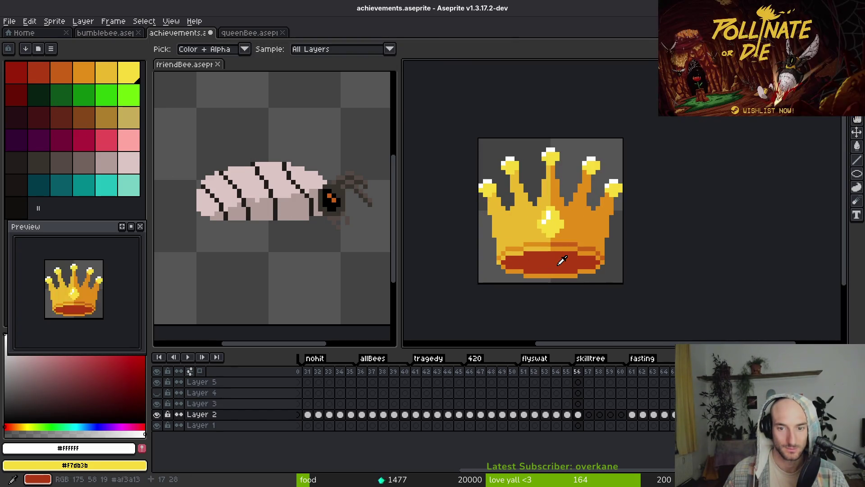
On frame 59, replace the crown's dark orange #c96016 with palette red (idx-1).
alt+click(557, 267)
click(582, 416)
click(620, 415)
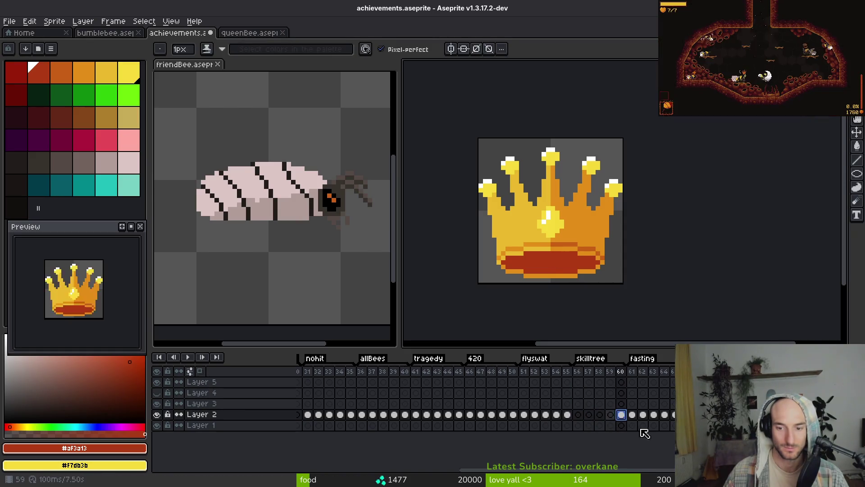
click(615, 415)
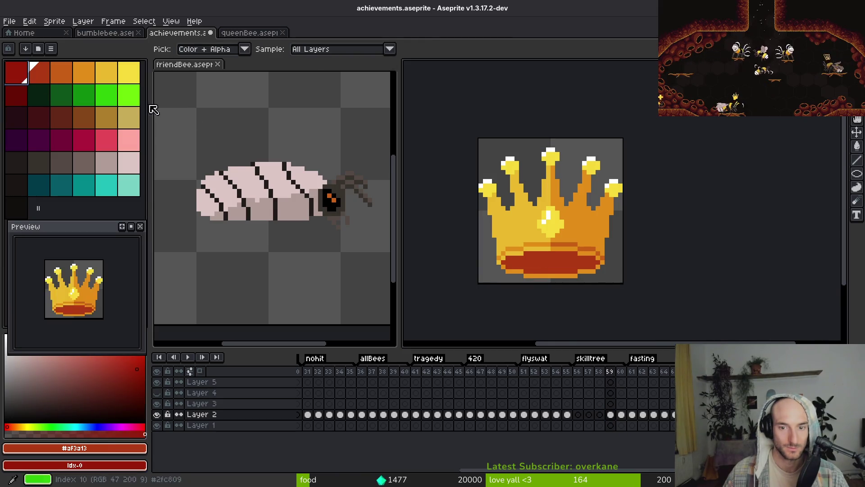
key(shift+r)
key(Escape)
click(586, 243)
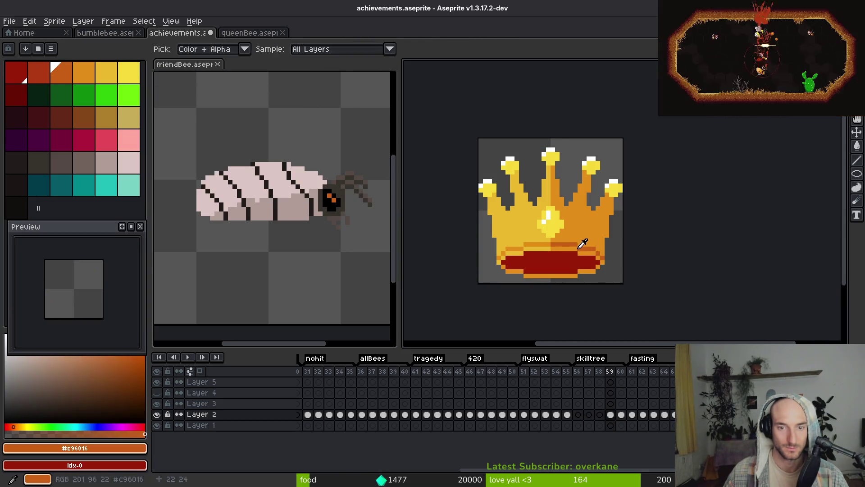
right_click(45, 72)
key(shift+r)
click(298, 94)
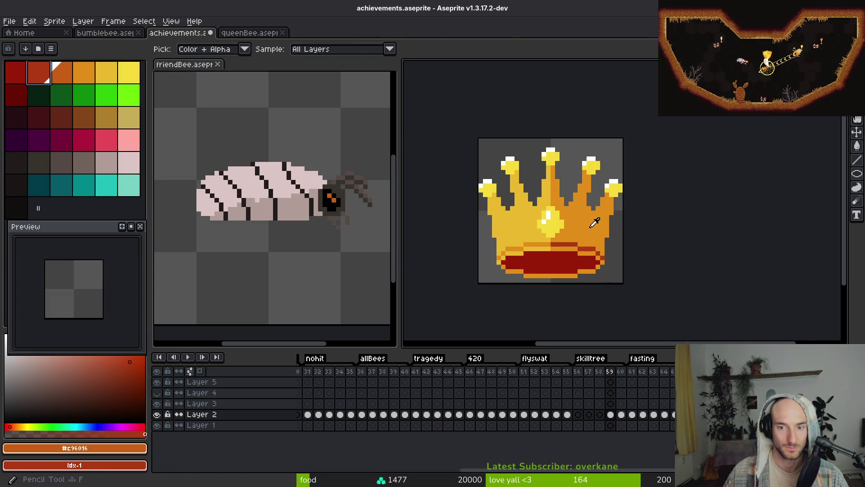
Shift frame 59's orange #e28e18 to darker orange and gold #eab82e to orange.
click(580, 228)
right_click(61, 72)
key(shift+r)
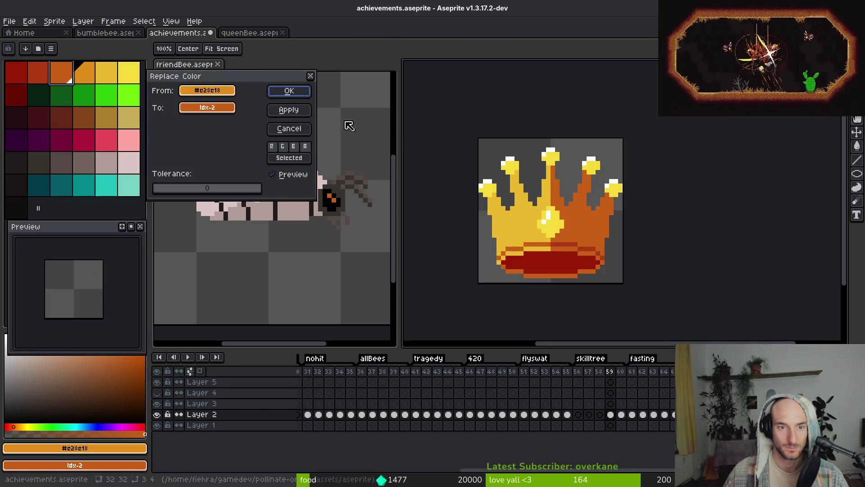
click(289, 91)
click(106, 72)
right_click(84, 75)
key(shift+r)
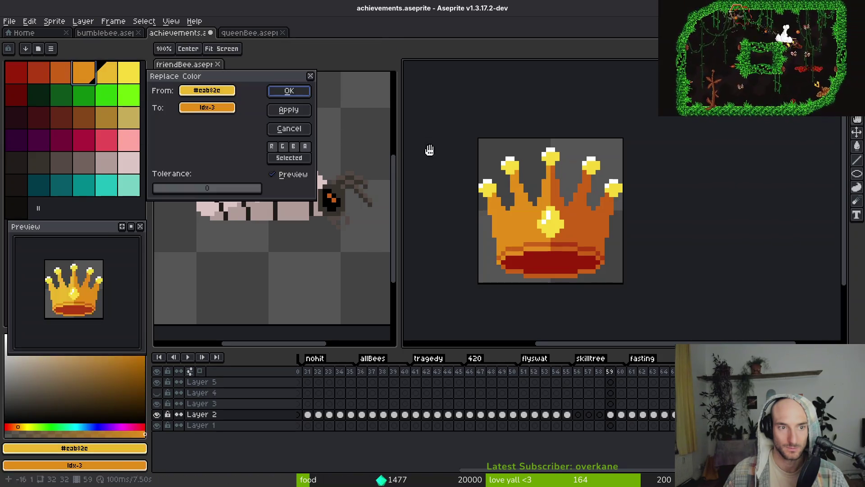
click(289, 90)
Turn frame 59's yellow #f7db3b gold and its white highlights yellow.
click(554, 225)
right_click(106, 72)
key(shift+r)
click(289, 90)
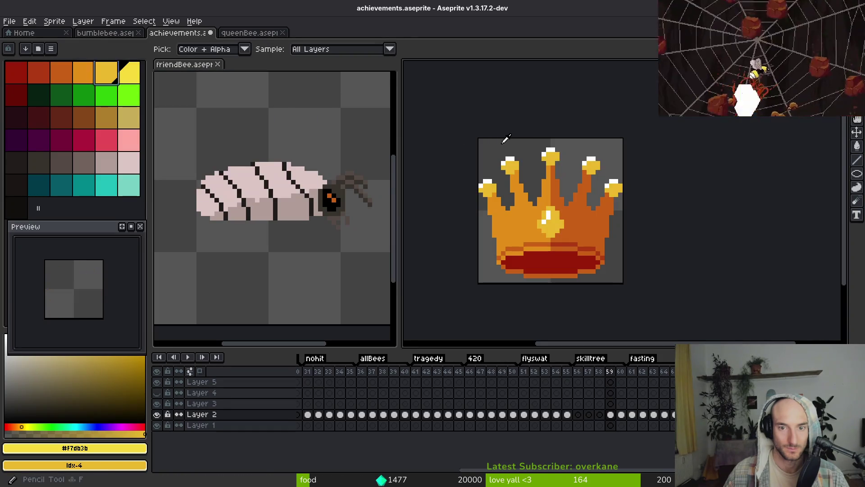
click(510, 157)
right_click(129, 72)
key(shift+r)
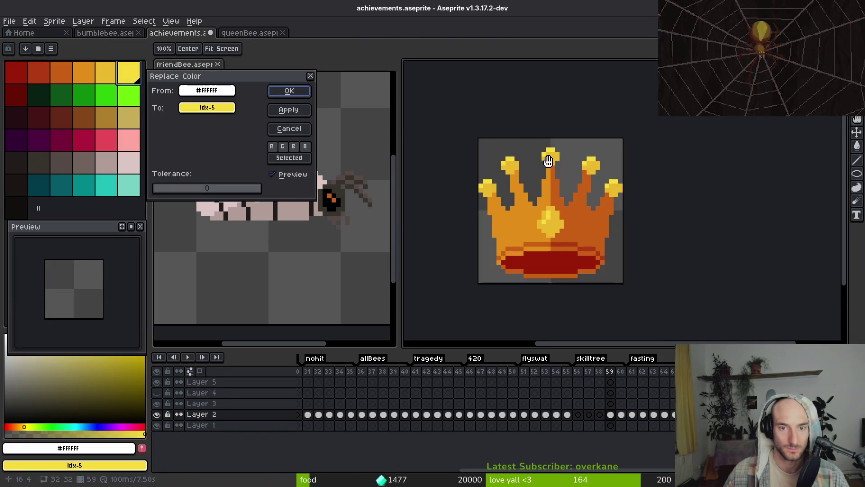
click(282, 95)
scroll(589, 251, down, 6)
scroll(586, 257, up, 2)
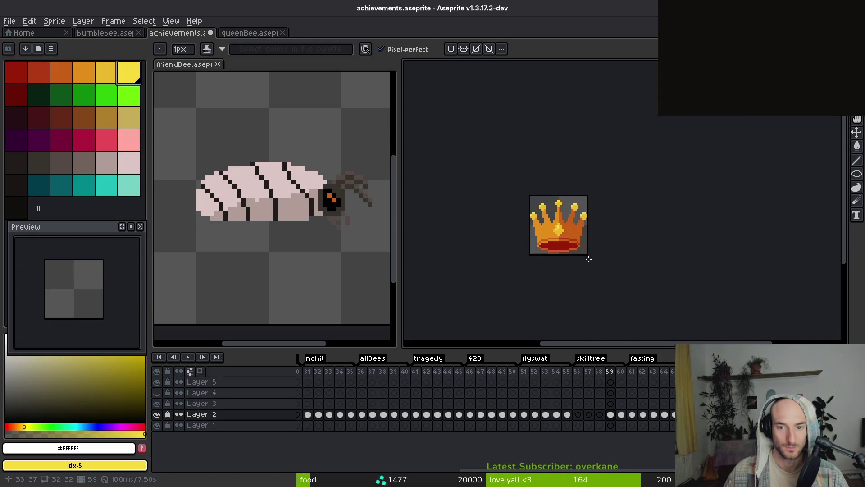
On frame 58, darken the crown's inner band by replacing darkest red #981b08 with idx-6.
click(600, 414)
scroll(547, 243, up, 4)
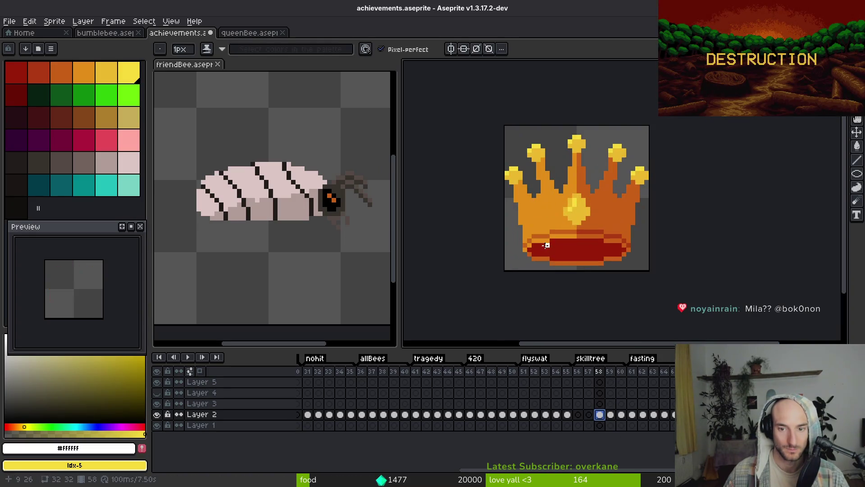
alt+click(535, 243)
right_click(26, 106)
key(shift+r)
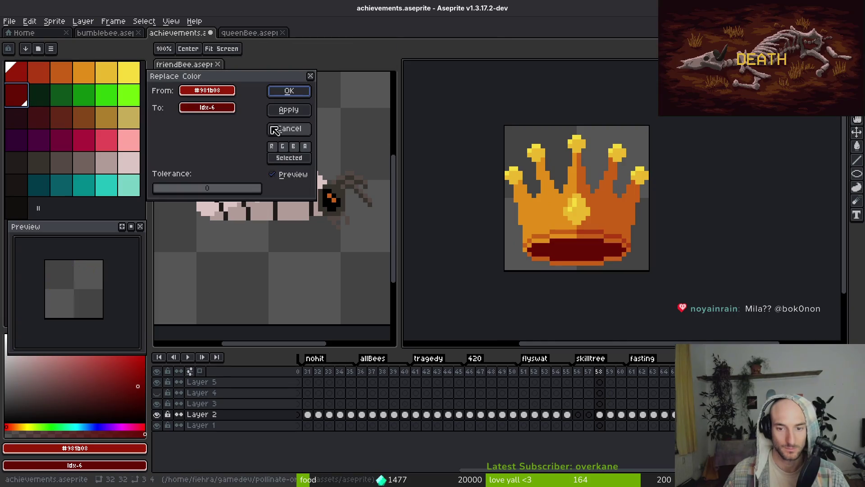
click(284, 93)
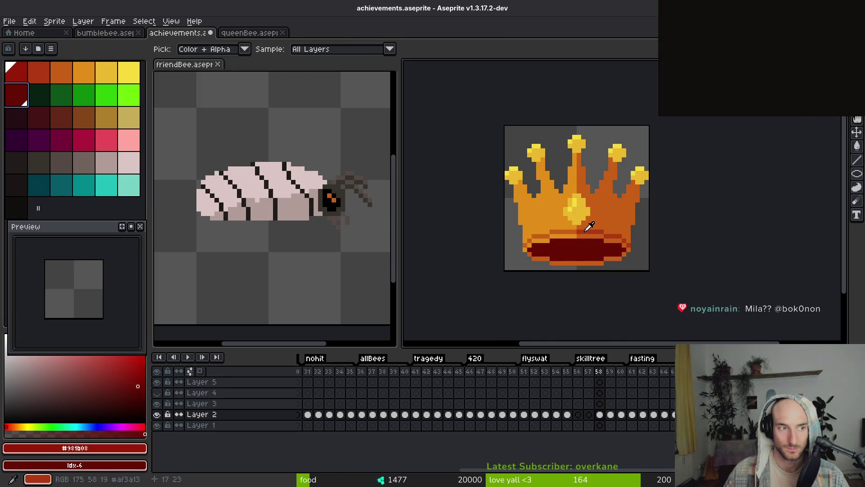
key(b)
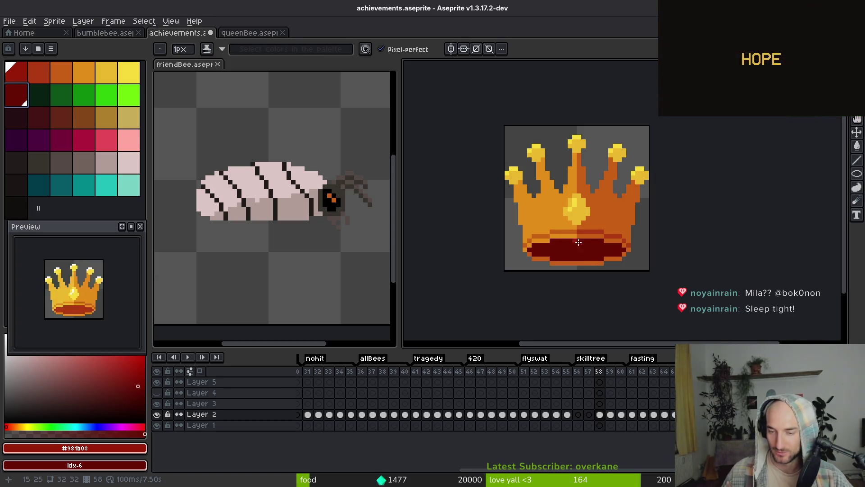
Swap frame 58's red #af3a13 for deep red and dark orange #c96016 for red.
scroll(580, 254, up, 1)
alt+click(604, 221)
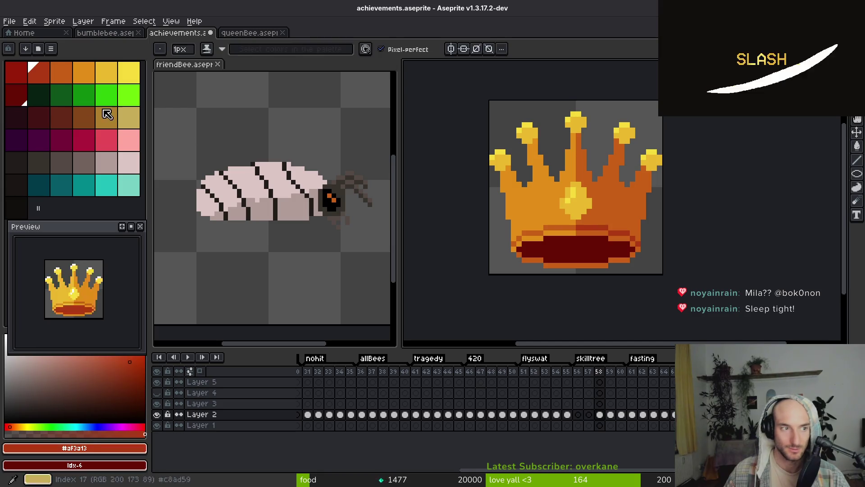
right_click(21, 81)
key(shift+r)
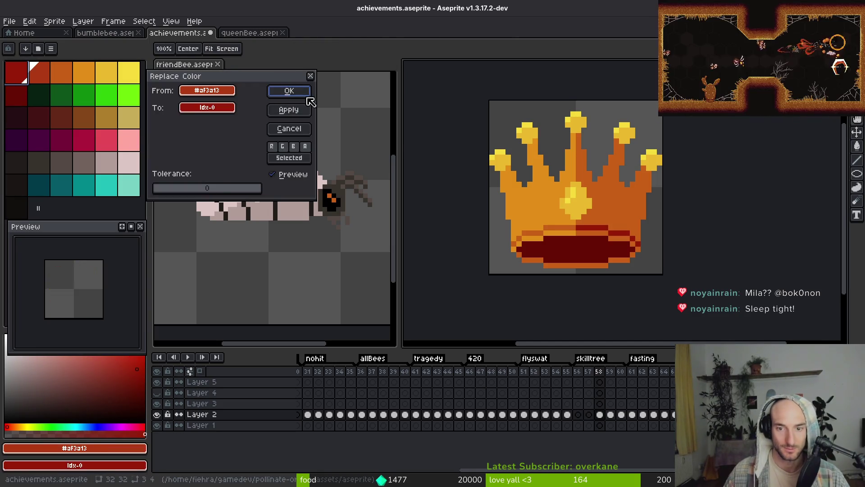
click(284, 92)
scroll(631, 228, up, 3)
scroll(630, 207, down, 2)
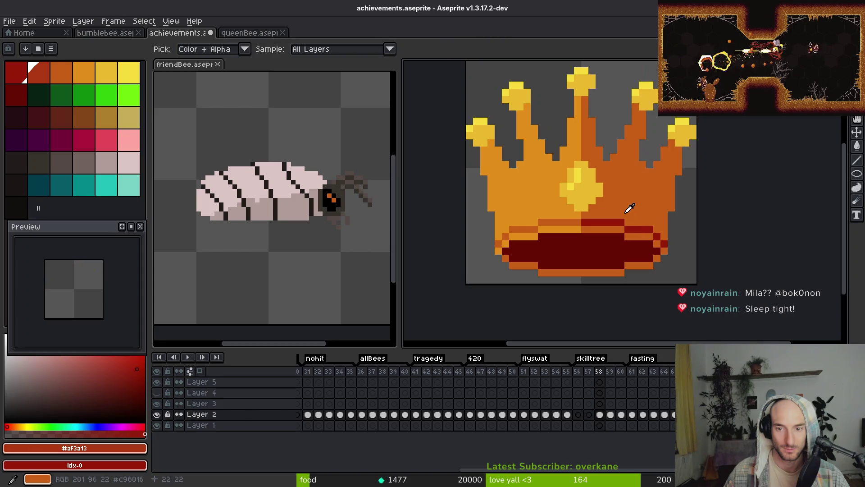
alt+click(601, 215)
right_click(39, 74)
key(shift+r)
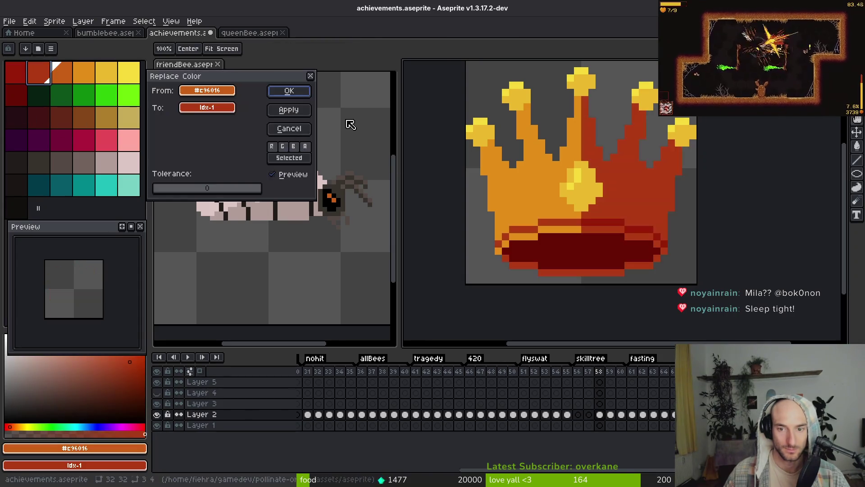
click(286, 88)
Shift frame 58's orange and gold shades one palette step darker (idx-2, idx-3).
alt+click(544, 189)
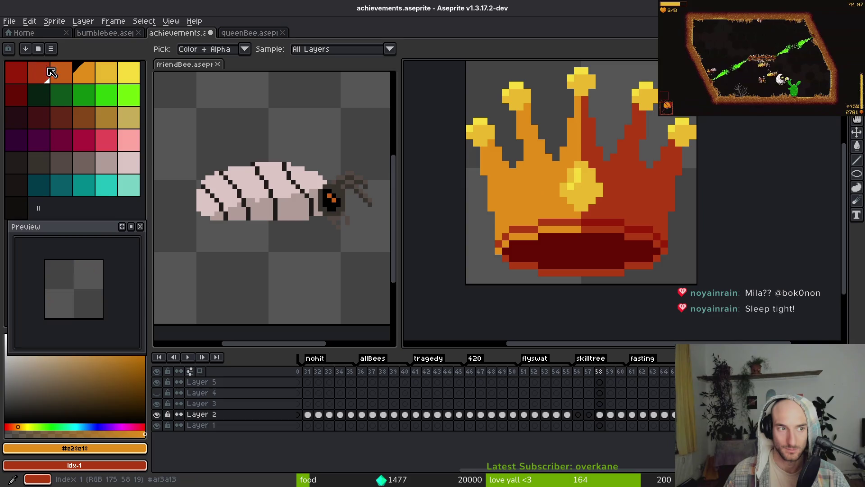
right_click(61, 73)
key(shift+r)
key(Return)
alt+click(586, 199)
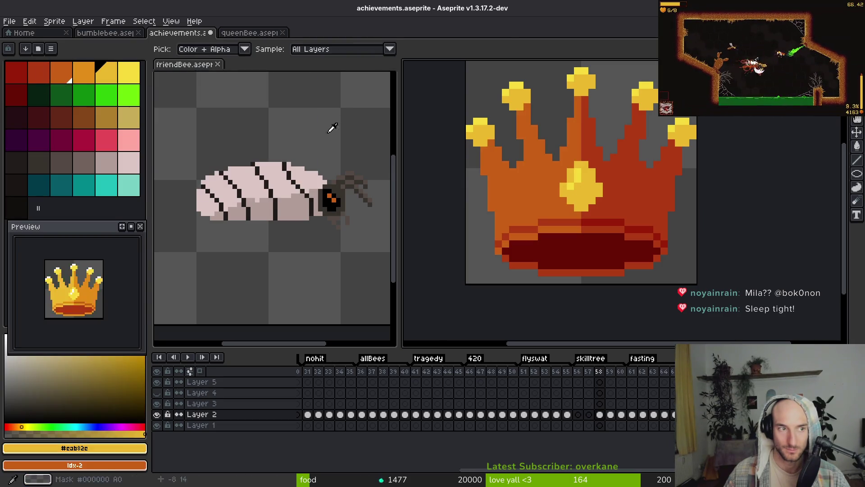
right_click(84, 73)
key(shift+r)
key(Return)
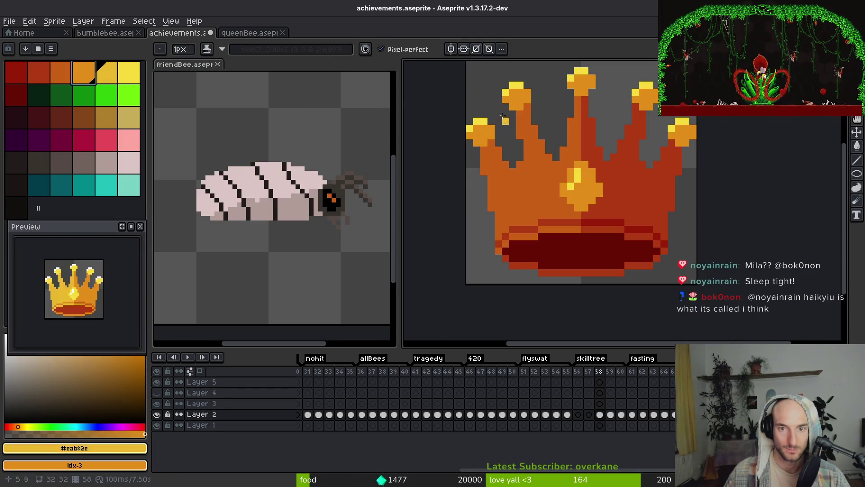
Move the achievements sprite into the left editor panel and replace the crown's yellow tips with orange #e28e18.
scroll(628, 248, up, 1)
mouse_move(197, 34)
mouse_down()
mouse_move(203, 68)
mouse_move(239, 72)
mouse_move(205, 69)
mouse_up()
scroll(257, 140, down, 1)
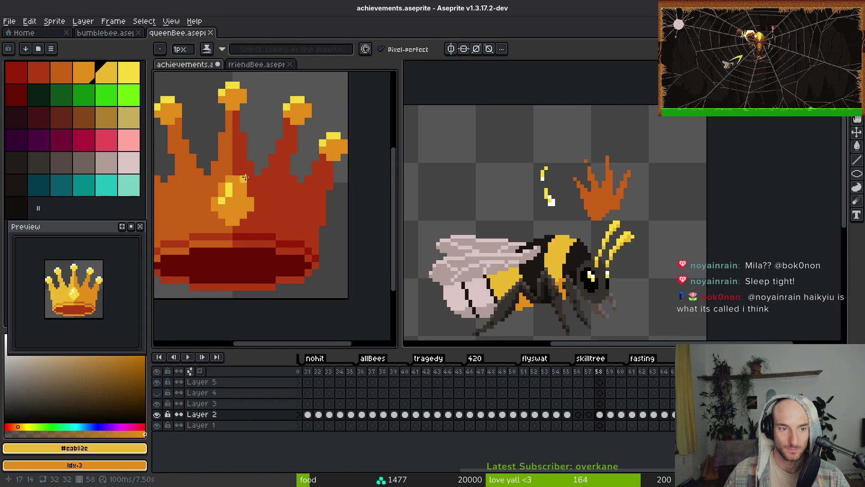
key(alt)
alt+click(238, 100)
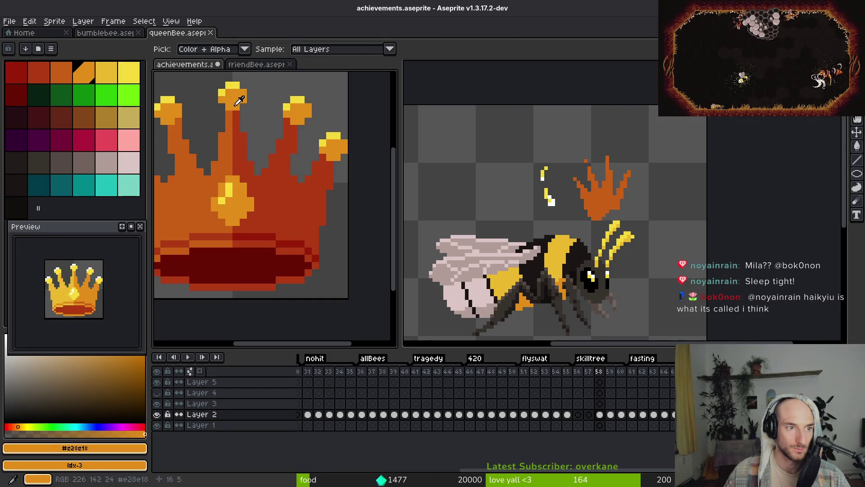
key(shift+r)
key(Escape)
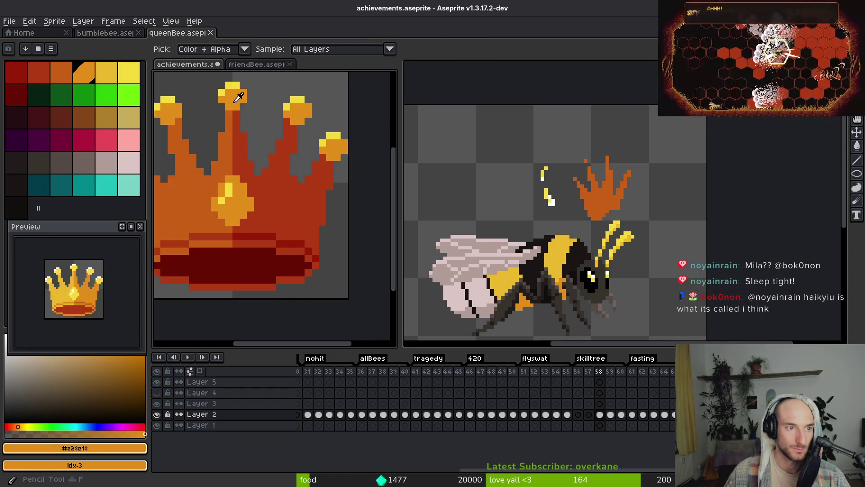
click(110, 77)
key(shift+r)
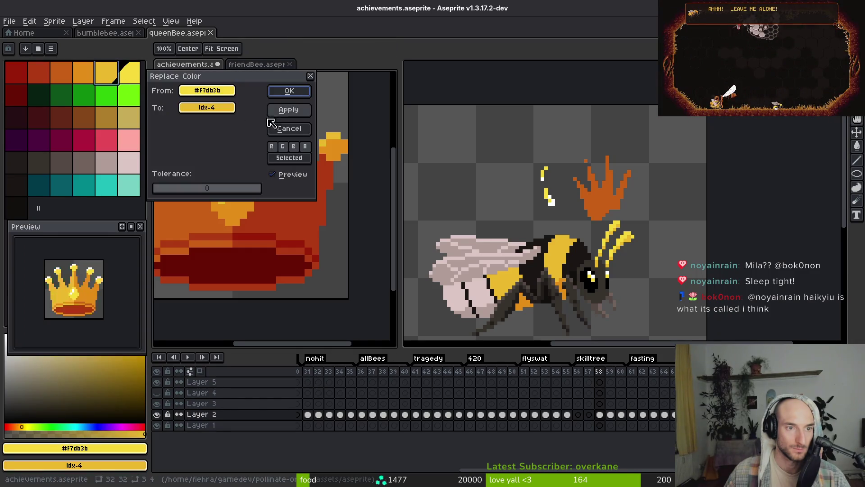
click(291, 92)
key(b)
scroll(295, 197, down, 2)
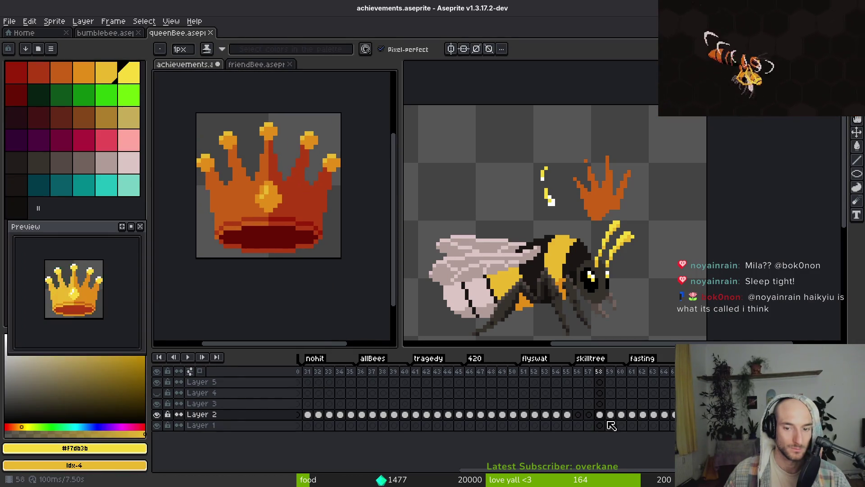
click(590, 414)
On frame 57, replace the crown base's dark red and the next red with darker reds.
drag(284, 216, 285, 220)
alt+click(267, 232)
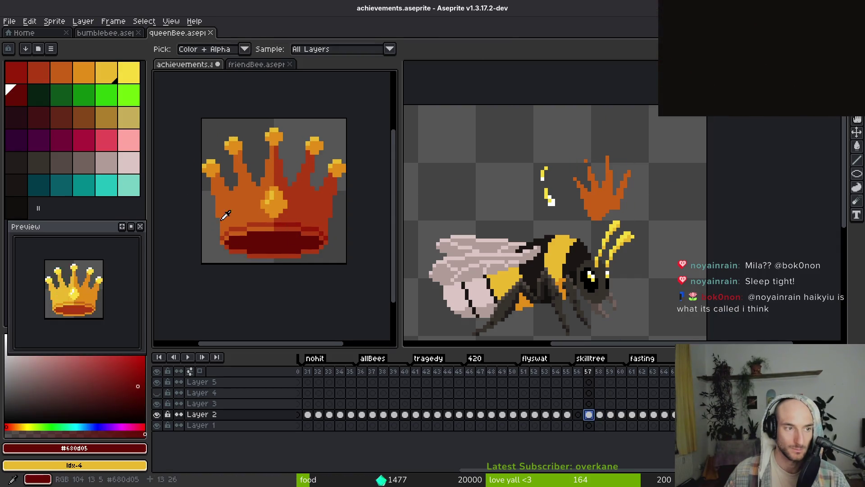
right_click(41, 118)
key(shift+r)
click(291, 90)
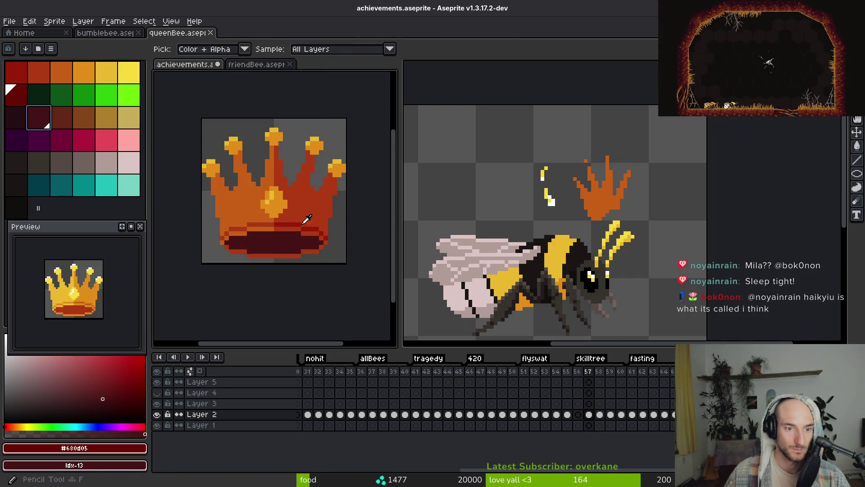
right_click(17, 103)
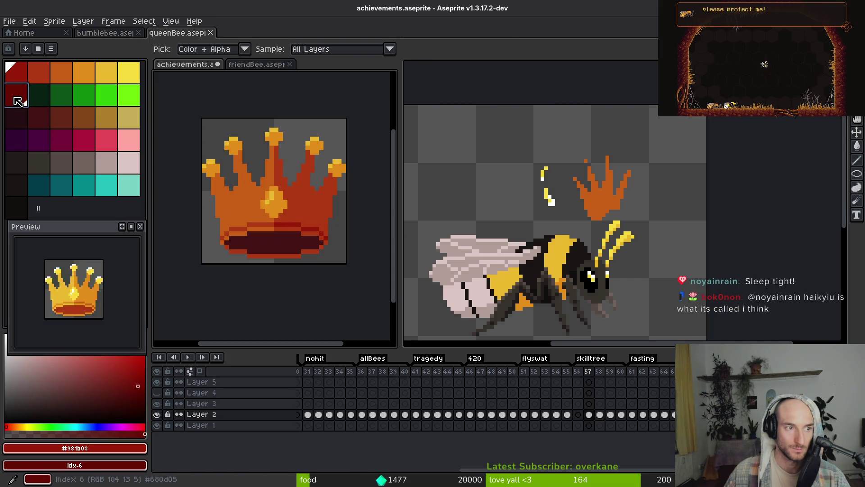
key(shift+r)
click(287, 91)
Shift the next crown colour and the orange one palette step darker.
click(39, 73)
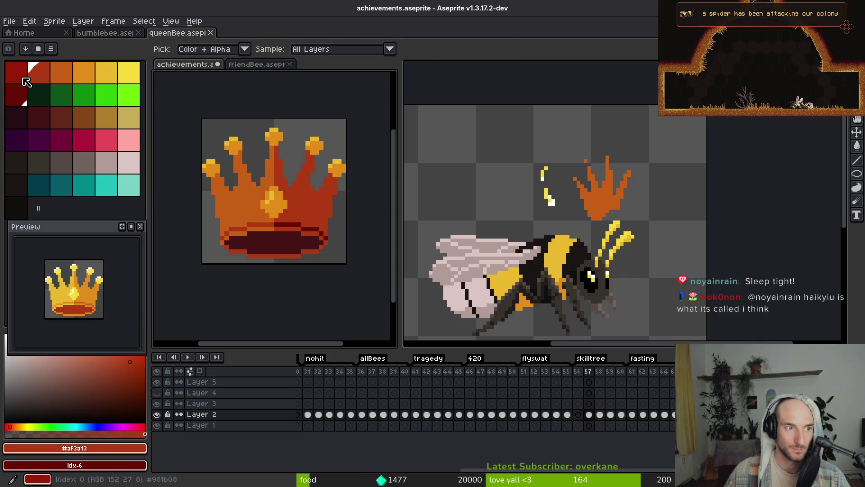
right_click(16, 72)
key(shift+r)
click(287, 92)
click(60, 74)
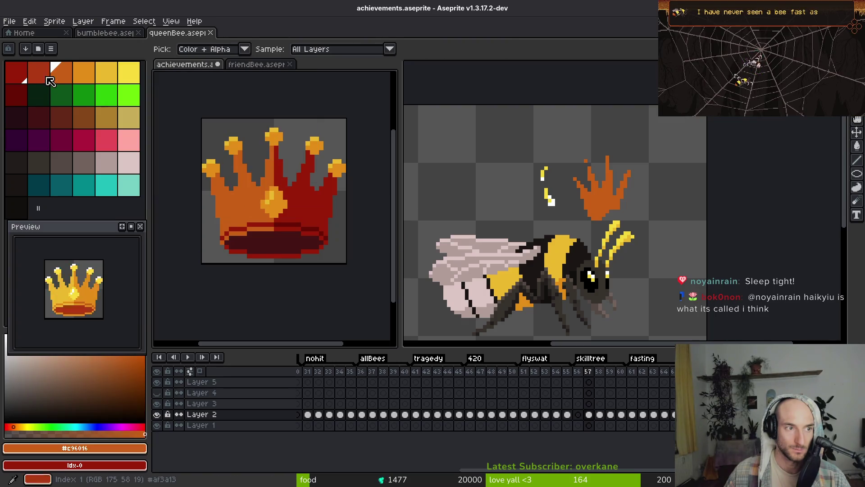
right_click(39, 73)
key(shift+r)
click(288, 91)
Replace the gold highlight with a darker shade and turn the yellow tips orange.
click(84, 73)
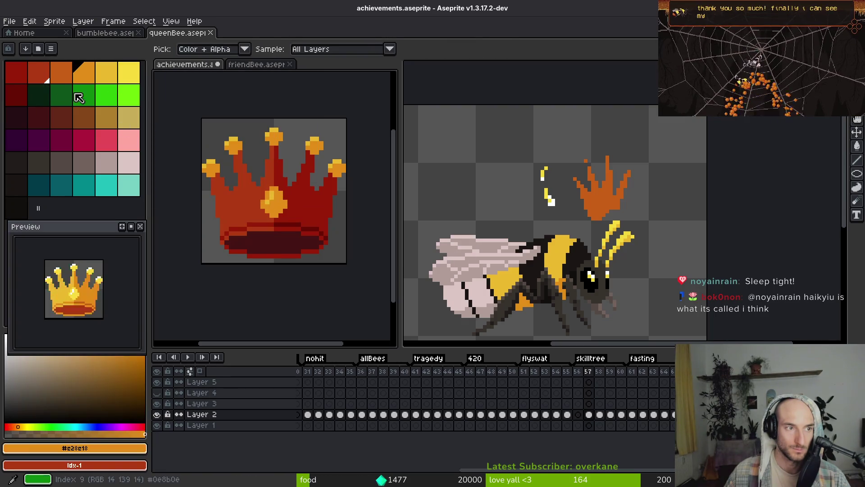
right_click(61, 73)
key(shift+r)
click(287, 92)
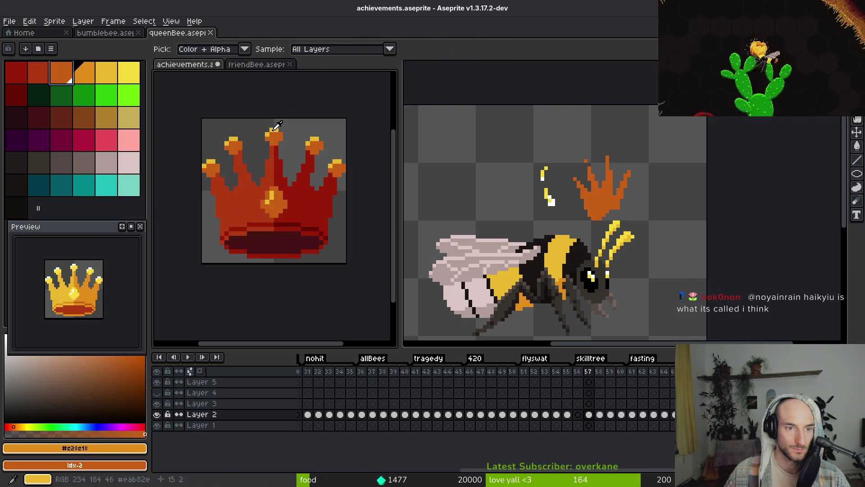
click(106, 72)
right_click(82, 73)
key(shift+r)
click(287, 92)
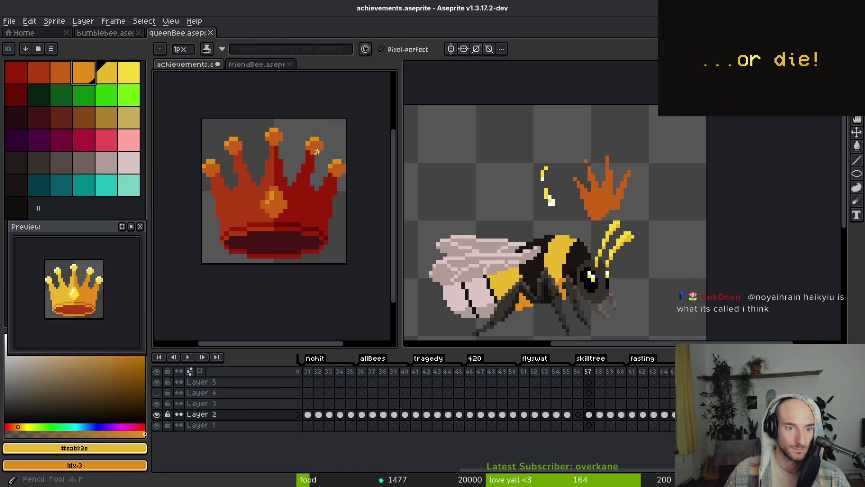
click(578, 414)
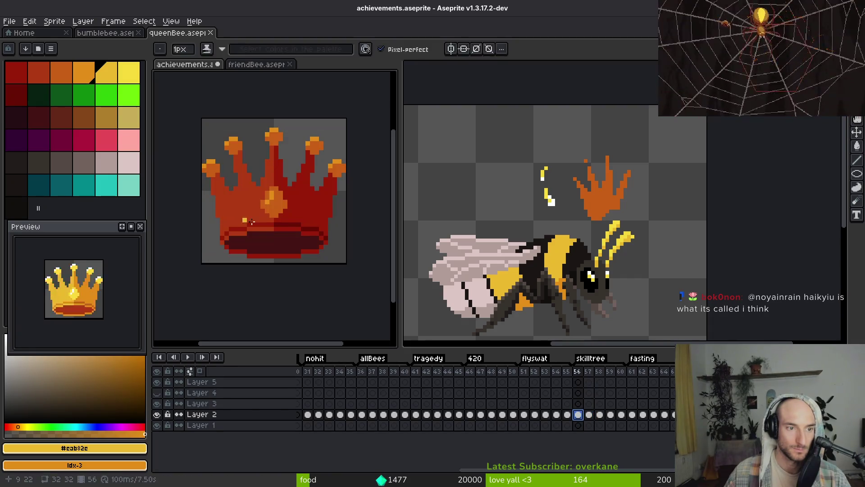
On frame 56, make the darkest band colour near-black and the dark red darker.
alt+click(280, 235)
right_click(20, 118)
key(shift+r)
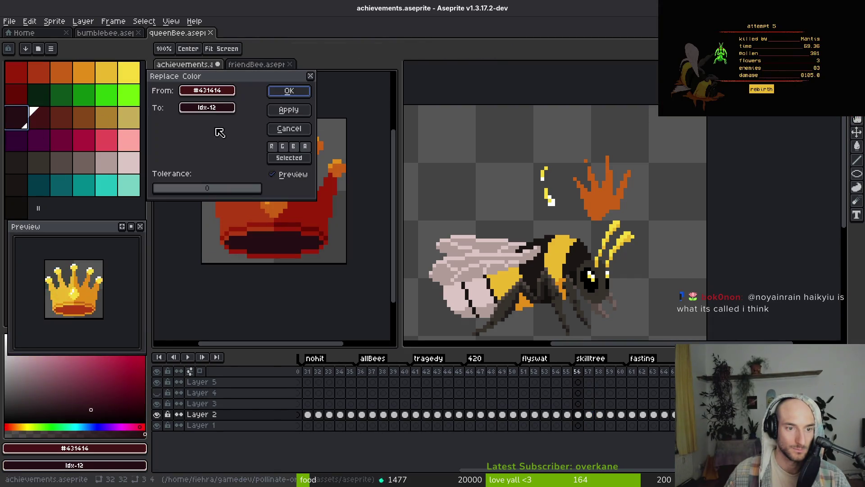
click(291, 92)
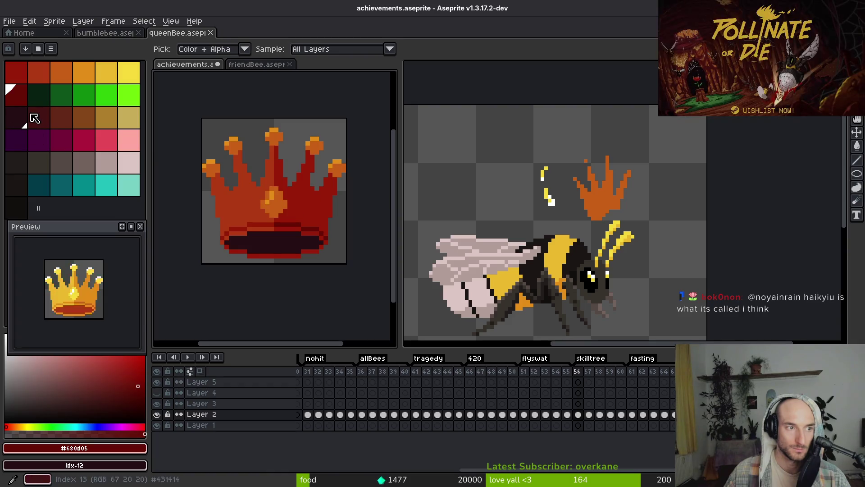
right_click(34, 118)
key(shift+r)
click(291, 92)
Replace the crown's next two reds with darker palette reds.
alt+click(309, 219)
right_click(17, 96)
key(shift+r)
click(301, 88)
alt+click(253, 212)
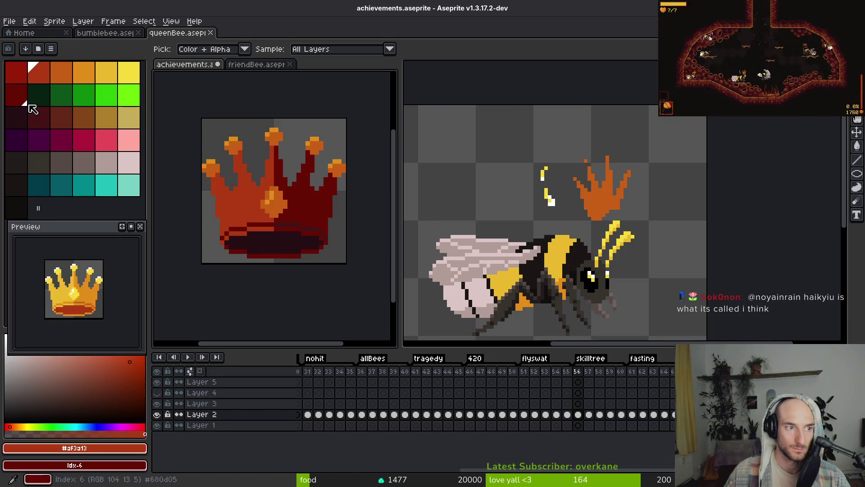
right_click(16, 72)
key(shift+r)
click(287, 90)
Shift the crown's orange and gold highlight one palette step darker.
alt+click(274, 208)
right_click(38, 72)
key(shift+r)
click(289, 91)
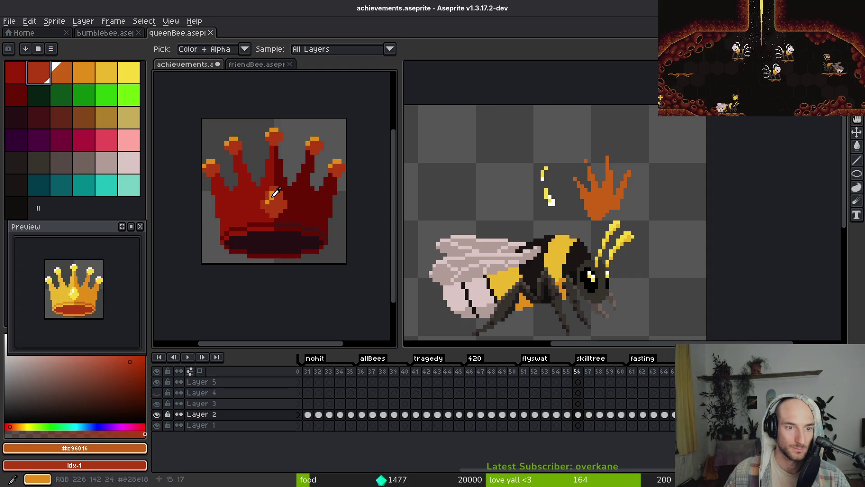
alt+click(279, 191)
right_click(62, 73)
key(shift+r)
click(289, 92)
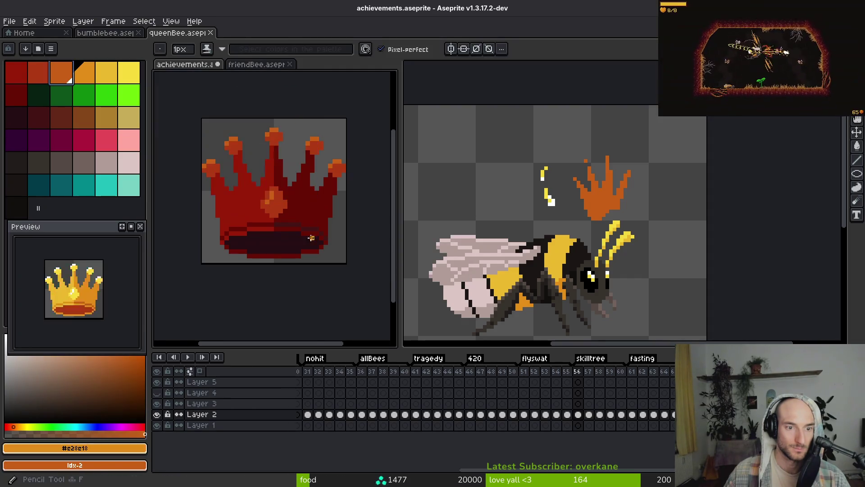
scroll(309, 247, down, 7)
scroll(302, 250, up, 5)
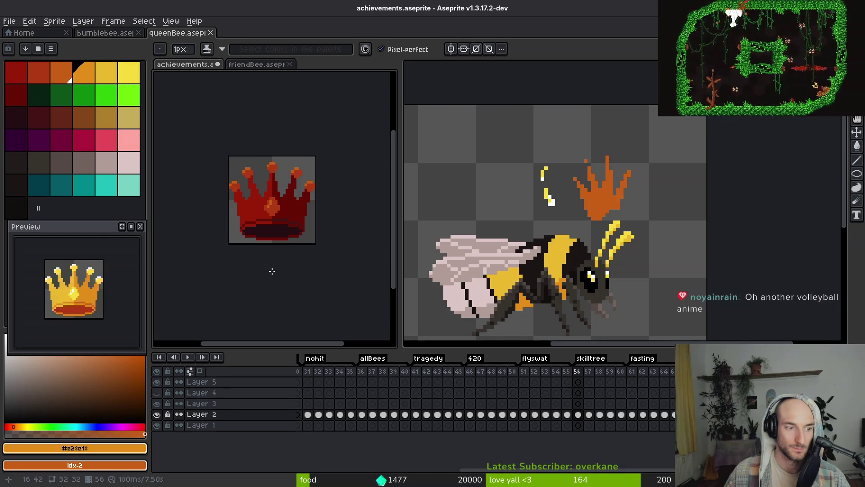
scroll(272, 223, up, 3)
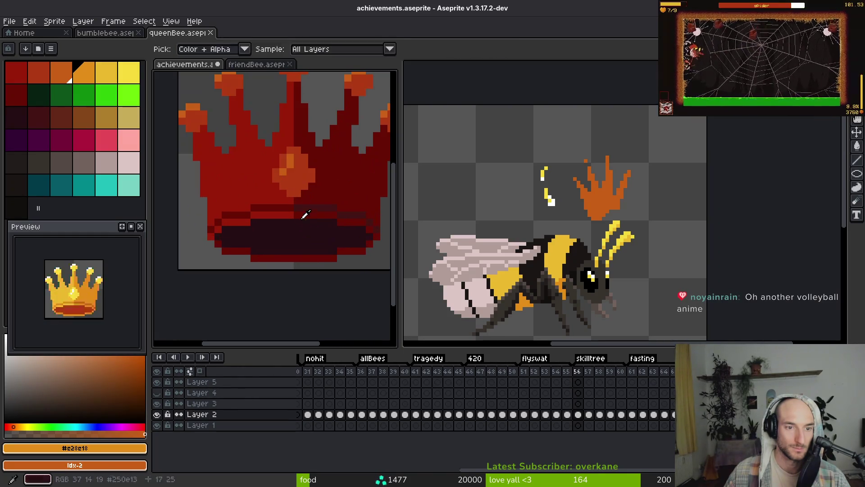
alt+click(345, 193)
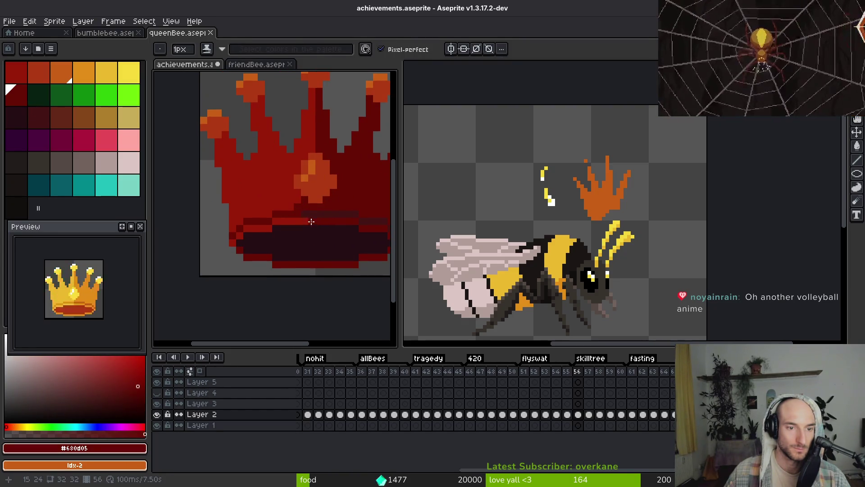
alt+click(297, 213)
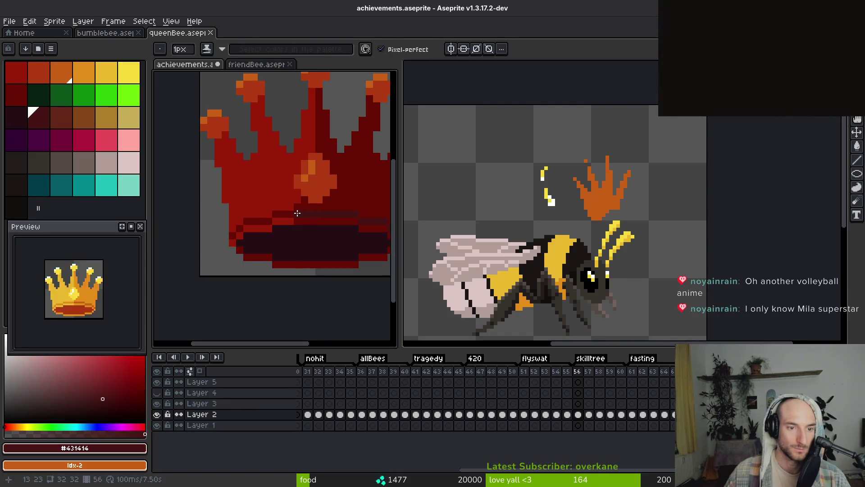
scroll(309, 222, down, 1)
scroll(311, 203, up, 1)
alt+click(312, 155)
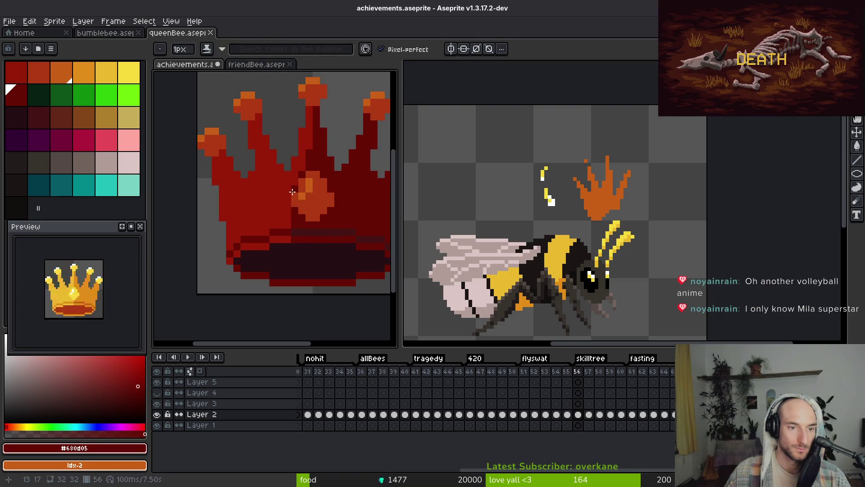
scroll(316, 222, down, 3)
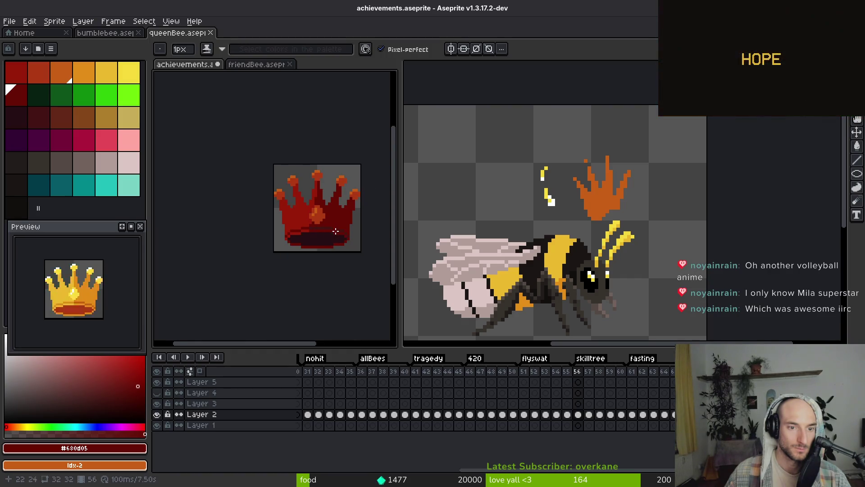
scroll(336, 229, down, 3)
scroll(336, 239, up, 3)
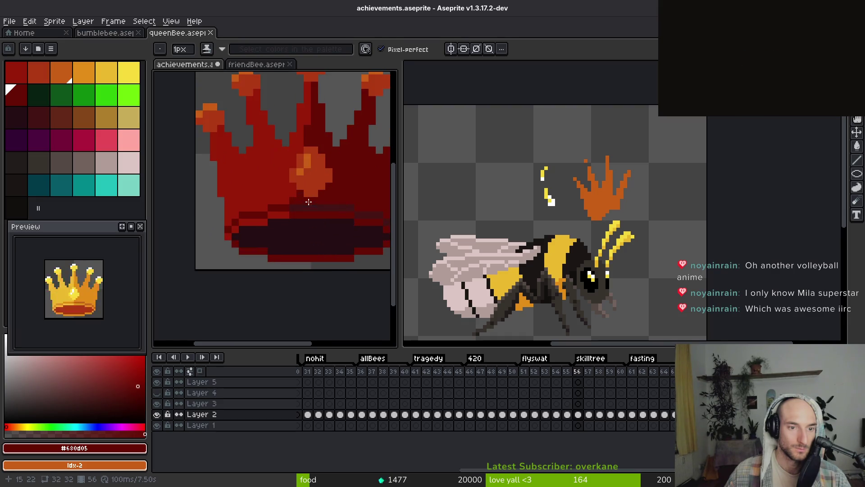
scroll(292, 216, up, 2)
alt+click(291, 216)
scroll(293, 212, down, 2)
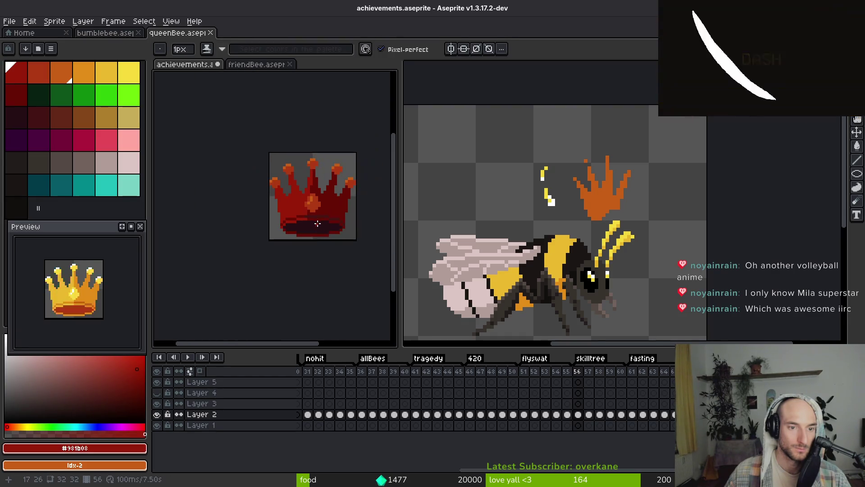
scroll(314, 208, up, 1)
alt+click(311, 211)
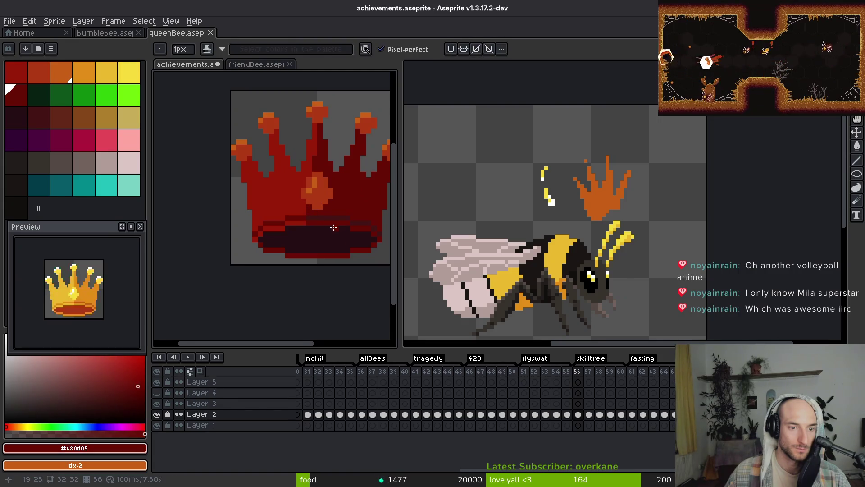
scroll(335, 230, down, 3)
scroll(332, 242, down, 2)
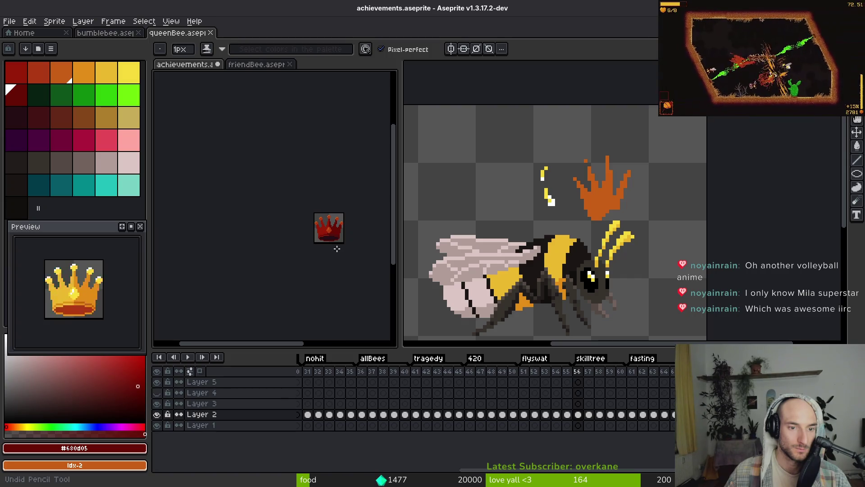
scroll(334, 235, up, 5)
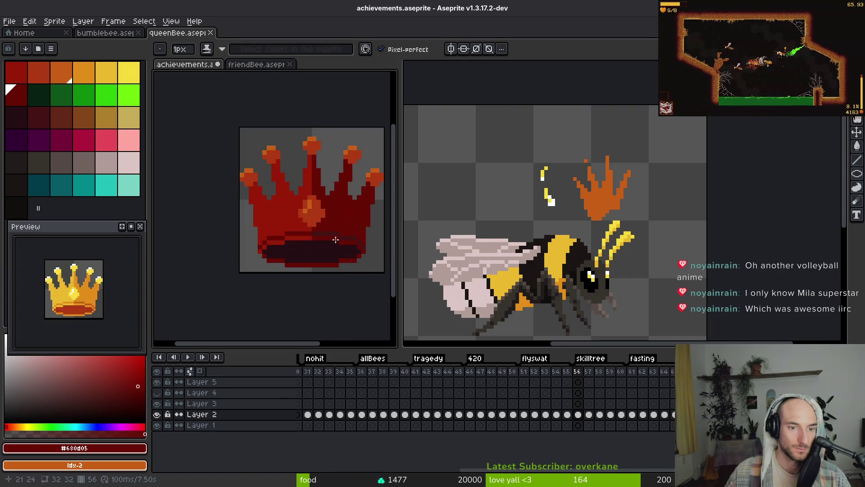
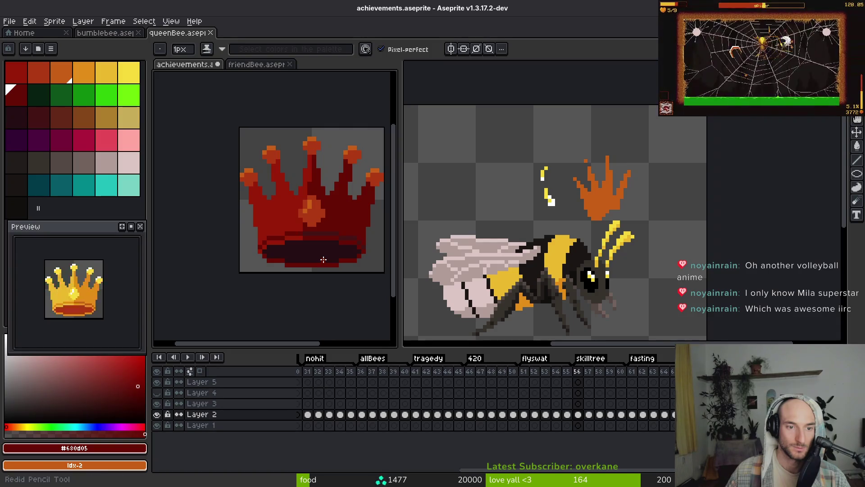
Undo the stray crown pencil stroke, save the achievements sprite, and start exporting the crown frames.
scroll(327, 257, down, 5)
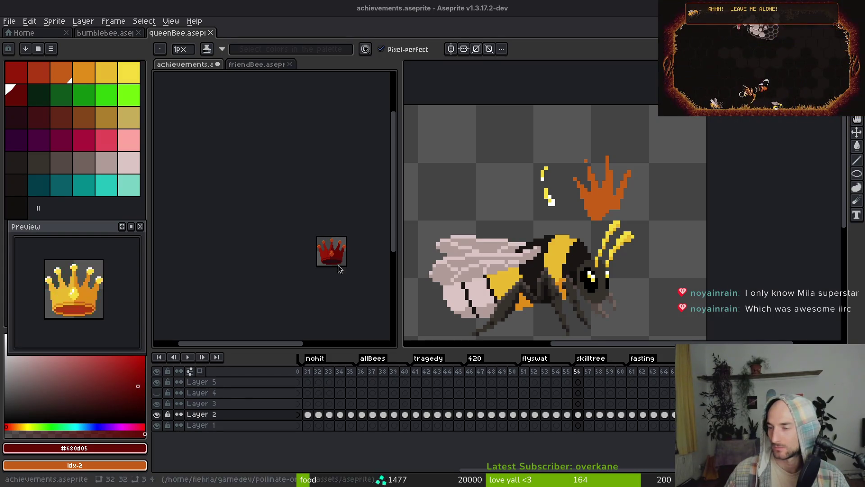
scroll(325, 250, up, 5)
key(ctrl+z)
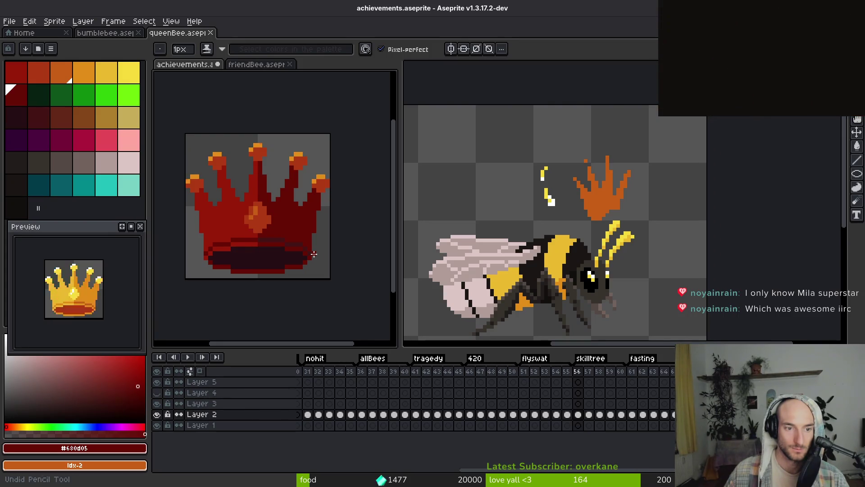
key(ctrl+s)
mouse_move(580, 374)
mouse_down()
mouse_move(614, 407)
mouse_move(627, 408)
mouse_up()
key(ctrl+e)
Accept the sprite sheet settings and set the output folder to art/achievements.
click(404, 192)
key(ctrl+alt+shift+s)
click(218, 40)
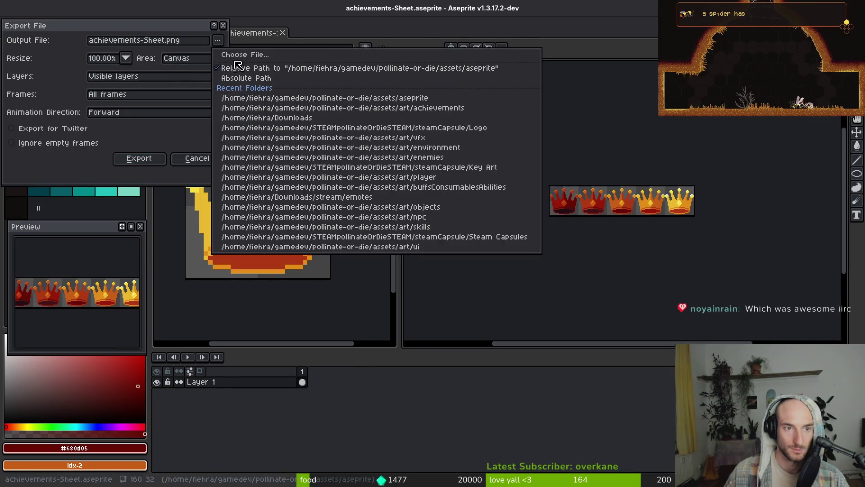
click(236, 54)
click(136, 101)
double_click(131, 139)
double_click(146, 160)
Target achievementSkilltree.png, confirm the overwrite, and export the crown sprite sheet.
drag(219, 447, 101, 441)
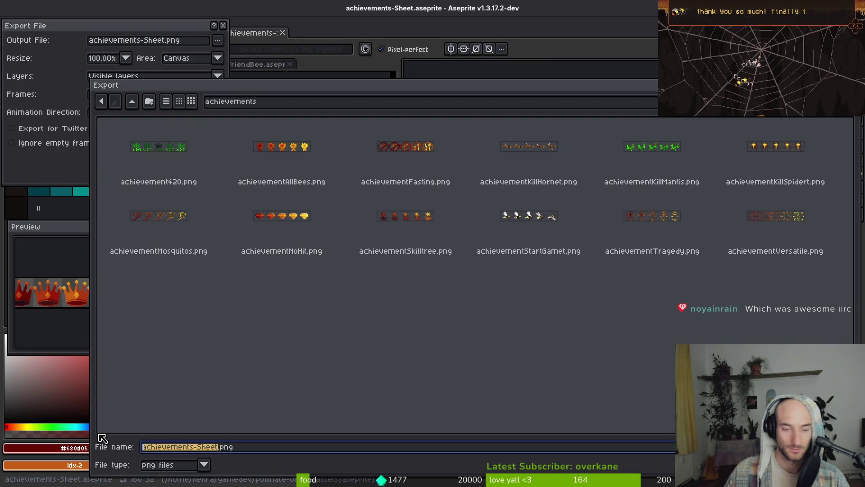
text(achievement)
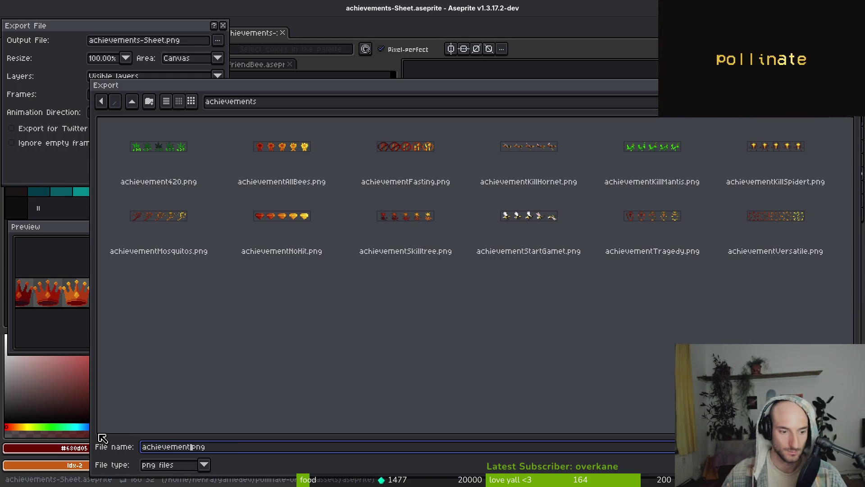
text(S)
text(killtr)
text(ee)
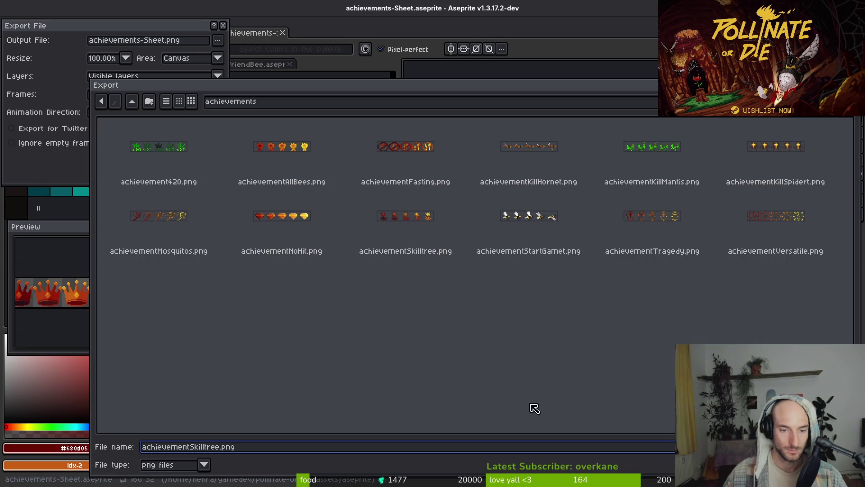
click(419, 233)
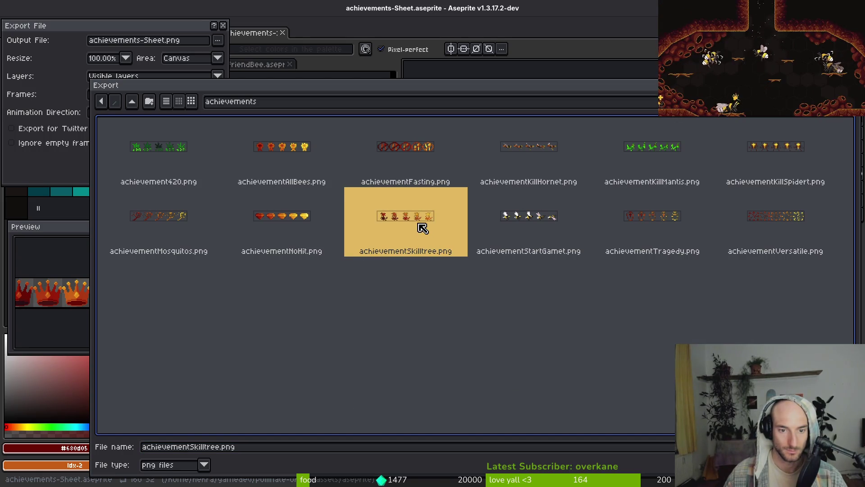
key(Return)
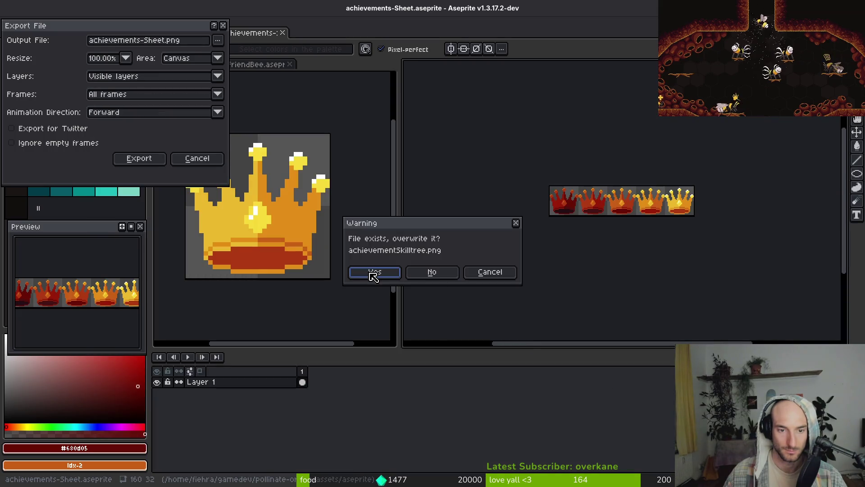
click(373, 273)
click(158, 162)
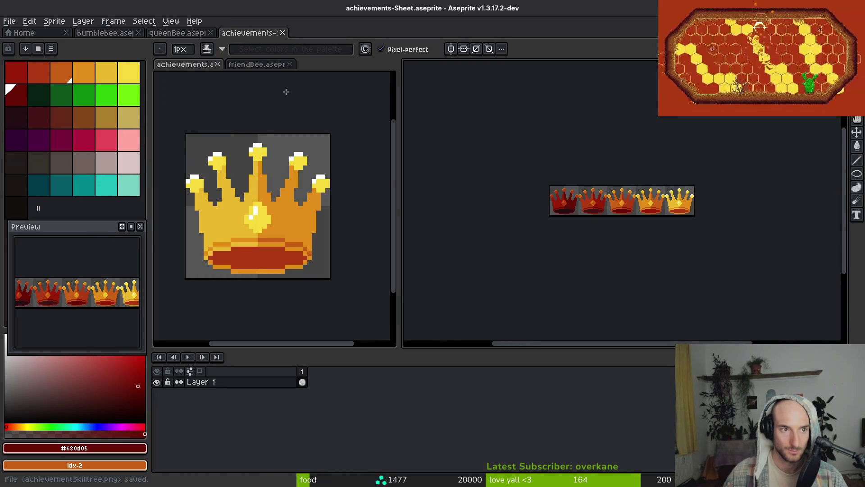
click(178, 33)
Close the generated crown sheet and return to the achievements sprite.
click(250, 33)
click(169, 60)
key(ctrl+w)
click(489, 270)
Select the flower frames and set the sheet output to art/achievements.
drag(654, 371, 673, 371)
key(ctrl+e)
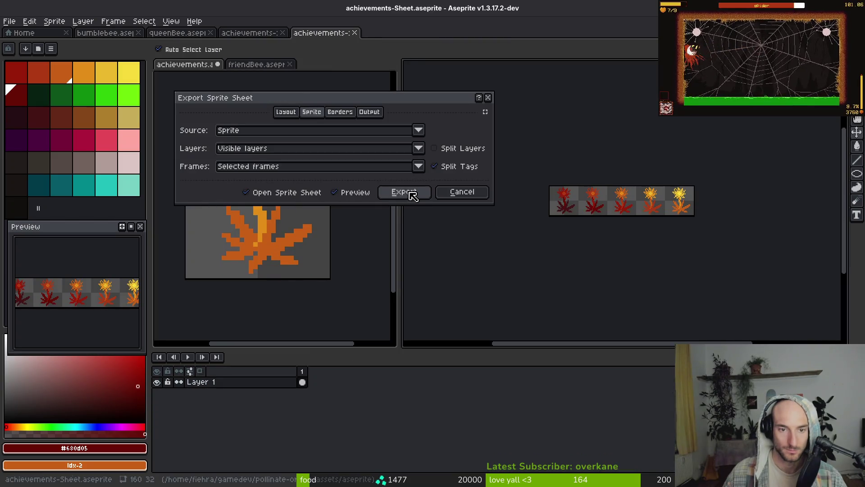
click(404, 191)
key(ctrl+alt+shift+s)
click(220, 40)
click(245, 54)
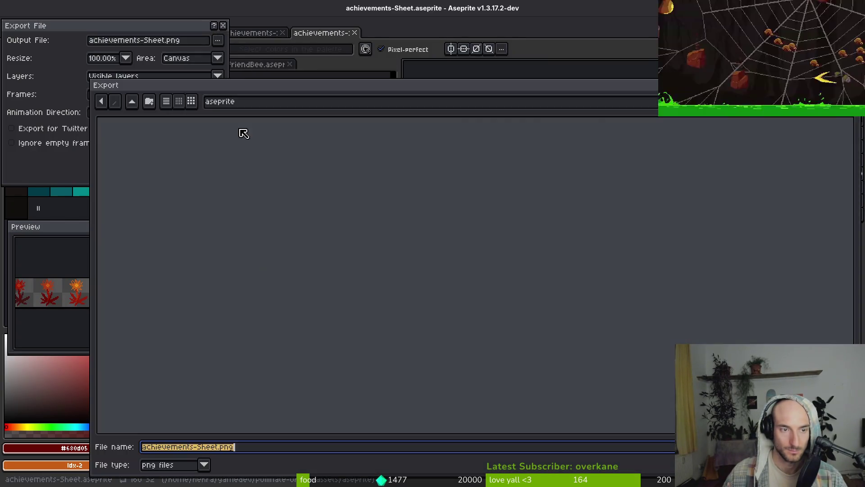
click(131, 100)
double_click(152, 136)
double_click(156, 147)
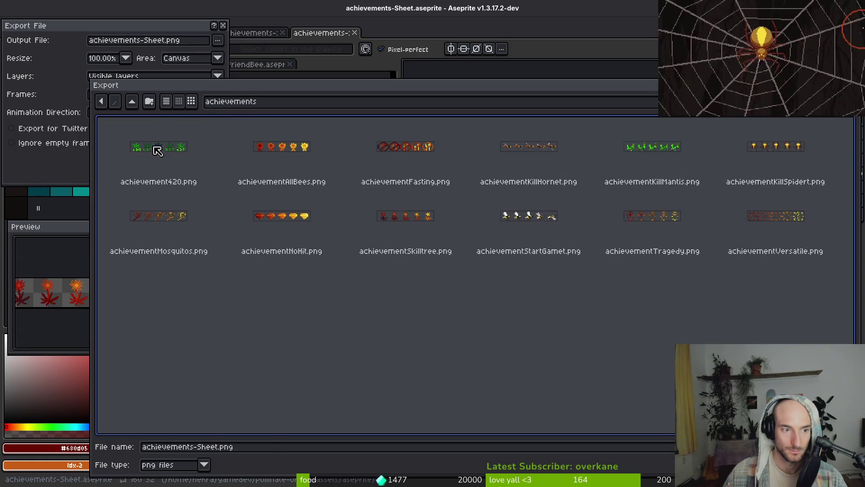
Name the sheet achievemenPollinator.png and export the flower sprite sheet.
drag(216, 447, 66, 437)
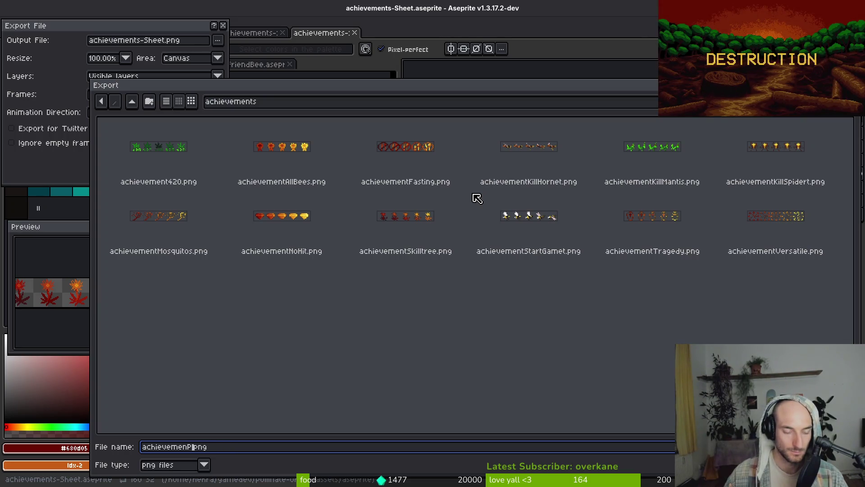
text(ollinator)
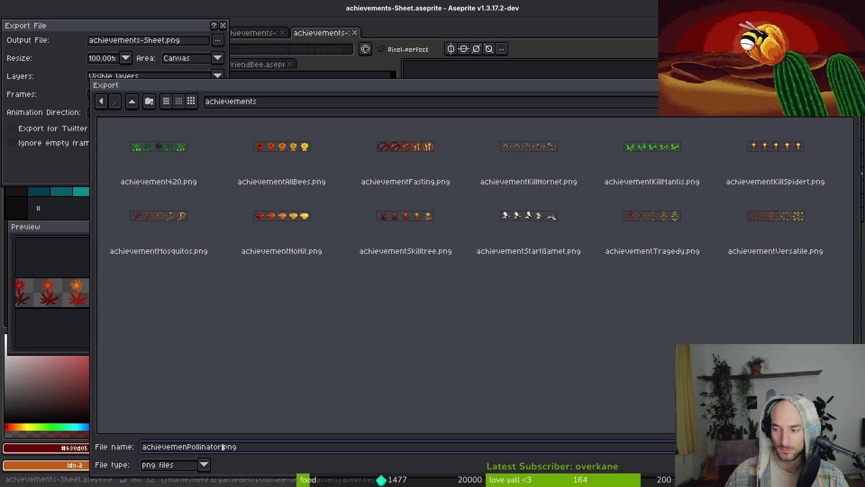
key(Return)
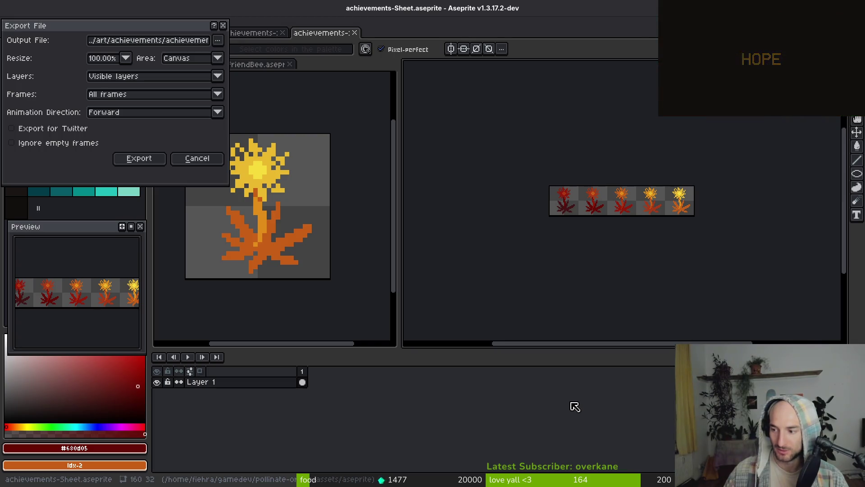
click(143, 160)
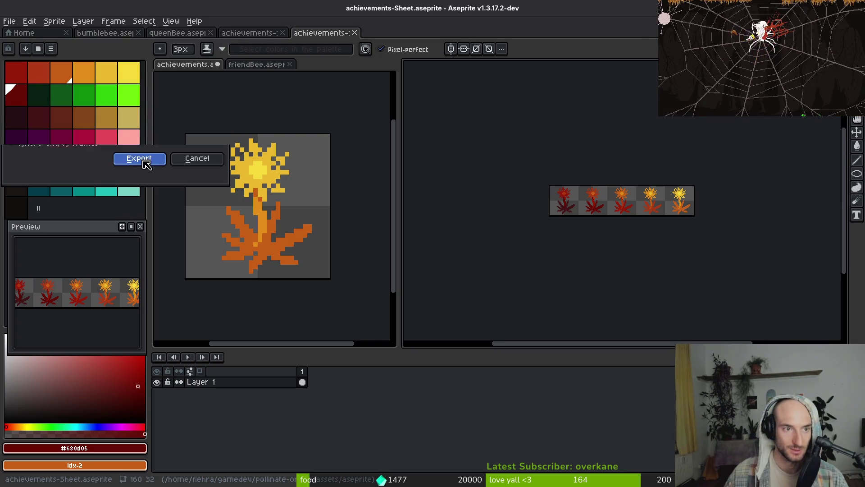
Close the leftover sheet and bee sprite tabs, keep achievements open, and switch to Godot.
click(355, 33)
click(284, 34)
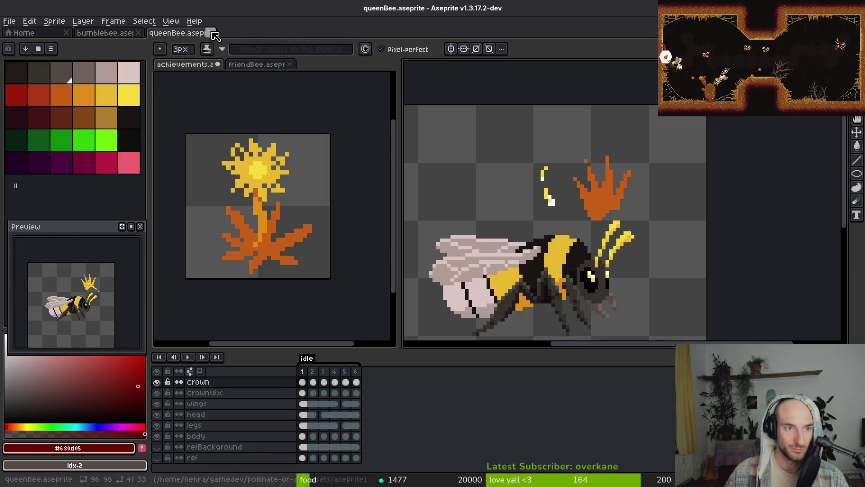
click(211, 33)
click(139, 34)
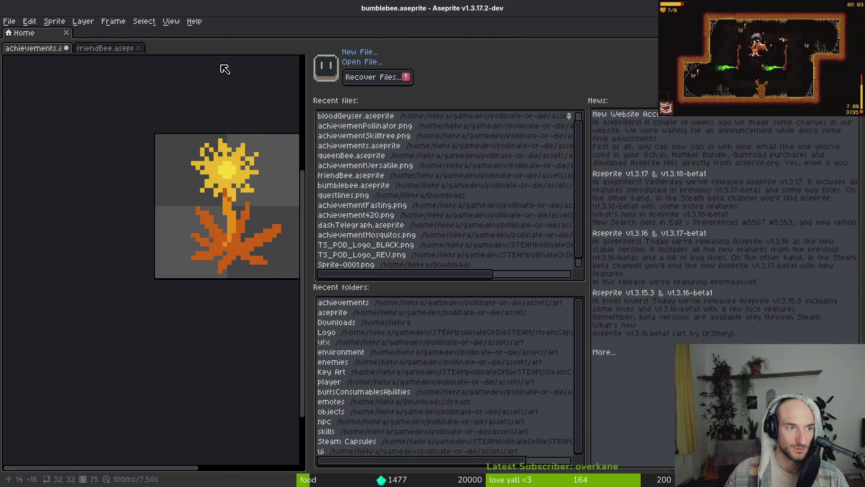
key(ctrl+shift+t)
drag(196, 66, 180, 33)
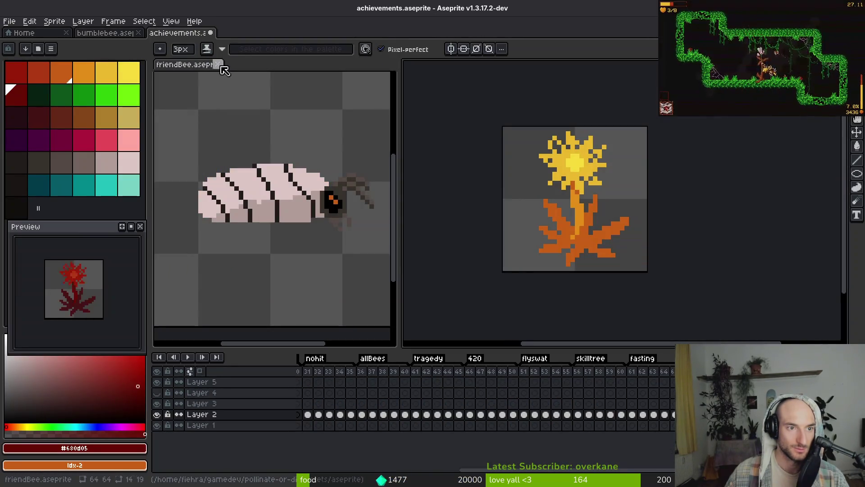
click(218, 64)
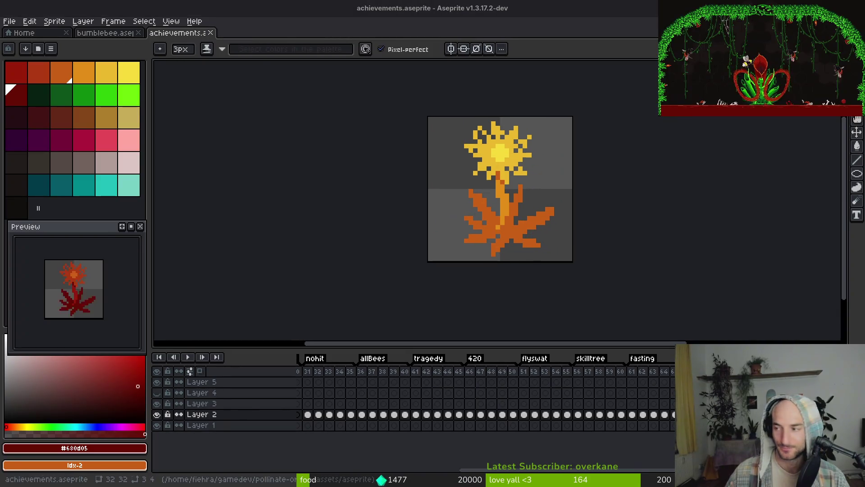
key(alt+Tab)
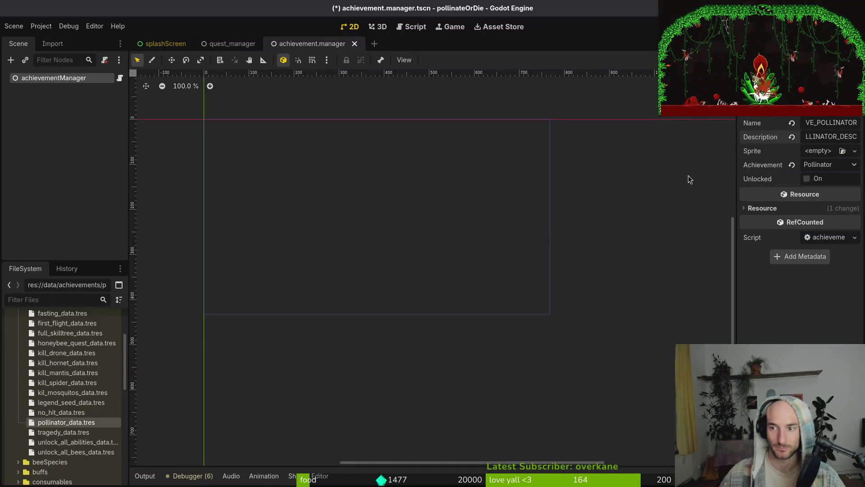
Create a new SpriteFrames resource and add one flower frame from achievemenPollinator.png.
click(815, 152)
click(824, 170)
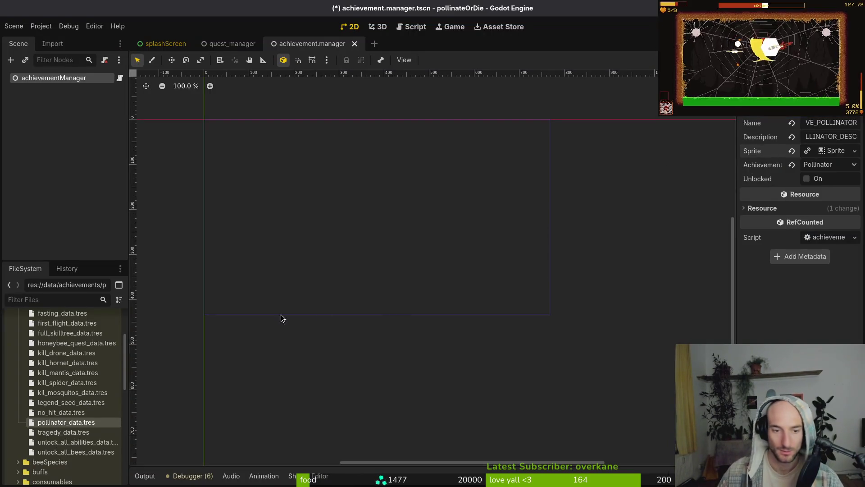
click(292, 354)
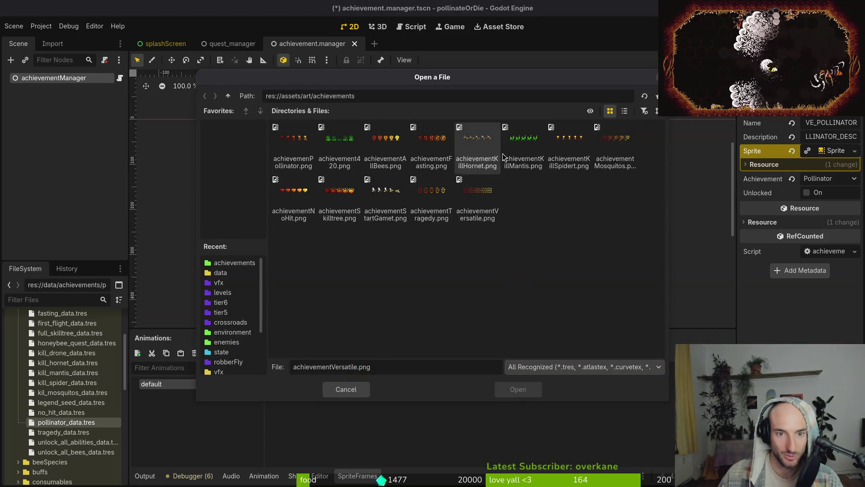
click(293, 145)
click(518, 389)
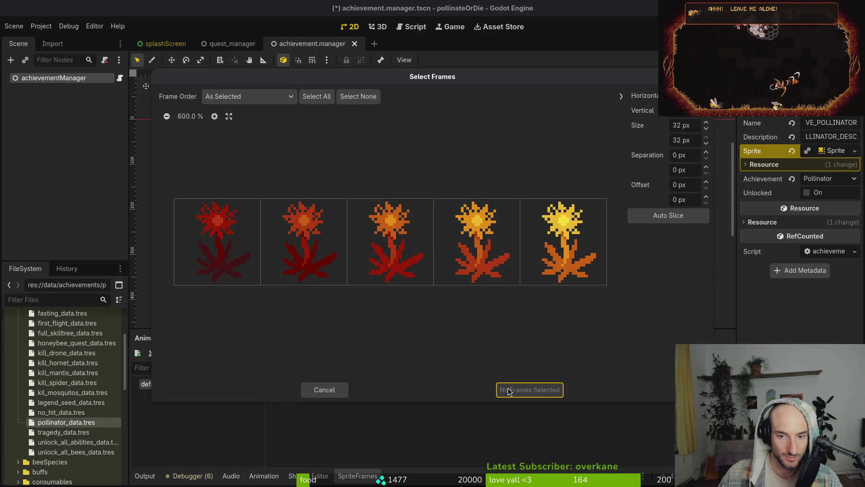
click(493, 243)
click(527, 391)
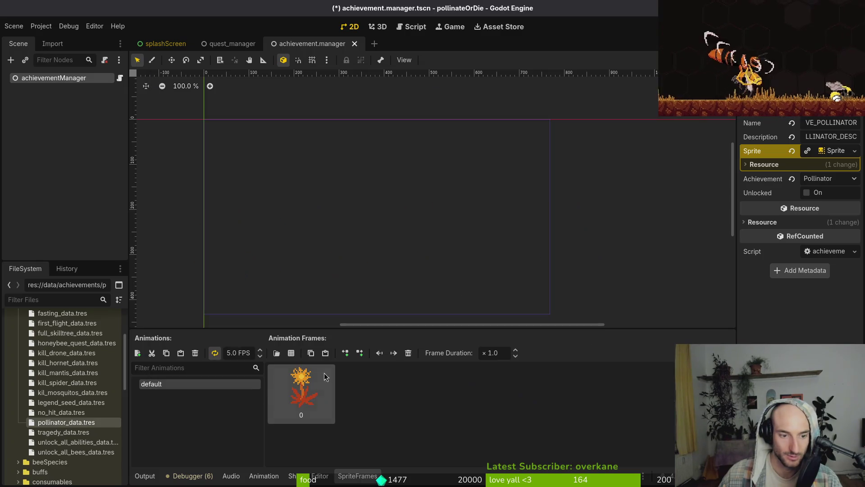
Add a second animation named idle.
click(137, 353)
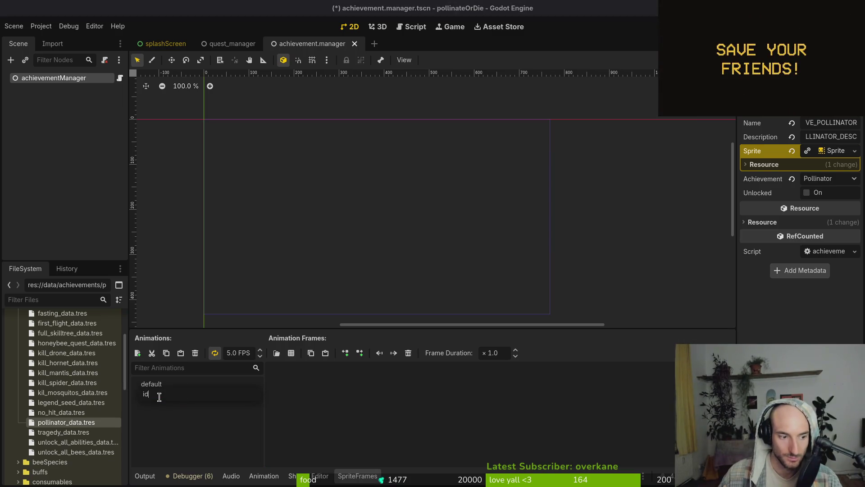
text(dle)
key(Return)
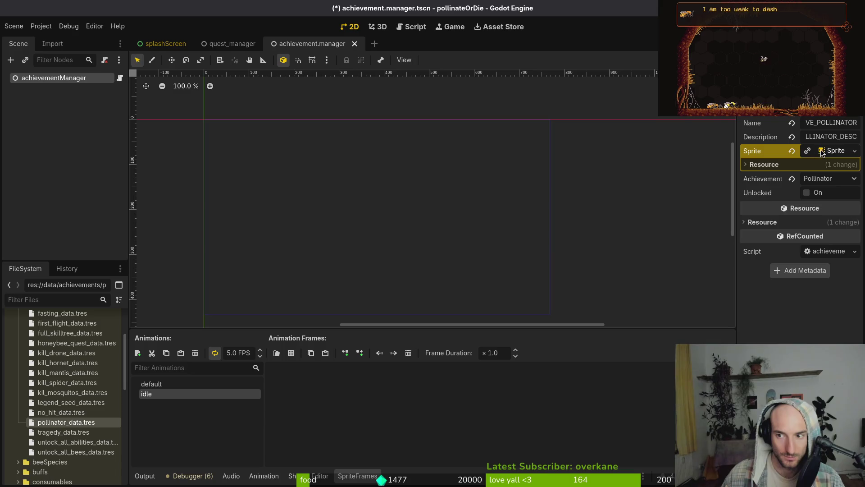
Compare the skilltree achievement's animations, then reopen the pollinator's sprite frames.
click(69, 333)
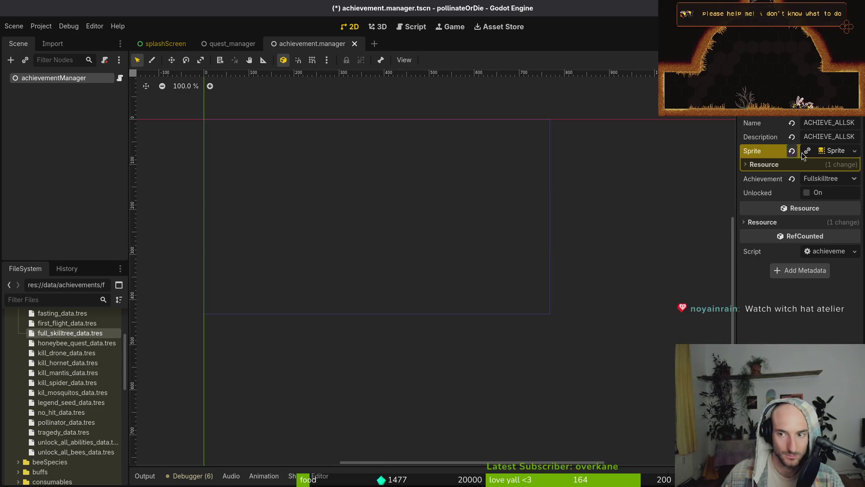
click(832, 152)
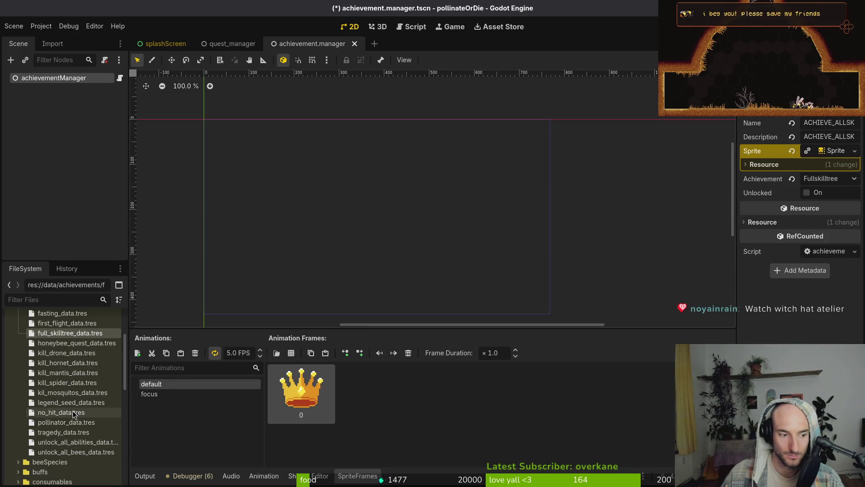
click(66, 422)
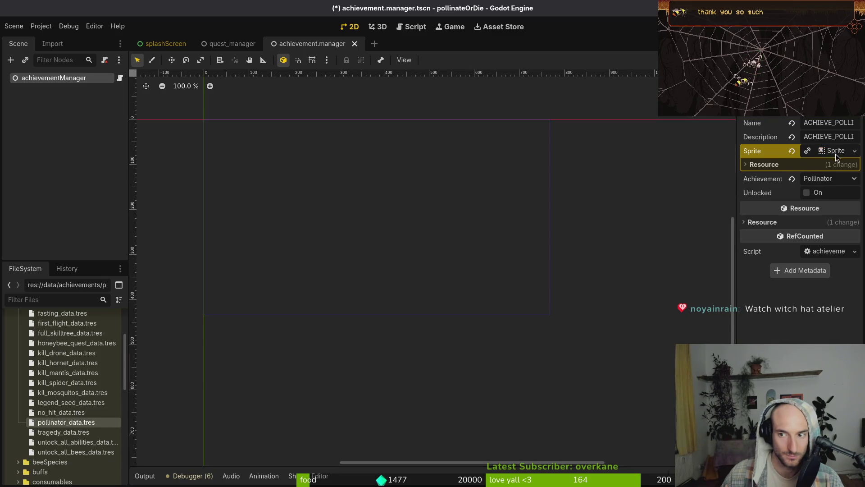
click(836, 157)
Add a focus animation with all five achievemenPollinator.png flower frames and save the scene.
click(137, 353)
double_click(186, 395)
text(fo)
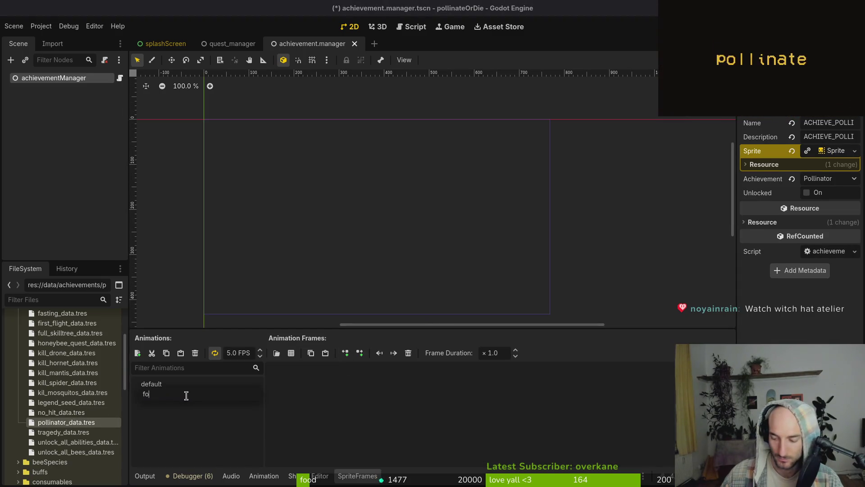
text(cus)
key(Return)
click(277, 352)
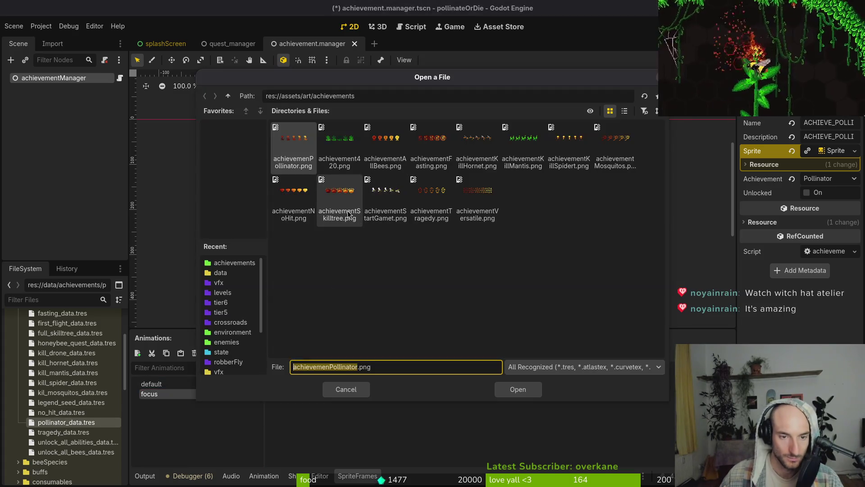
click(517, 389)
drag(243, 221, 530, 250)
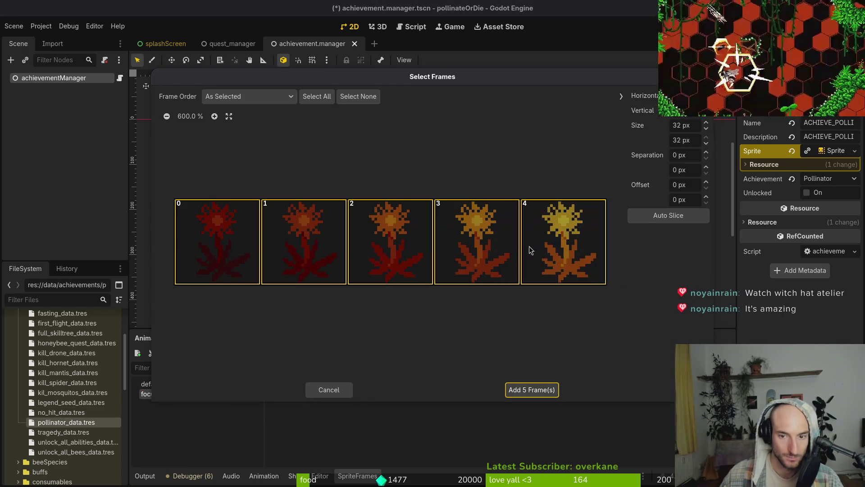
click(524, 388)
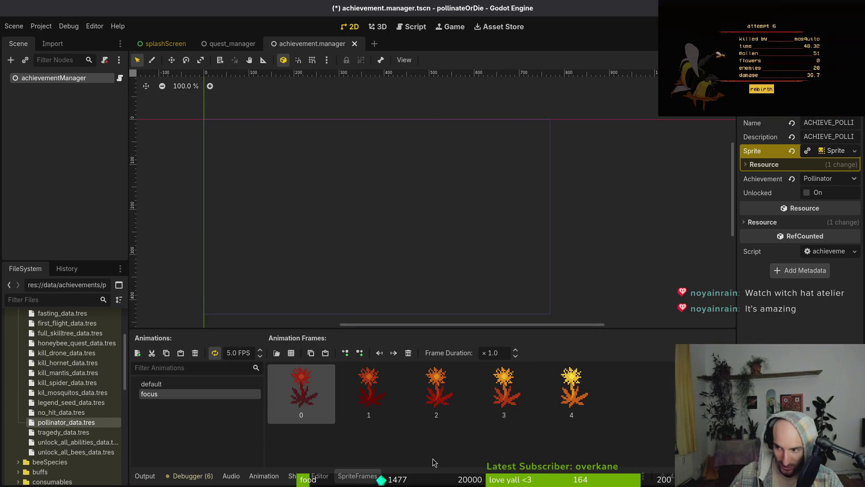
key(ctrl+s)
click(63, 432)
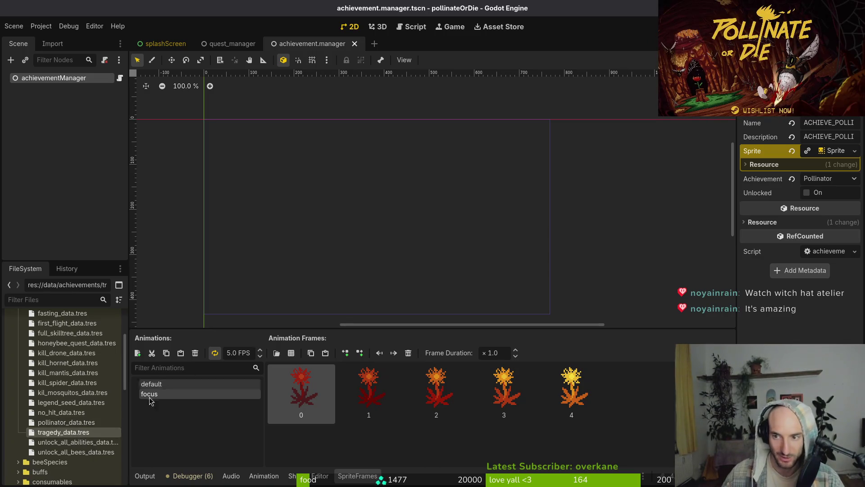
Inspect the sprite animations of the tragedy, all-abilities and unlock-all-bees achievements.
double_click(58, 434)
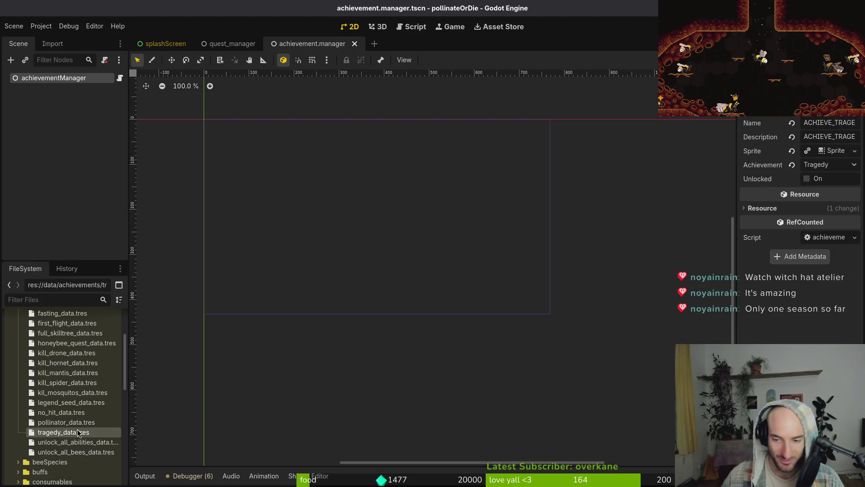
click(836, 151)
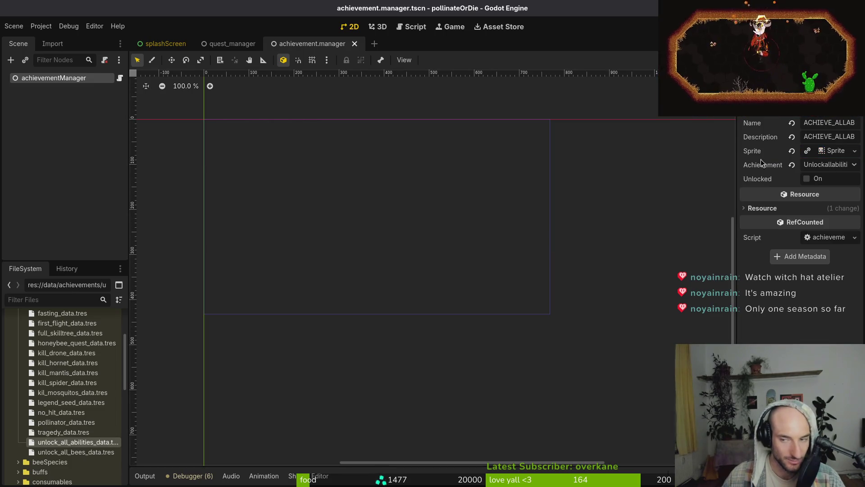
click(843, 165)
click(840, 153)
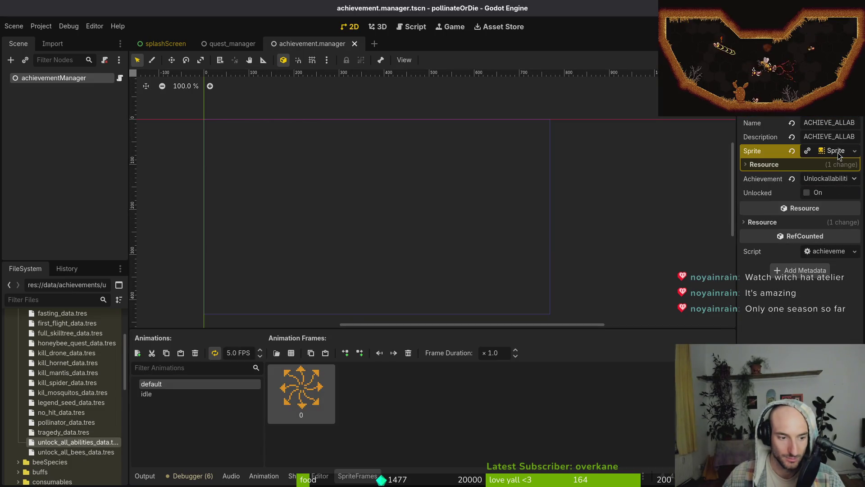
double_click(171, 395)
text(focus)
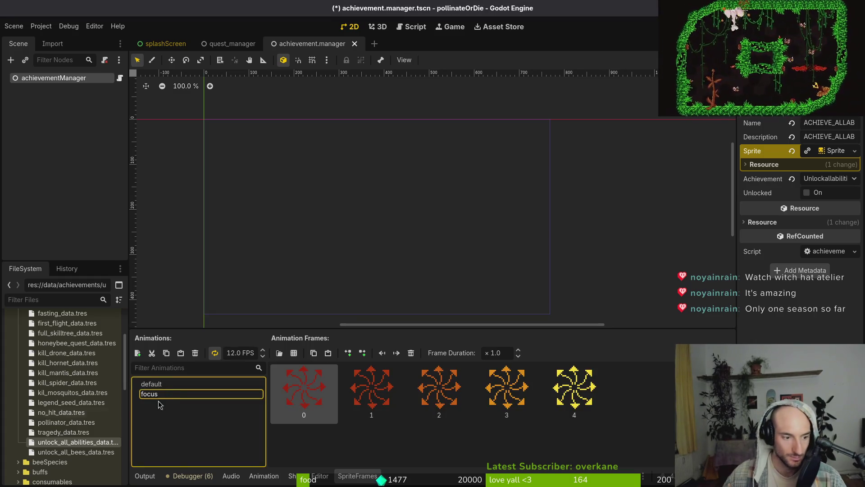
click(76, 452)
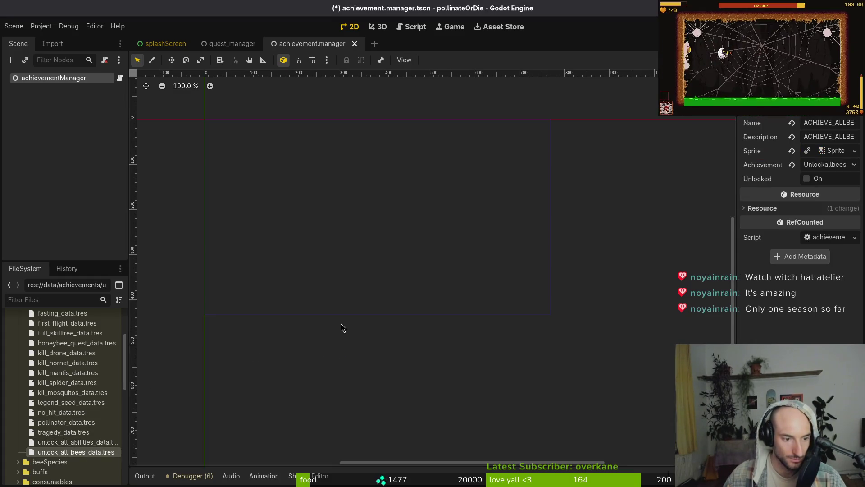
click(834, 151)
key(Up)
key(Up)
key(Up)
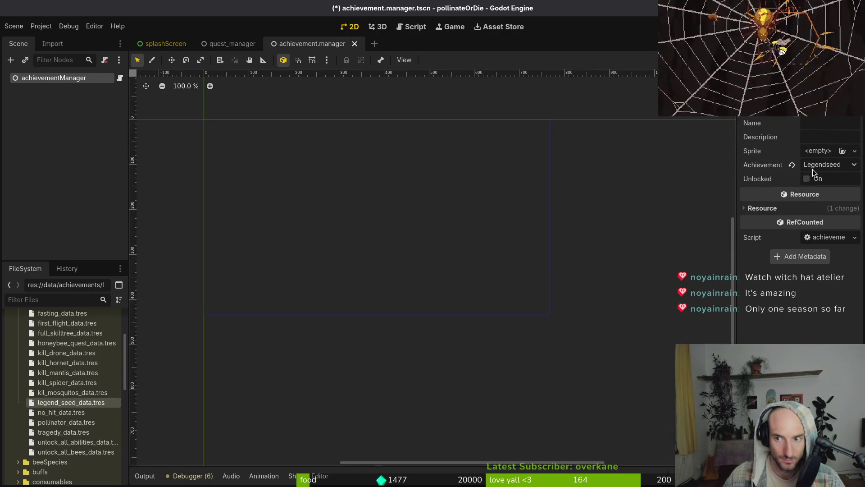
Inspect the mosquito, drone, full skill tree and 420 attempts achievements' animations.
click(77, 394)
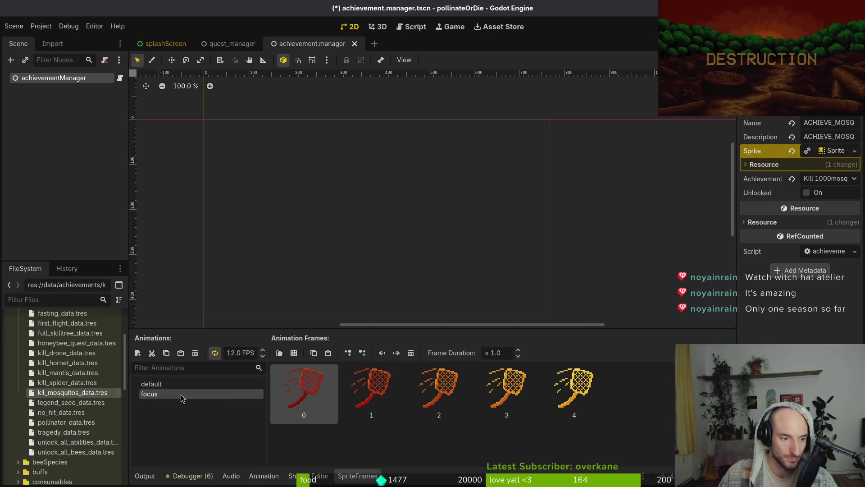
click(66, 354)
click(74, 334)
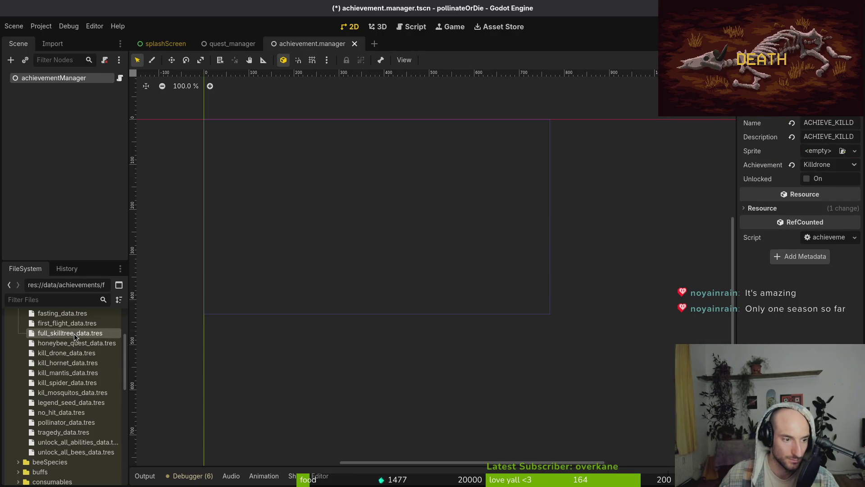
scroll(67, 383, up, 3)
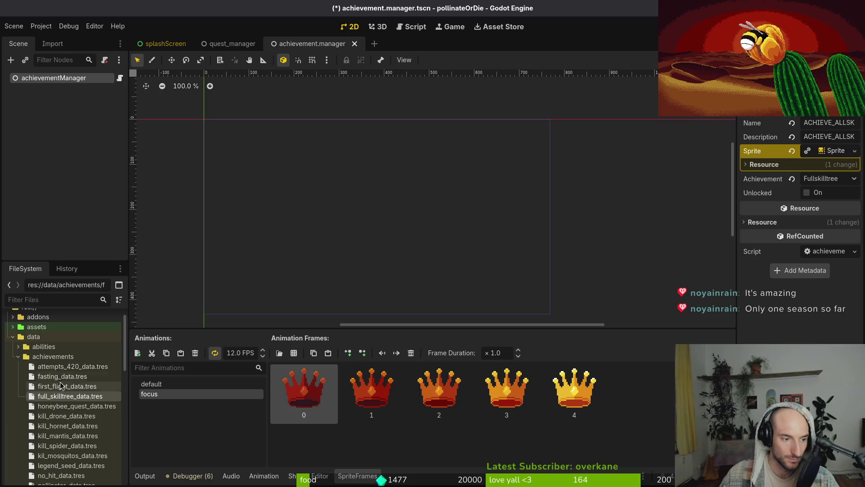
click(65, 367)
click(830, 165)
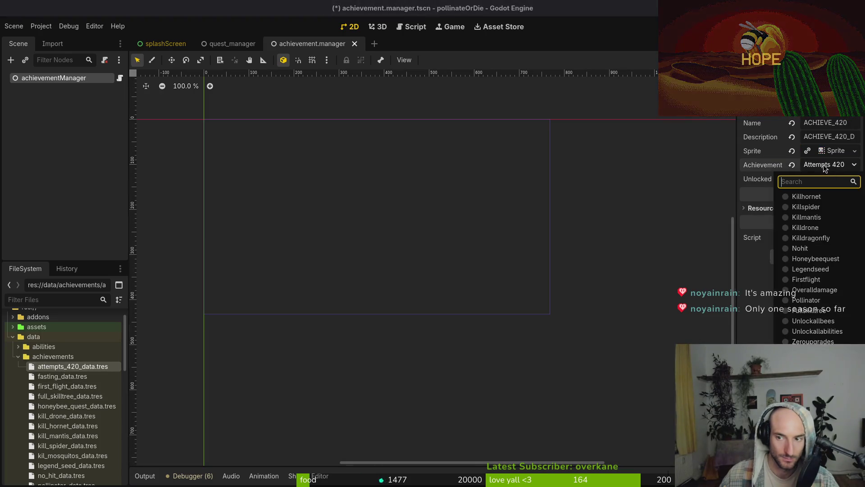
click(835, 152)
click(835, 154)
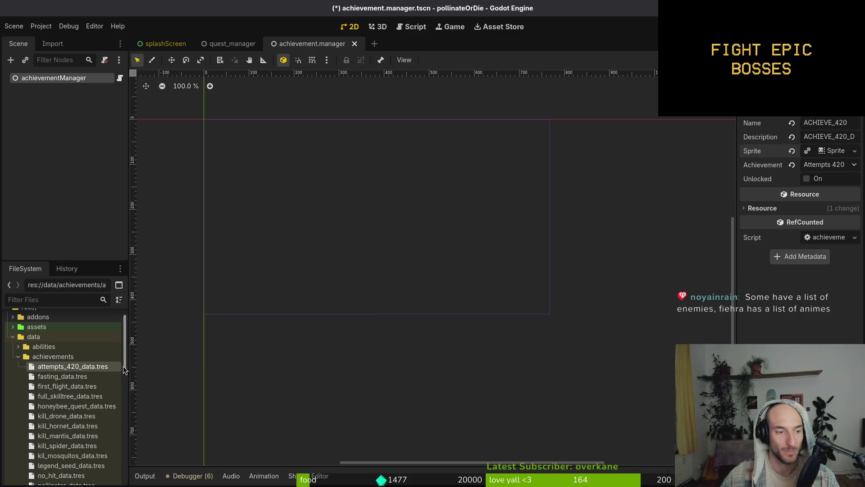
Save the achievement scene and select the English ACHIEVE_POLLINATOR cell in gameLocale.
click(18, 357)
key(ctrl+s)
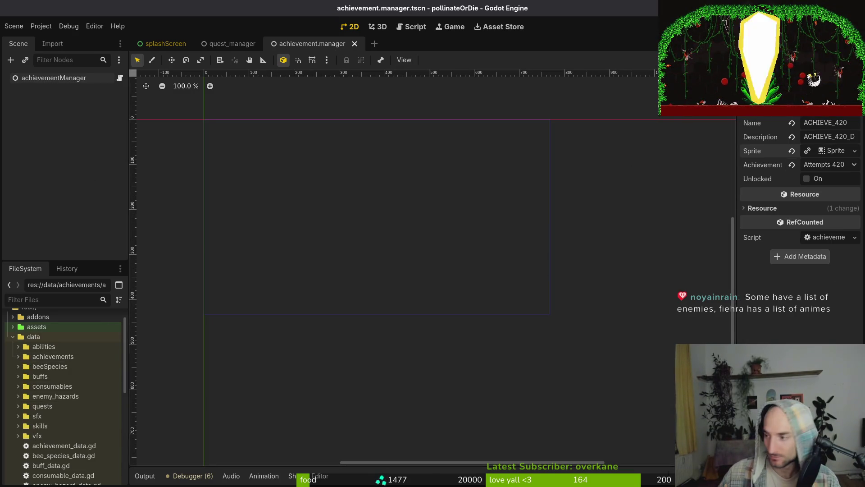
key(alt+Tab)
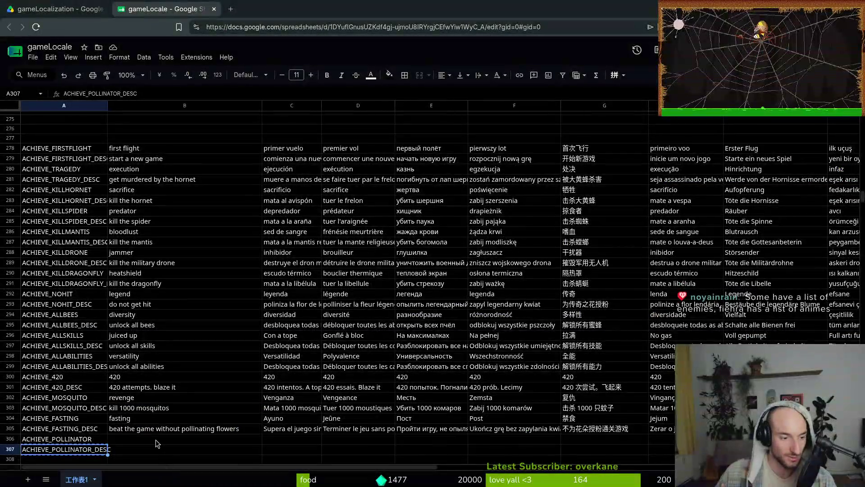
scroll(120, 332, down, 5)
click(125, 280)
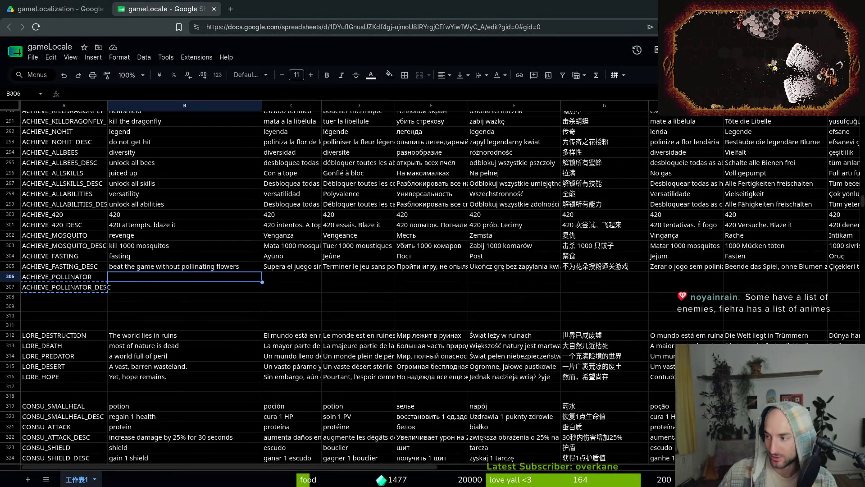
Launch vim in the project from the terminal.
key(alt+Tab)
text(vim)
key(Return)
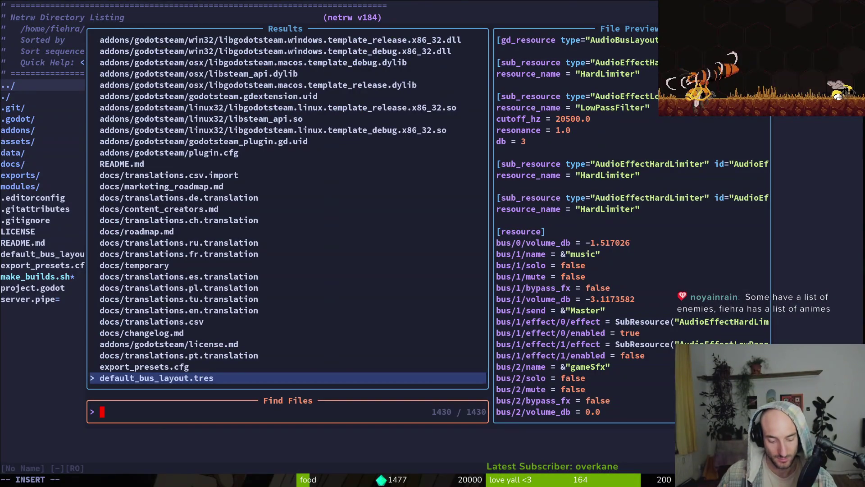
Search the project for flowers_pollinated_ and open statistics.manager.gd at the increase_pollinated_flowers match.
key(Escape)
key(Escape)
key(space)
text(psflowers_pol)
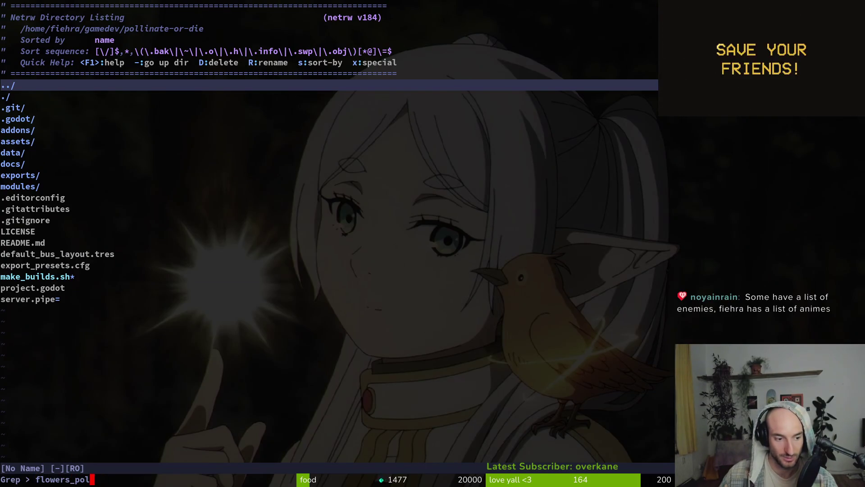
text(d_)
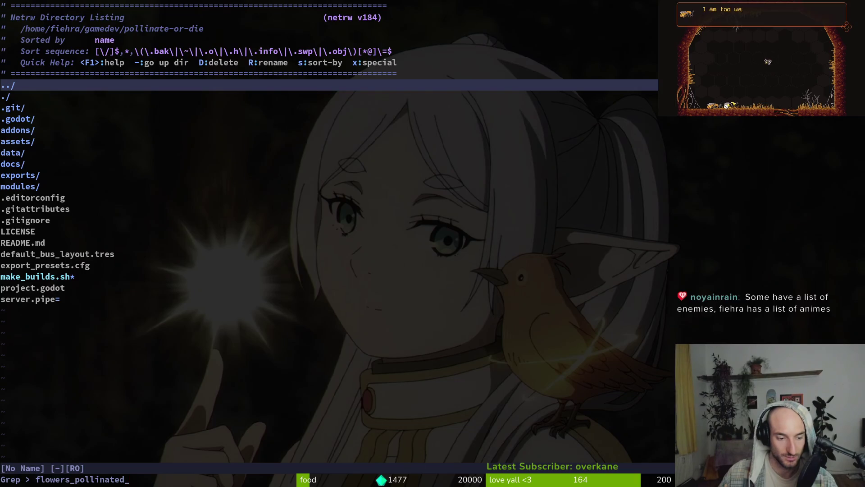
key(Return)
key(ctrl+p)
key(ctrl+p)
key(ctrl+p)
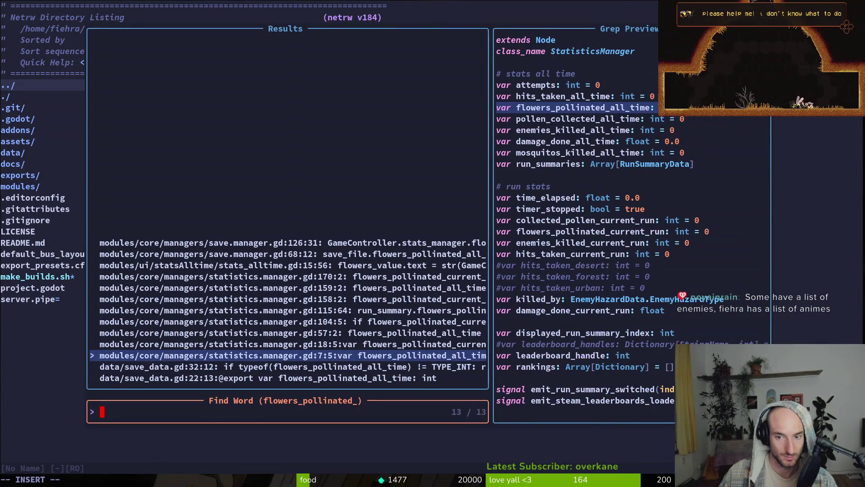
key(ctrl+p)
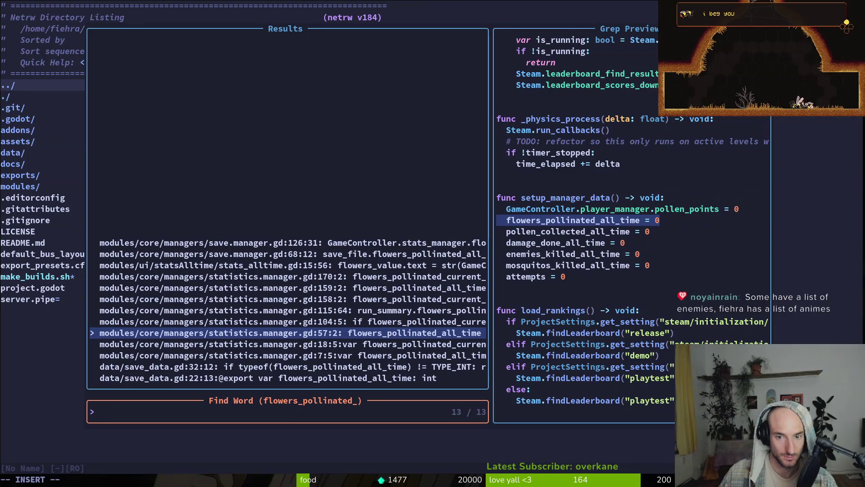
key(ctrl+p)
key(ctrl+p)
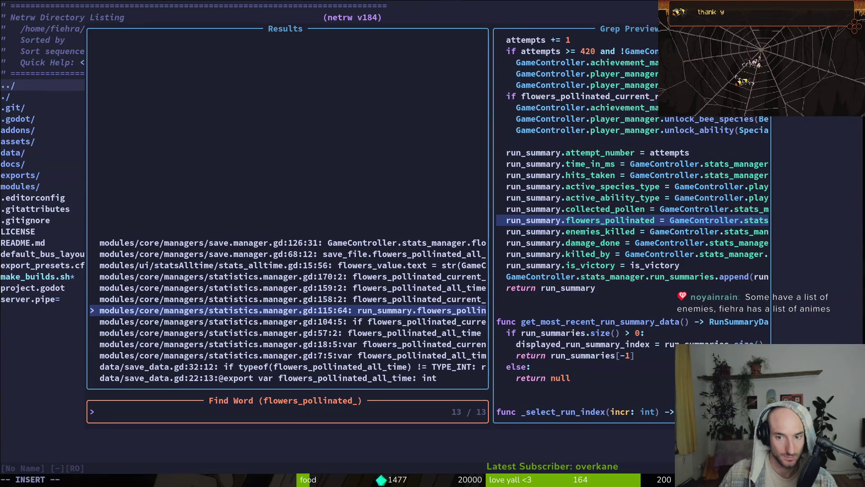
key(ctrl+p)
key(Return)
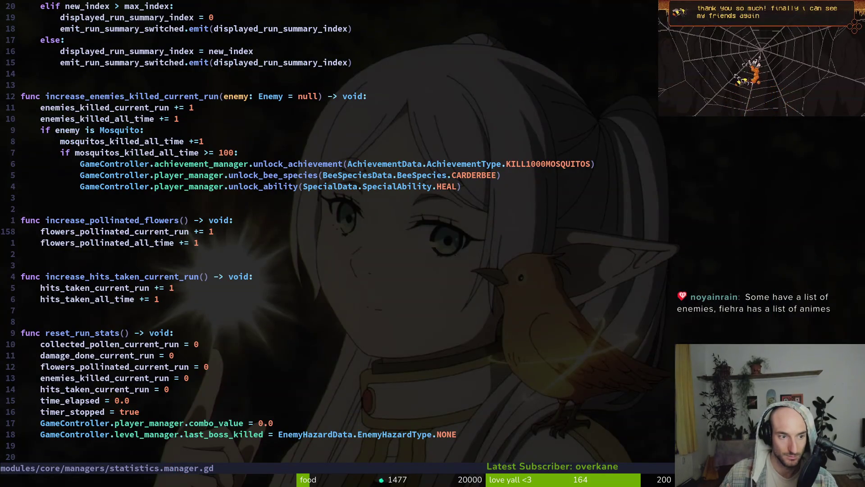
Browse the usages of the increase_pollinated_flowers function.
key(k)
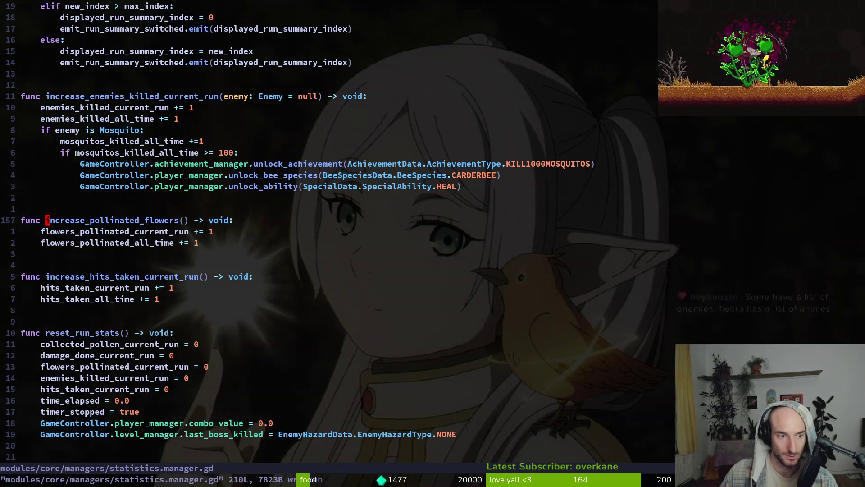
key(space)
key(s)
key(w)
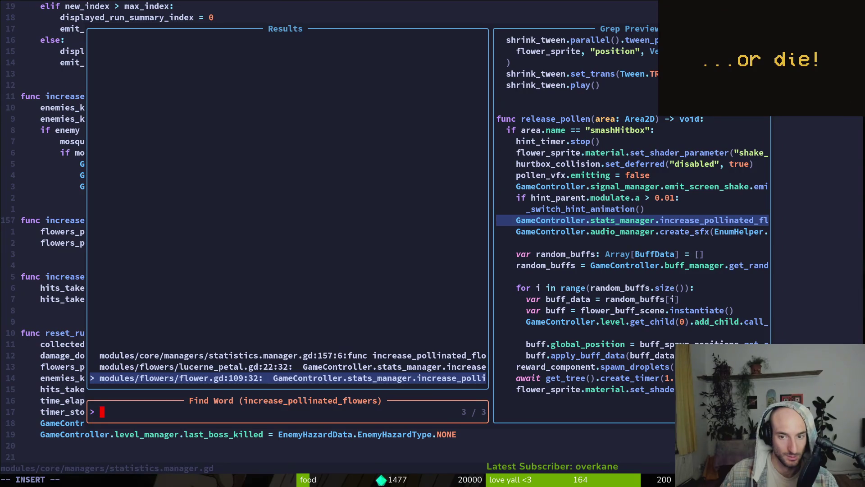
key(Up)
key(Down)
key(Escape)
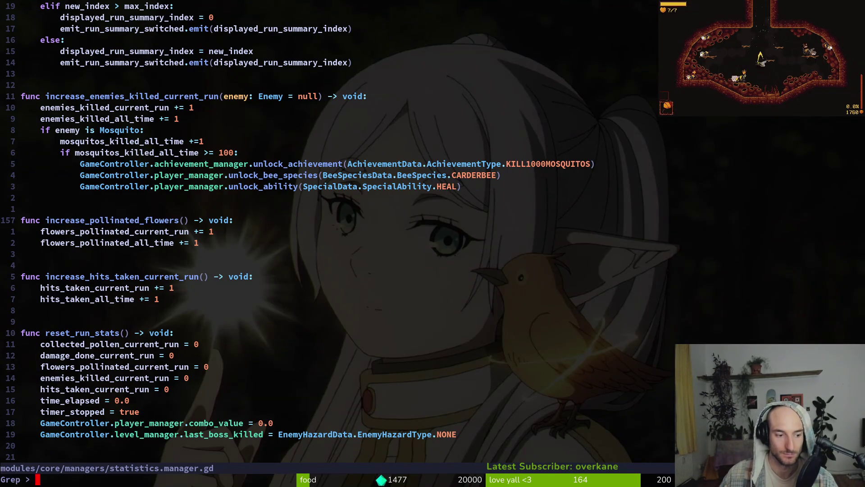
Grep for increase_pollinated_flowers and open the flower.gd call in release_pollen.
text(increase_pollinated_flowers)
key(Return)
click(293, 367)
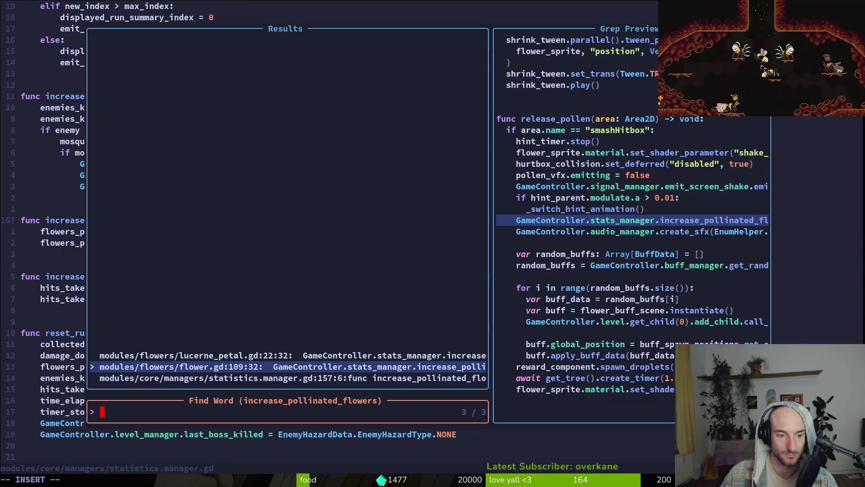
click(293, 355)
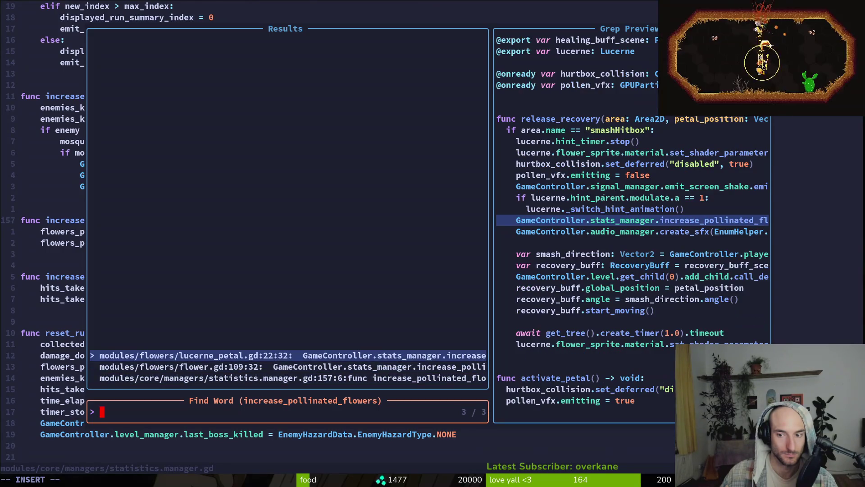
click(292, 367)
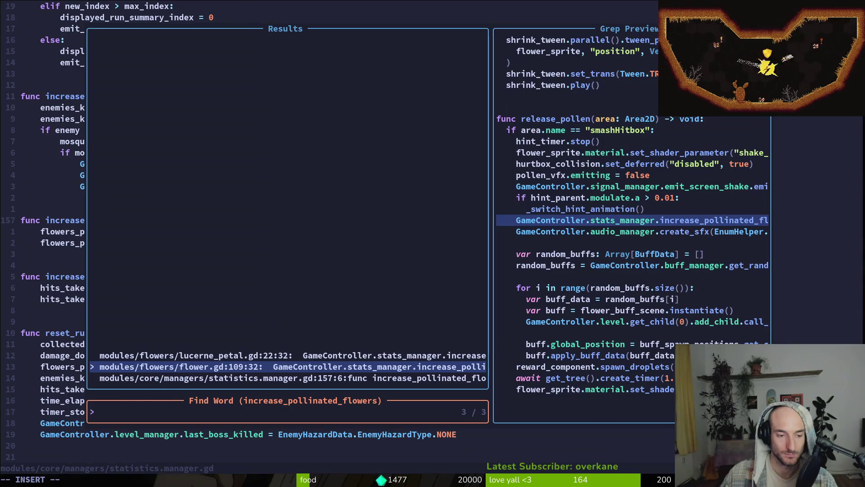
key(Return)
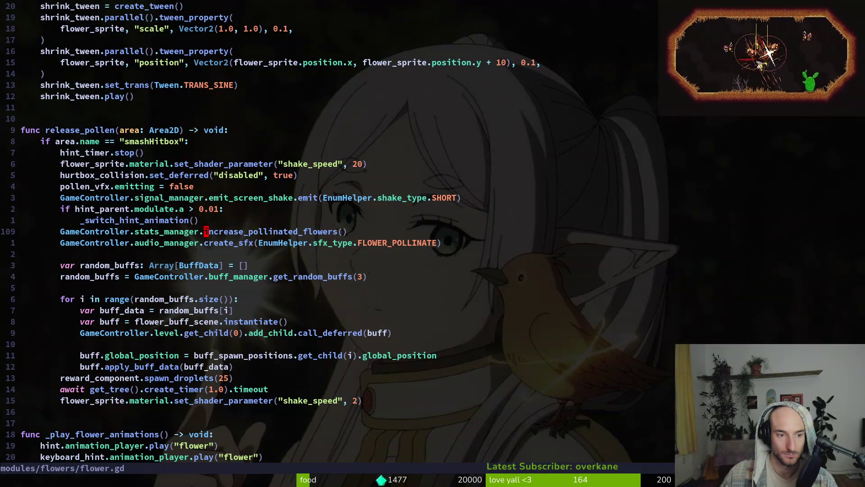
Cut the increase_pollinated_flowers call from flower.gd and look up choose_buff via dash.gd.
key(shift+v)
key(d)
key(space)
key(f)
key(f)
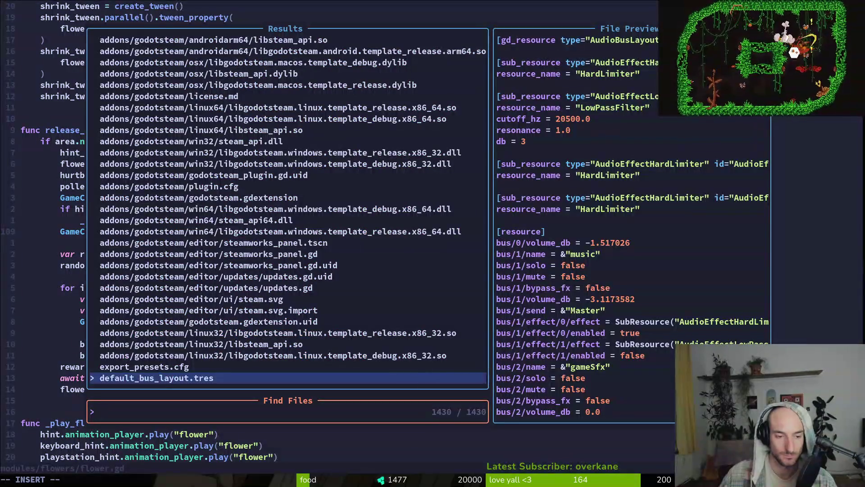
text(dashgd)
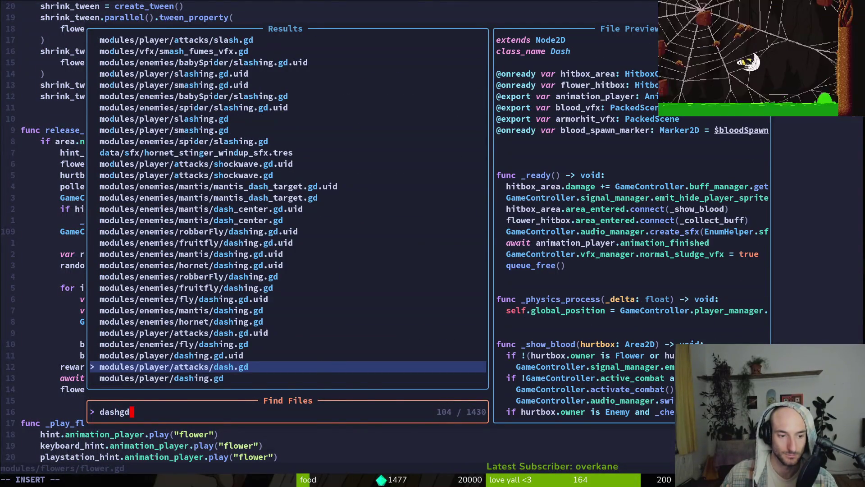
key(Return)
scroll(342, 226, down, 9)
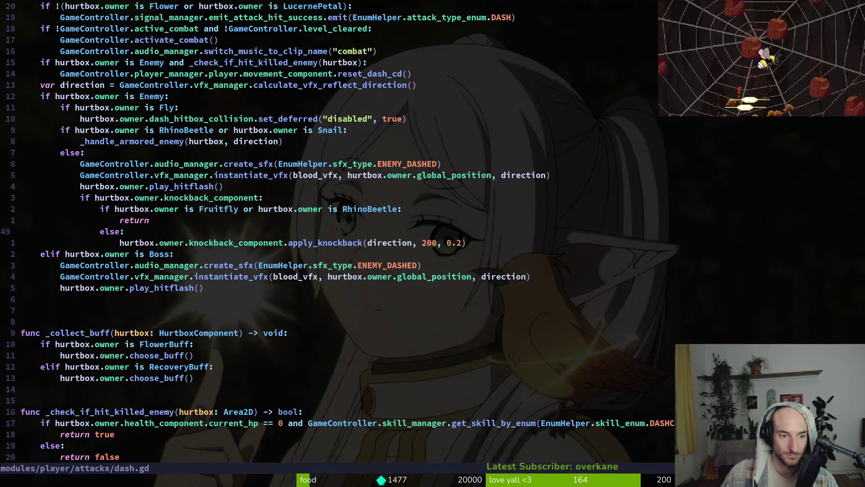
key(ctrl+d)
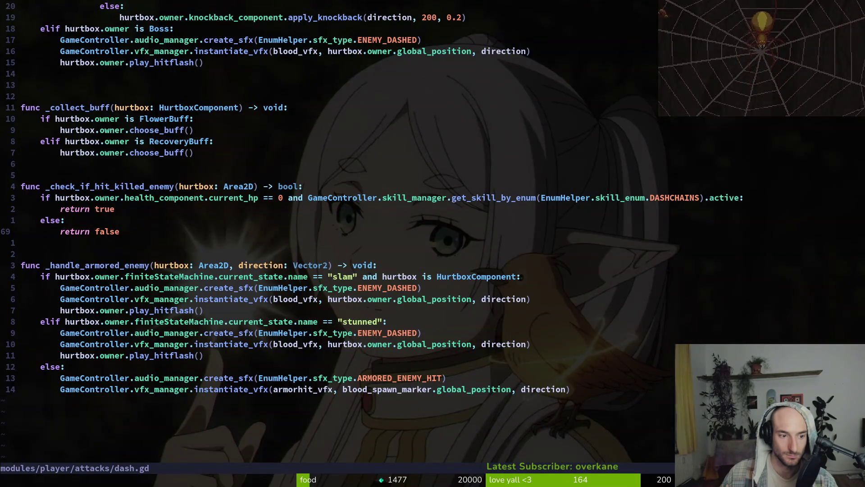
key(ctrl+u)
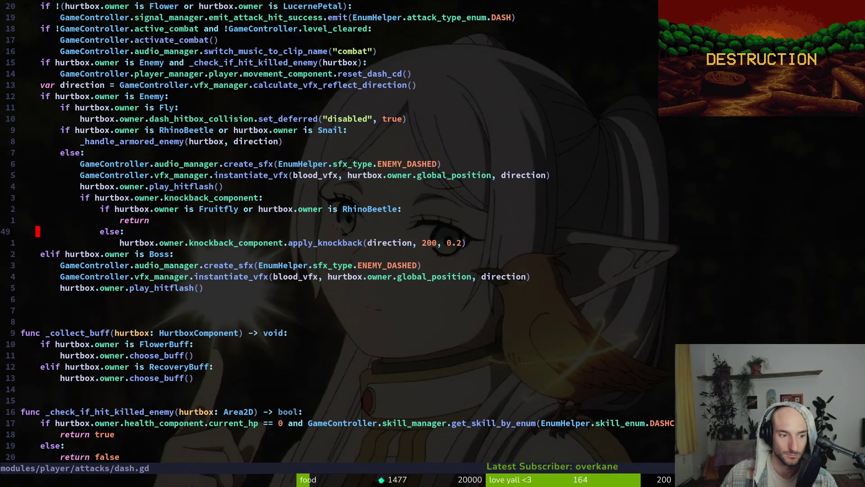
key(j)
key(j)
key(j)
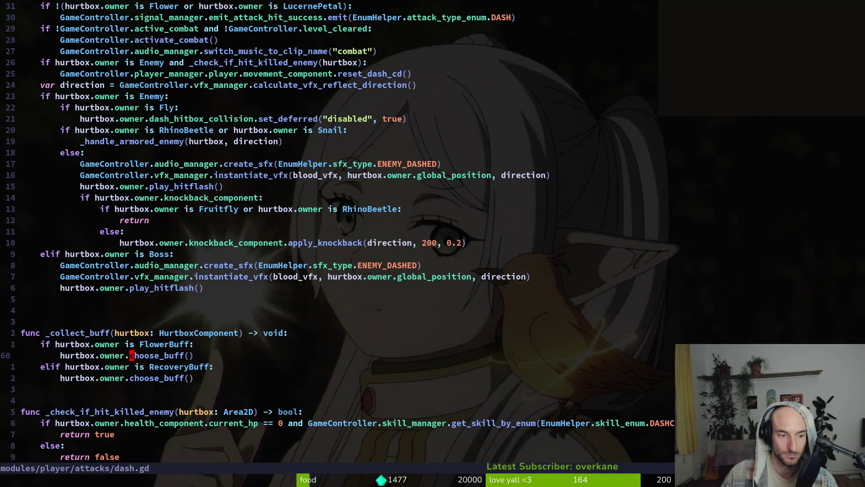
key(g)
key(d)
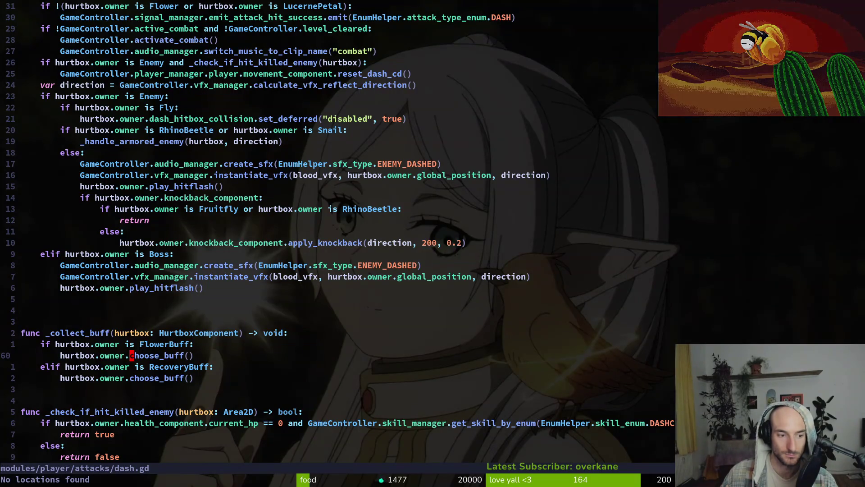
Paste the call at the top of choose_buff in flower_buff.gd, dedent it, and save.
key(space)
key(f)
key(f)
text(flowerbuff)
key(Return)
key(braceright)
key(braceright)
key(braceright)
key(j)
key(j)
key(j)
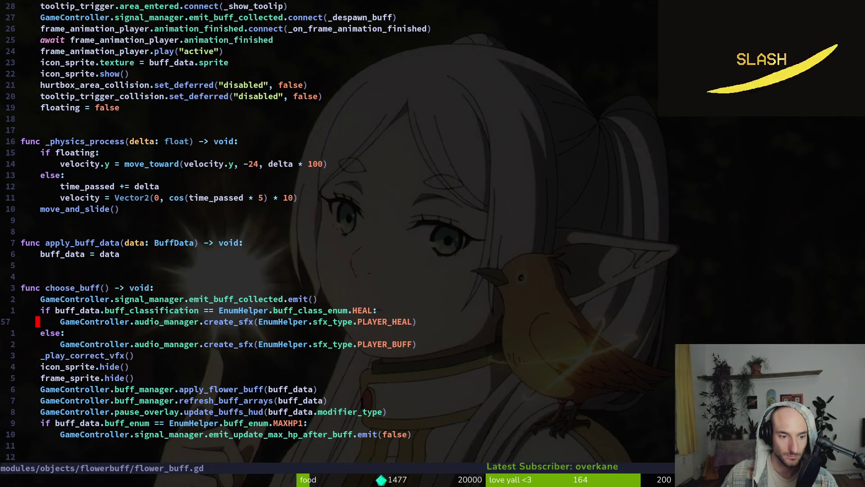
key(j)
key(j)
key(j)
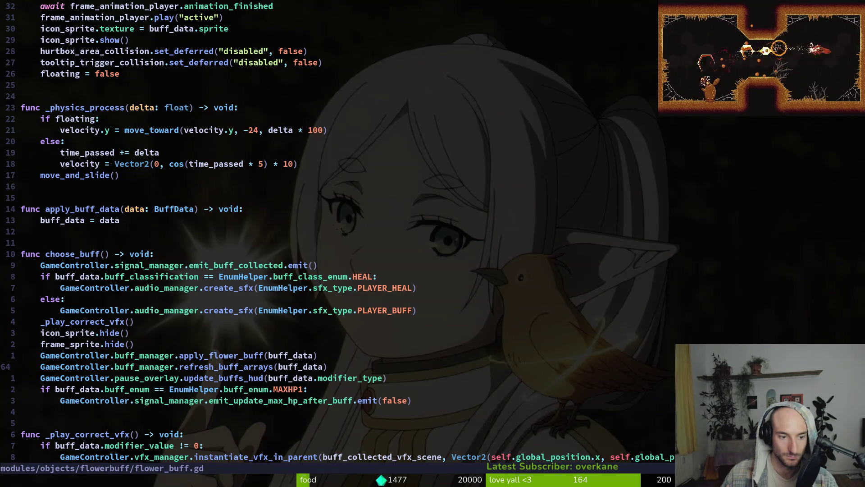
key(k)
key(k)
key(k)
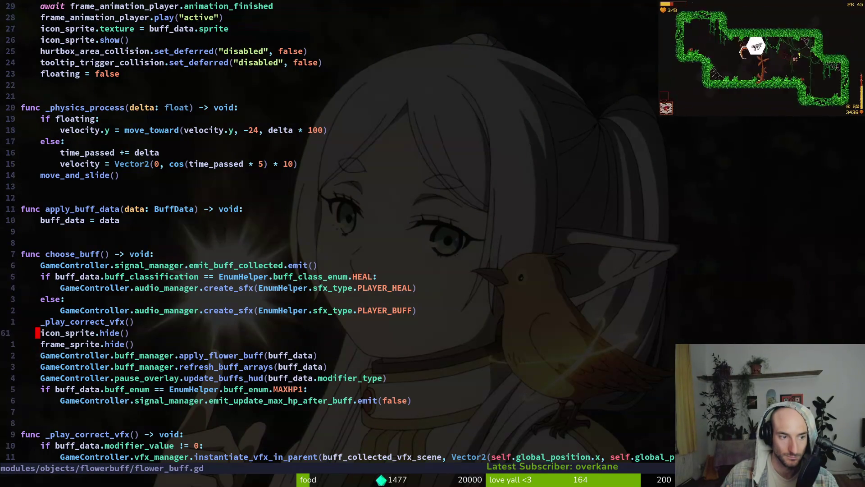
key(P)
key(V)
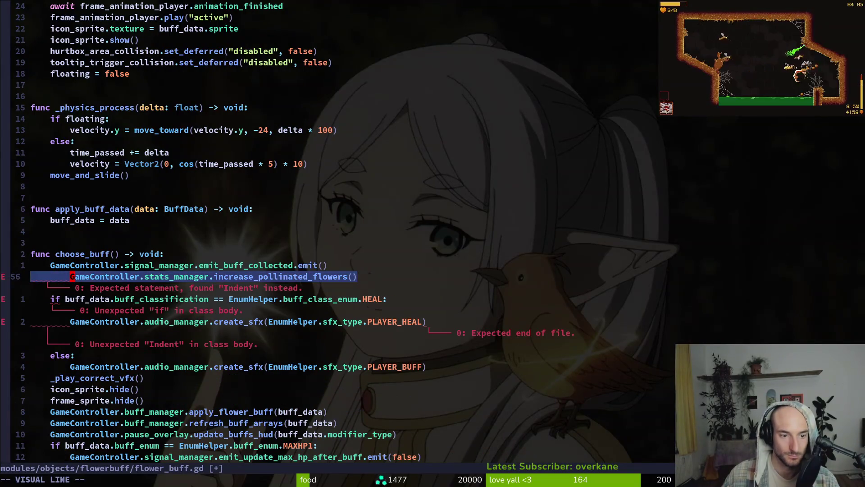
key(less)
text(:w)
key(Return)
Remove the increase_pollinated_flowers call from lucerne_petal.gd, save, and quit Neovim.
key(v)
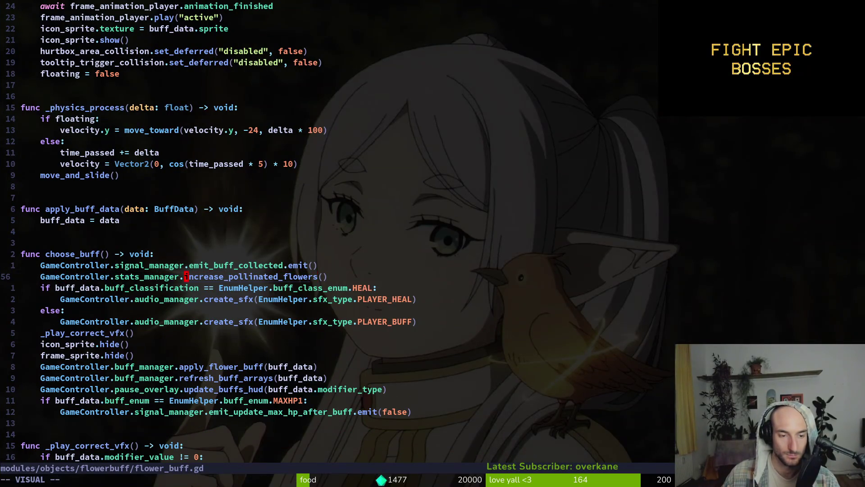
key(Return)
key(Up)
key(Return)
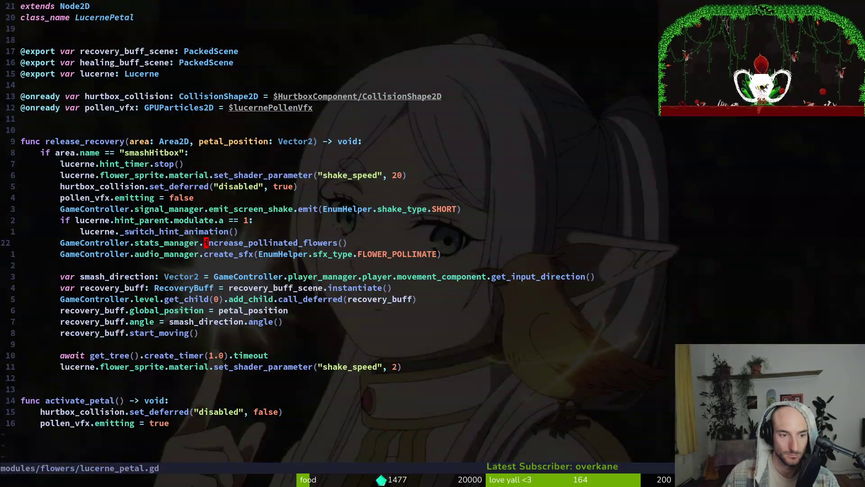
text(:w)
key(Return)
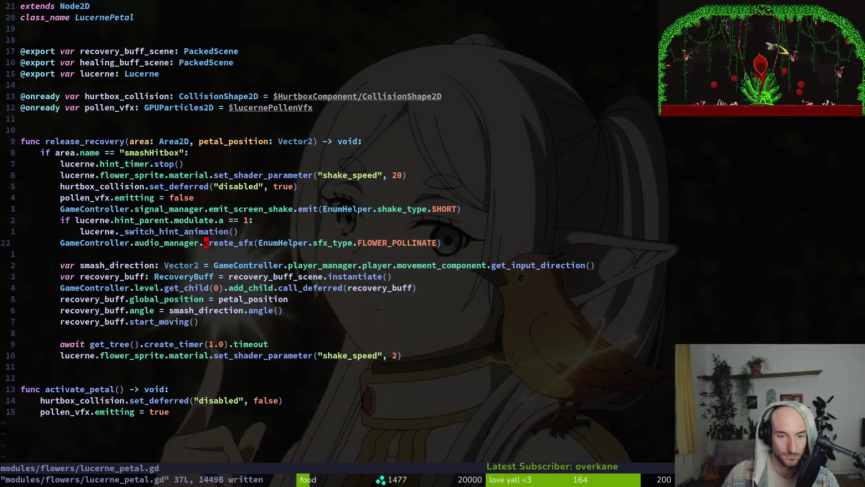
text(:q)
key(Return)
Reopen Neovim on the statistics manager script at the pollinated flowers counters.
text(vi)
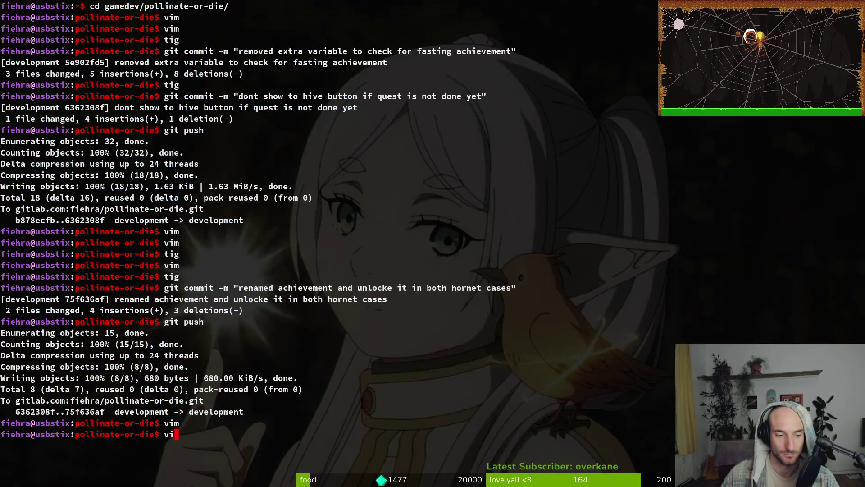
text(m)
key(Return)
text(statistics.manager.gd)
key(Return)
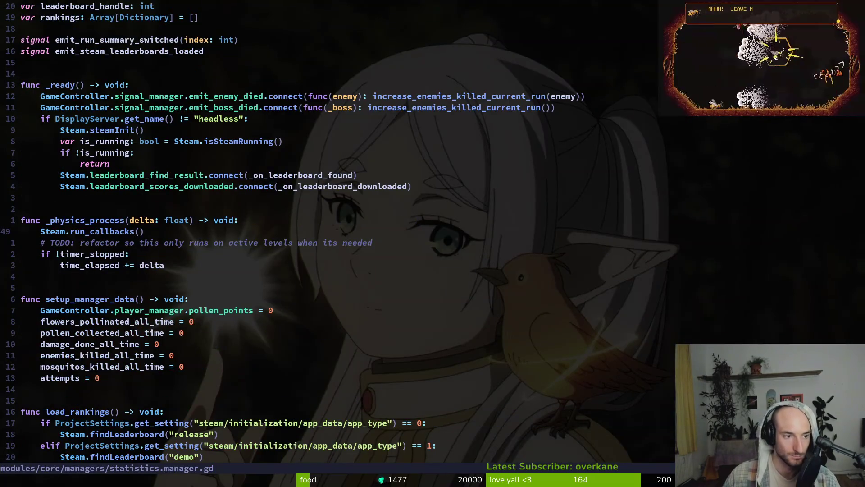
key(ctrl+d)
key(ctrl+d)
key(ctrl+d)
key(ctrl+u)
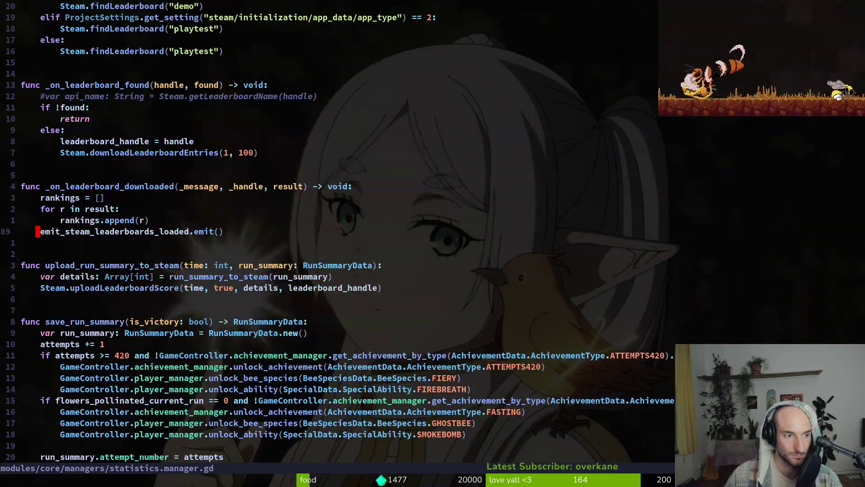
key(ctrl+d)
key(ctrl+d)
key(ctrl+d)
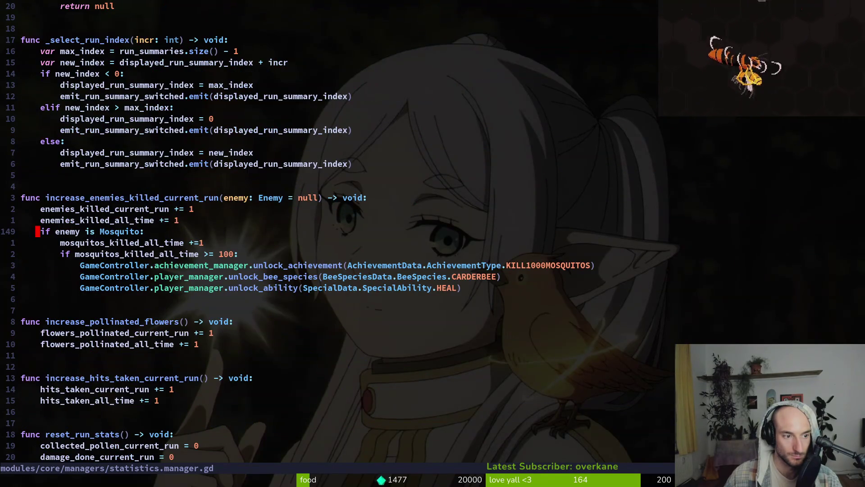
key(j)
key(j)
key(j)
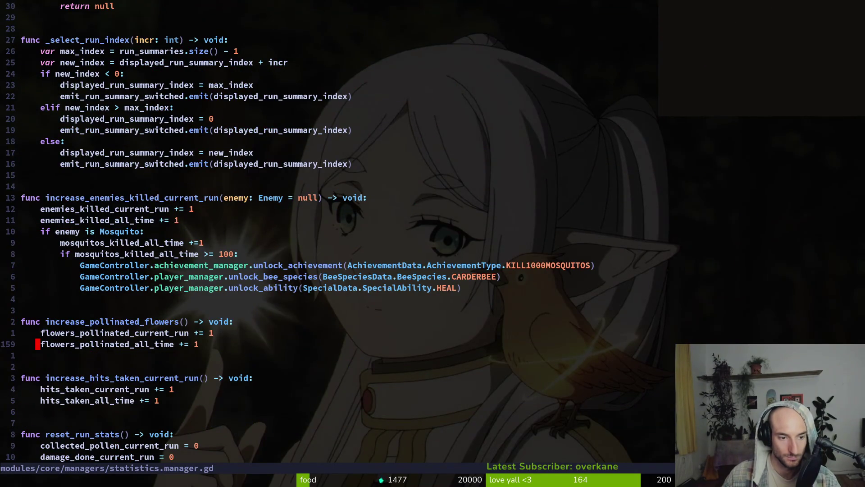
Add a new line 'if flowers_pollinated_all_time > 1312:' with an indented body line.
text(o flower)
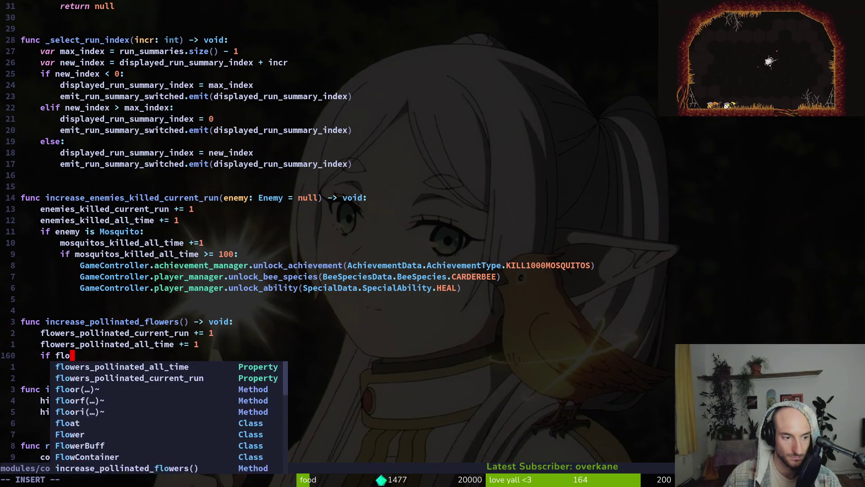
key(Return)
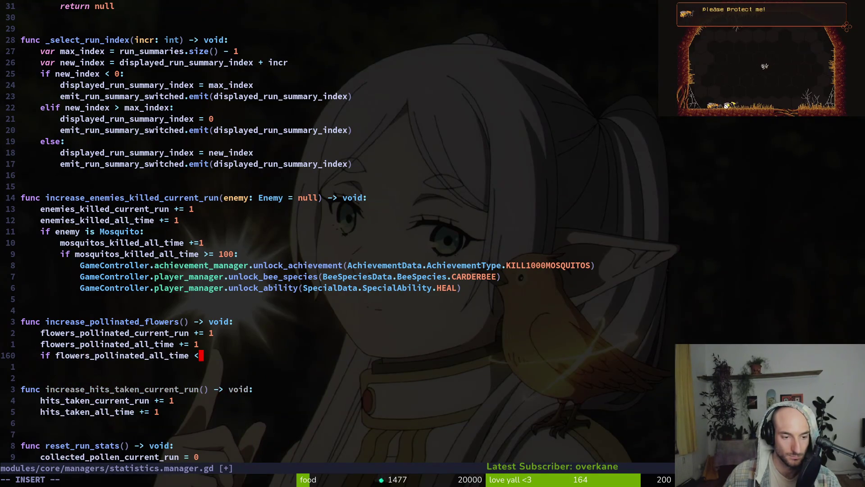
key(BackSpace)
text(>=)
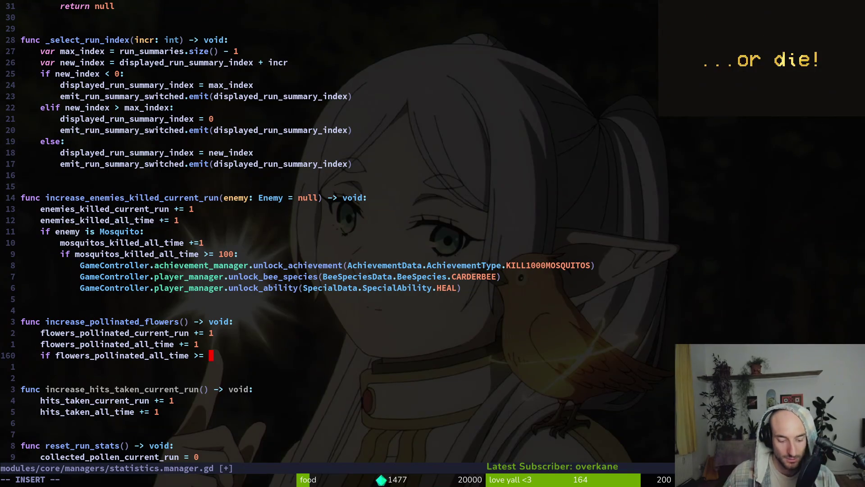
text(1312)
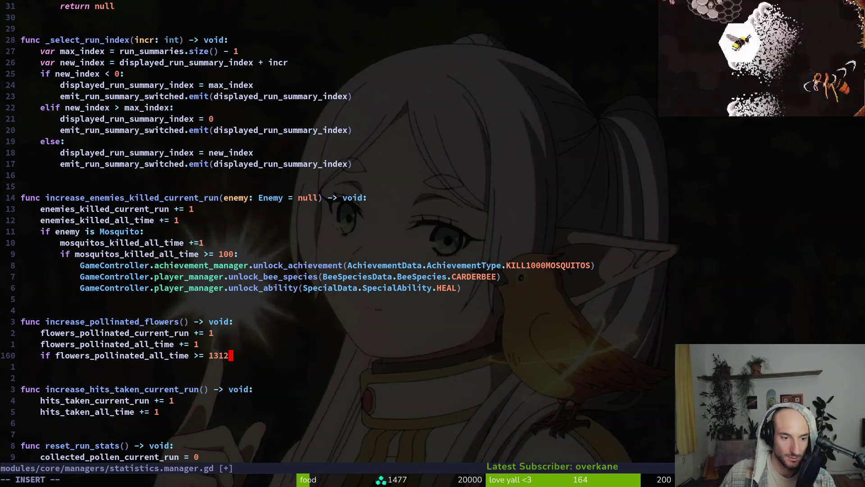
text(:)
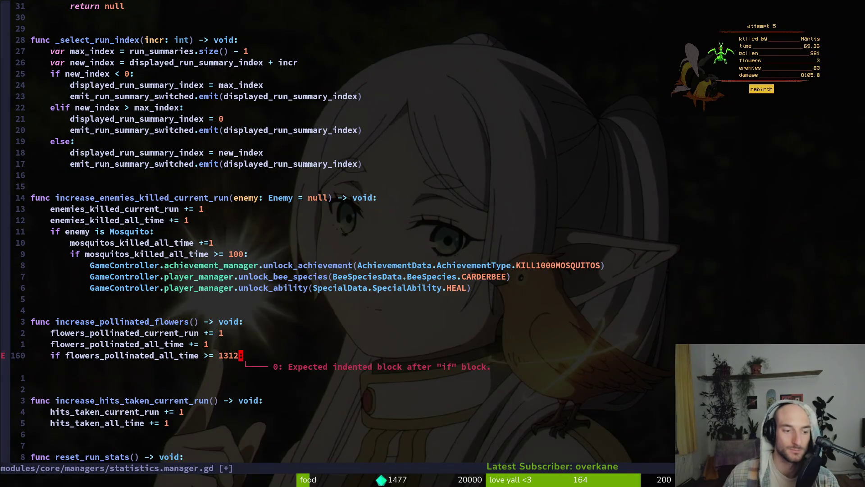
key(Return)
key(Tab)
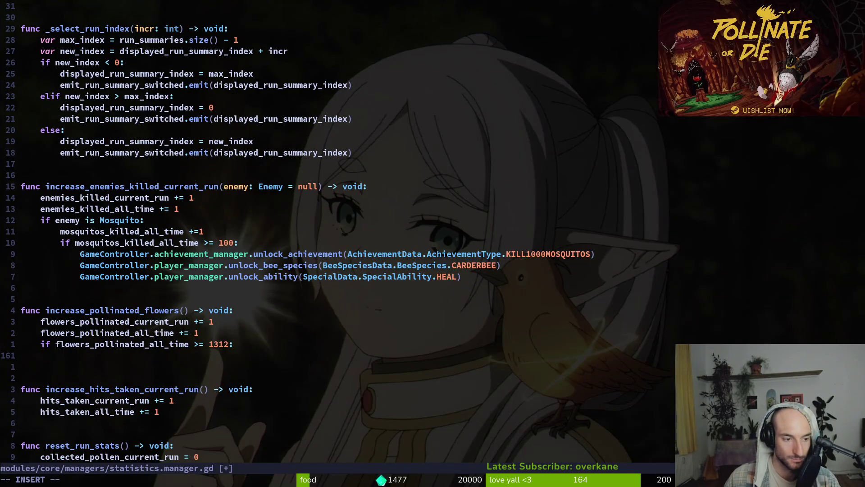
key(Escape)
Extend the condition with 'and not get_achievement_by_type(AchievementData.AchievementType.POLLINATOR).unlocked'.
click(206, 343)
text(s and GameController.)
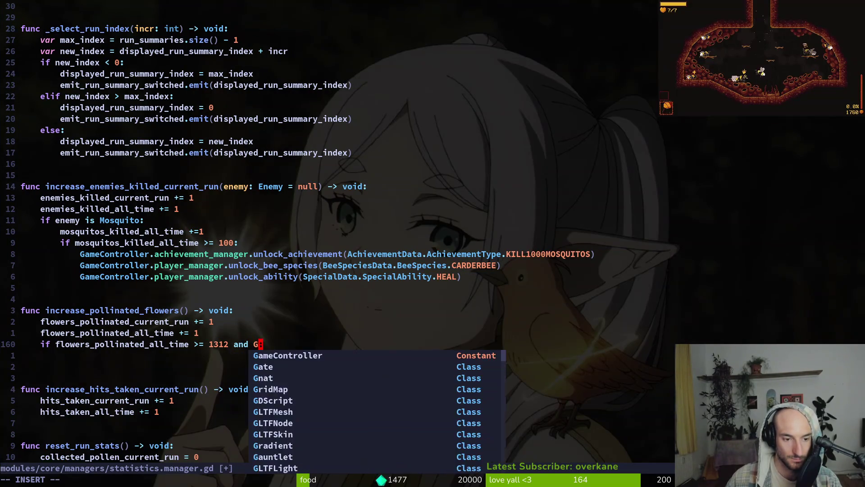
text(achi)
key(Return)
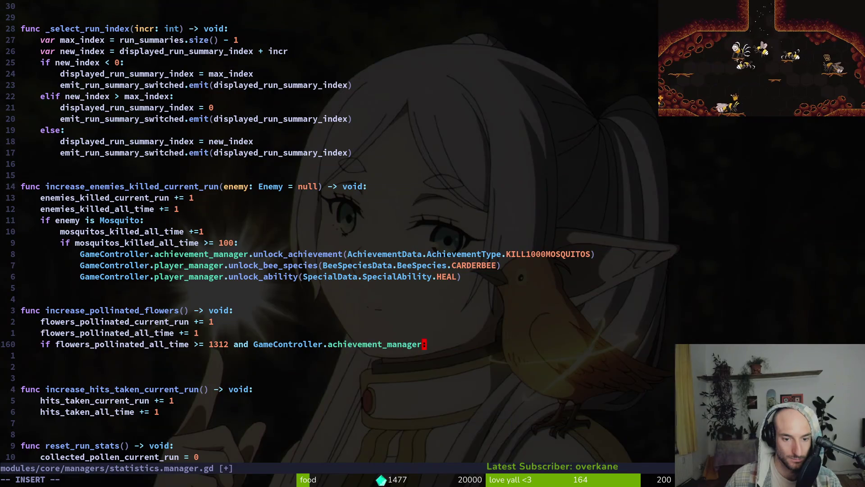
text(.unlock_achievement)
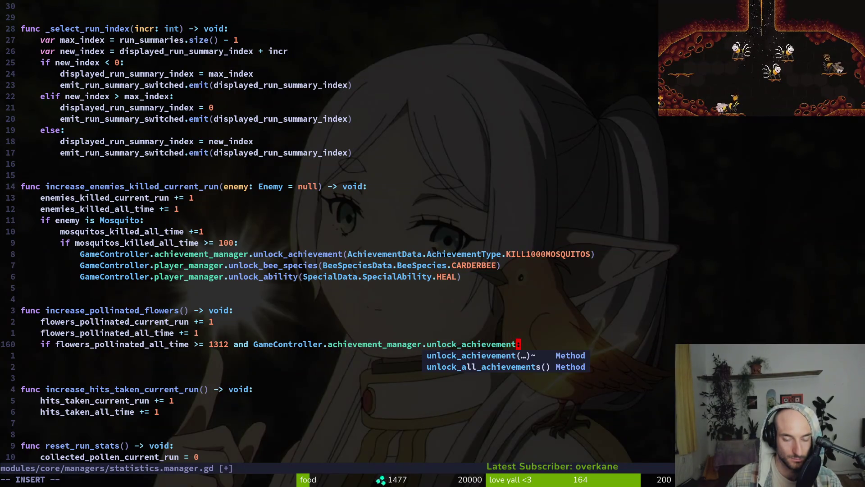
key(BackSpace)
key(BackSpace)
key(BackSpace)
text(ge)
key(BackSpace)
key(BackSpace)
text(.geach)
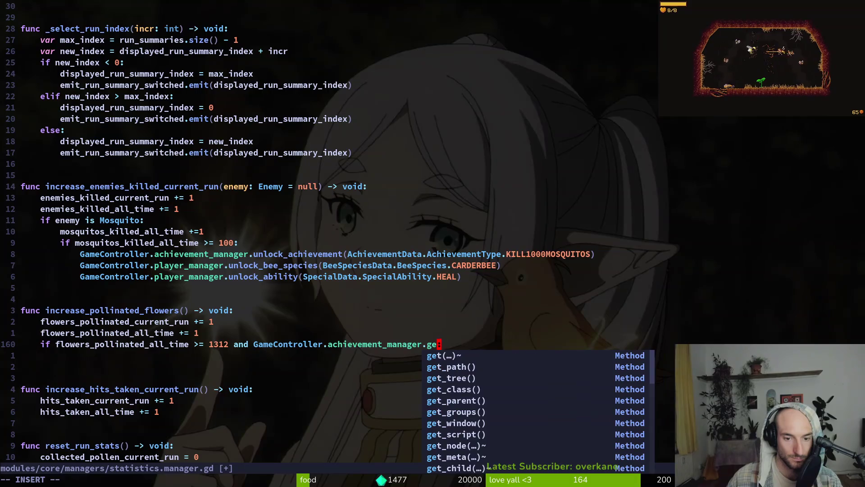
key(Return)
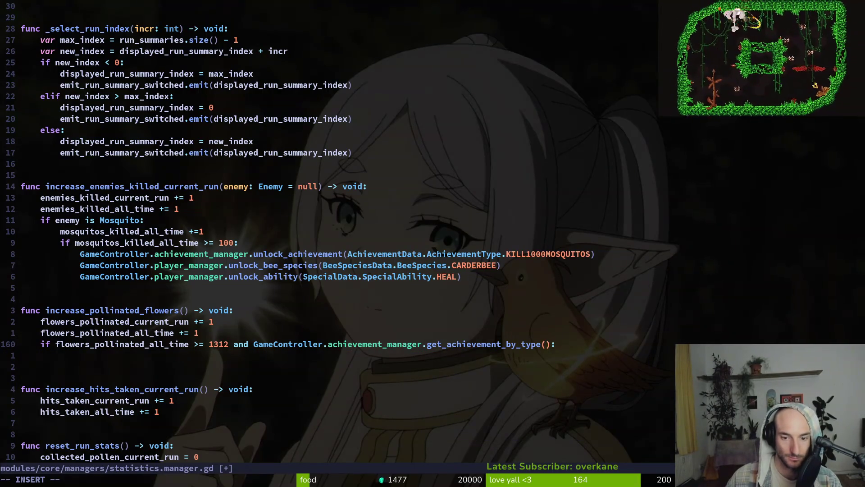
text(AchievementData.)
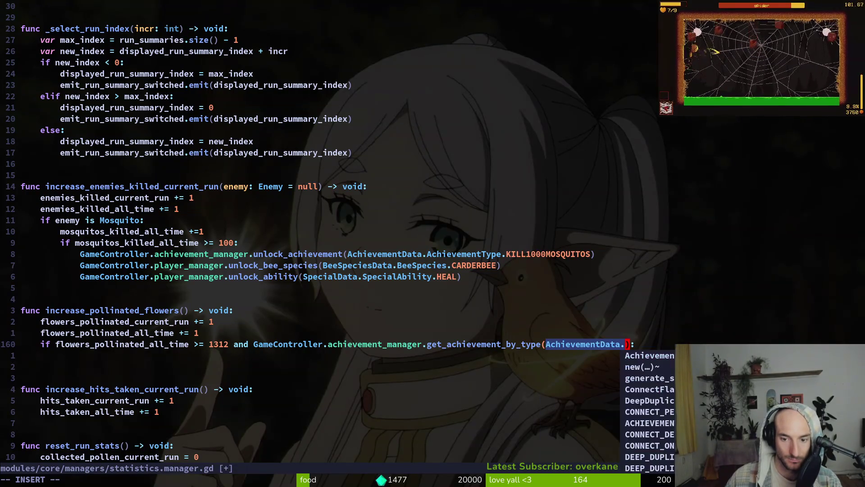
text(AchievementType.POLLINATOR).unlocked)
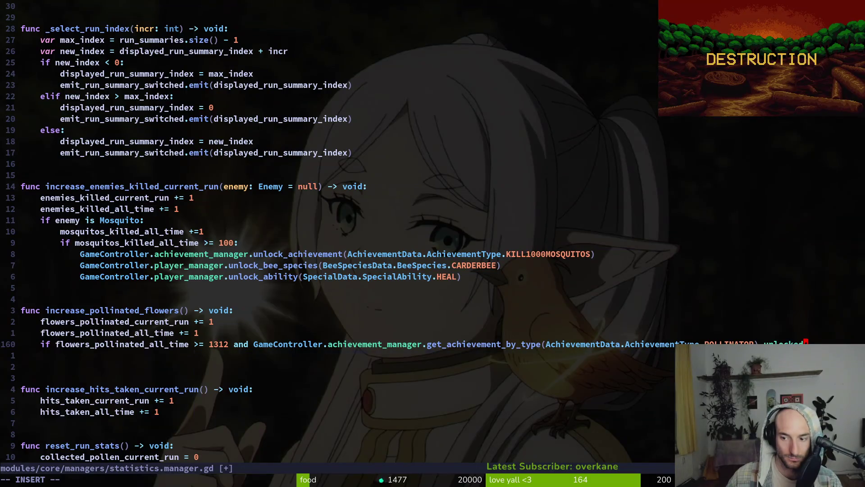
text(:)
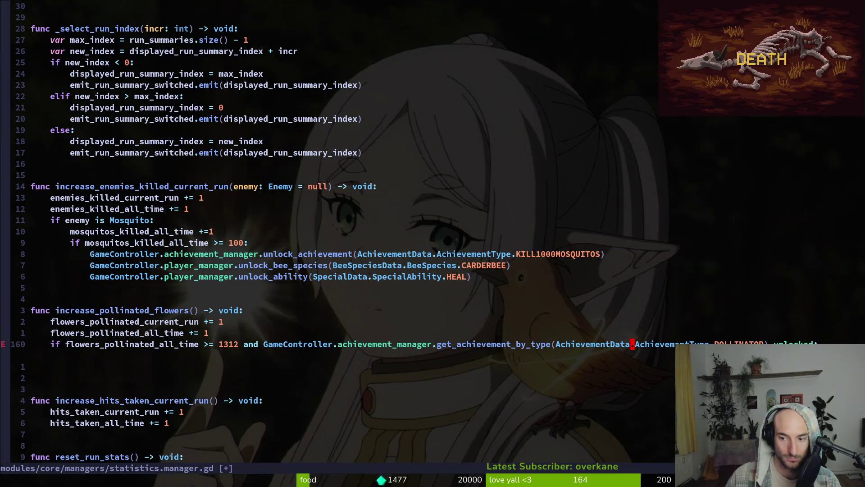
text(!)
key(Escape)
Add GameController.achievement_manager.unlock_achievement(AchievementData.AchievementType.POLLINATOR) in the if body and save.
key(o)
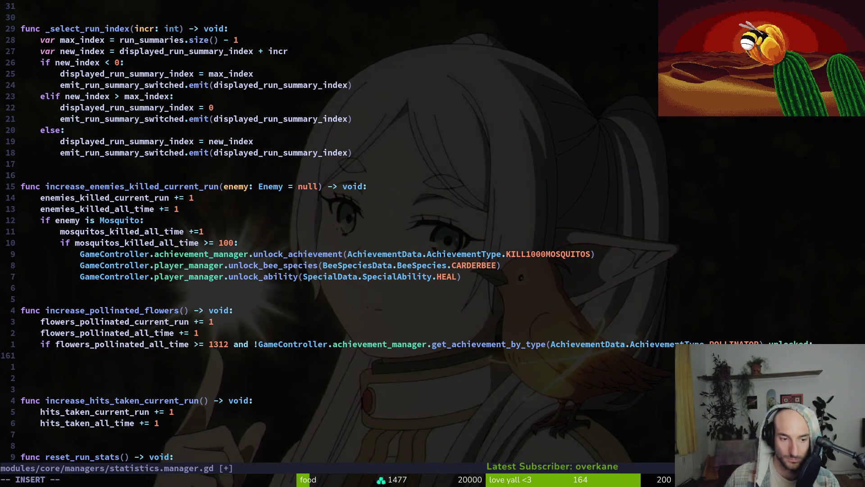
text(GameController.achievement_manager.u)
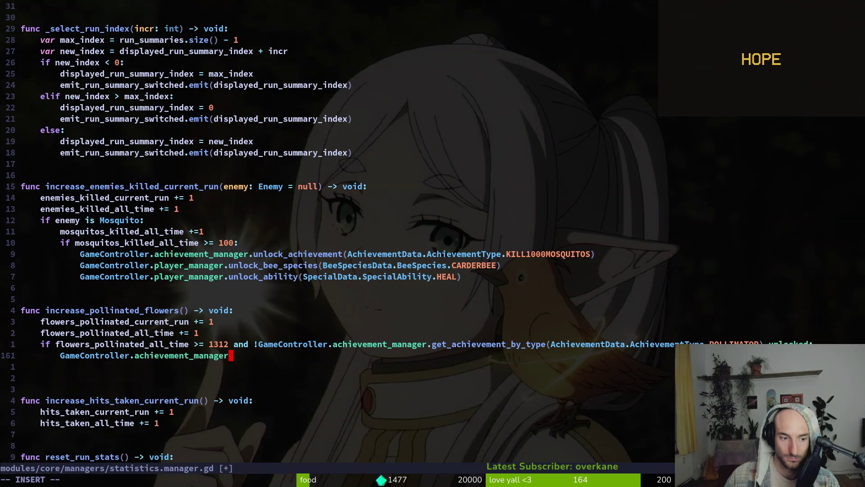
key(Return)
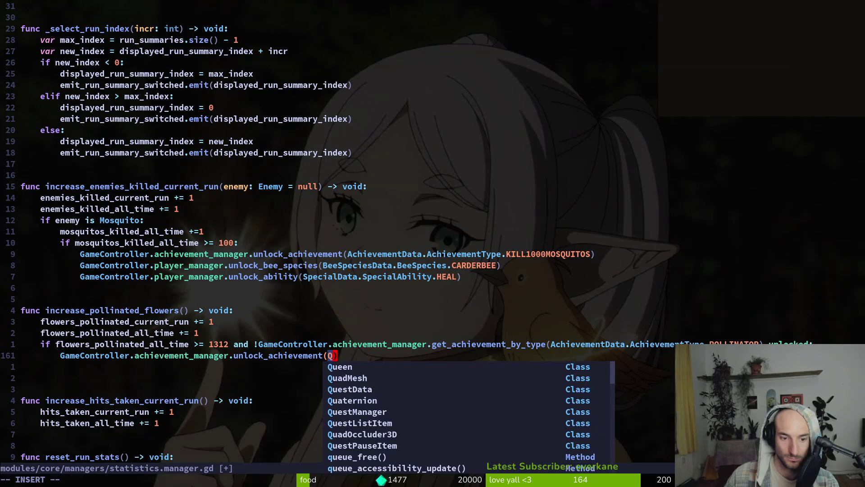
text(Ach)
key(Return)
text(.A)
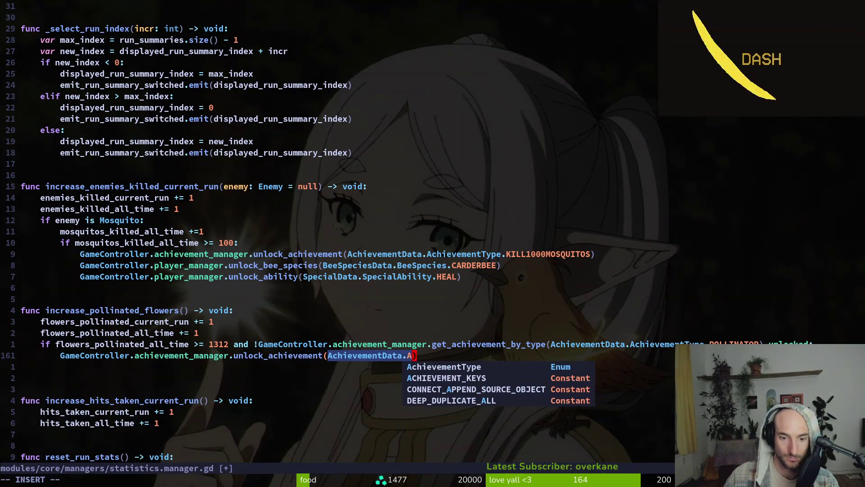
key(Return)
text(.)
key(Return)
key(ctrl+s)
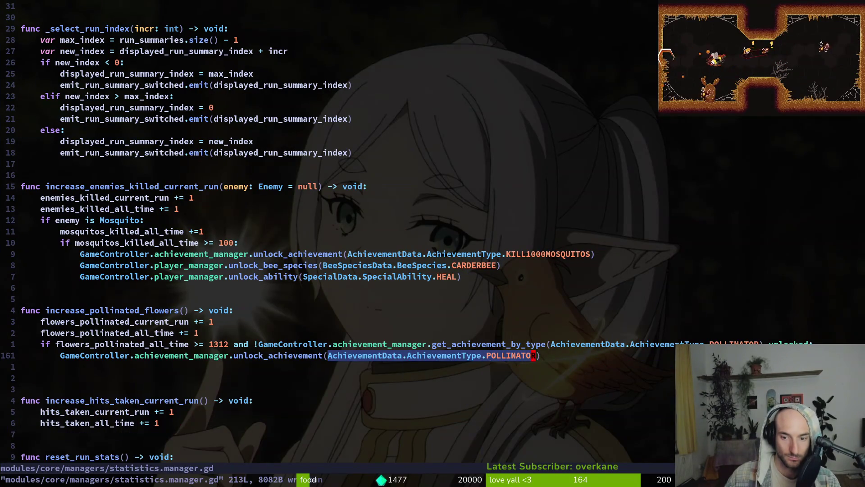
key(ctrl+s)
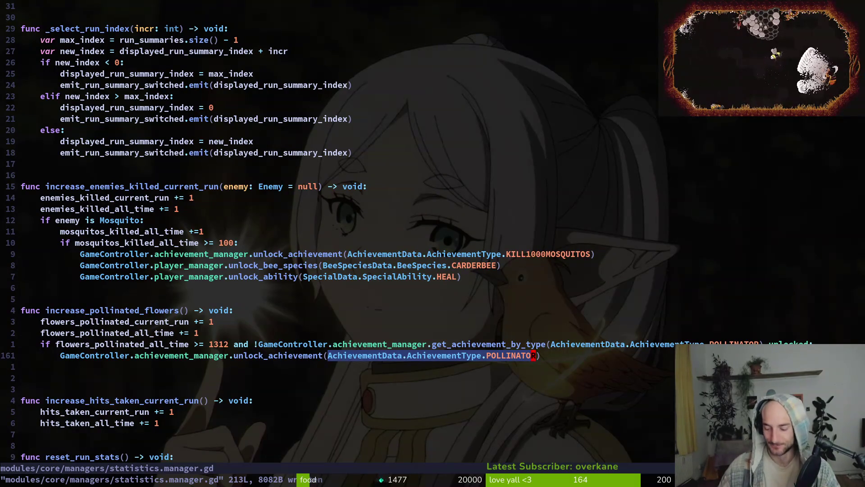
Quit Vim and review the repository status in tig.
text(:q)
key(Return)
text(tig)
key(Return)
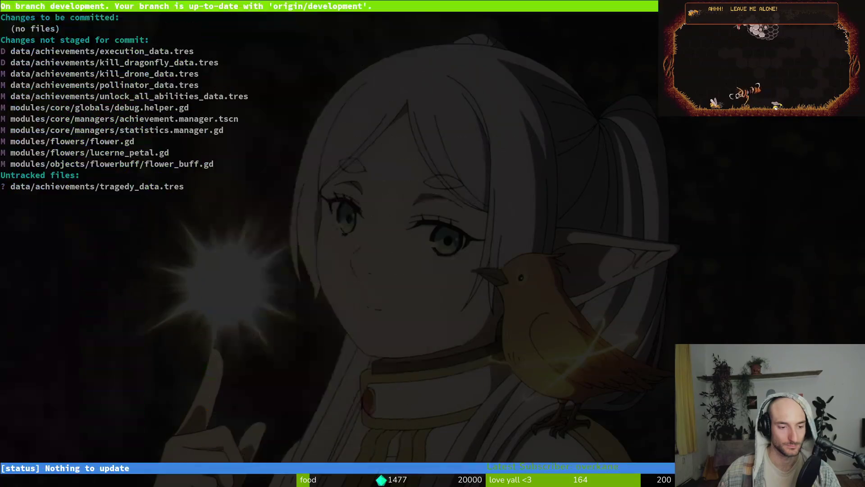
key(q)
Enter 'pollinator' in B306 and 'pollinate 1312 flowers' in B307 of gameLocale.
key(alt+Tab)
key(Escape)
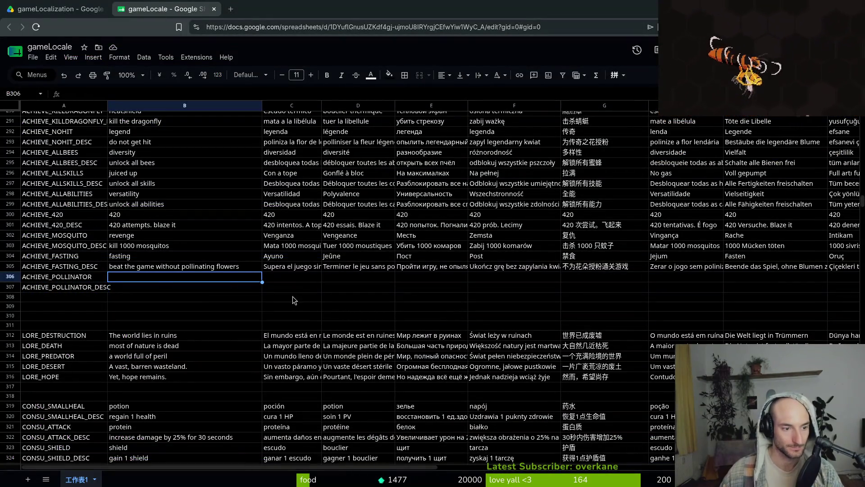
text(polinator)
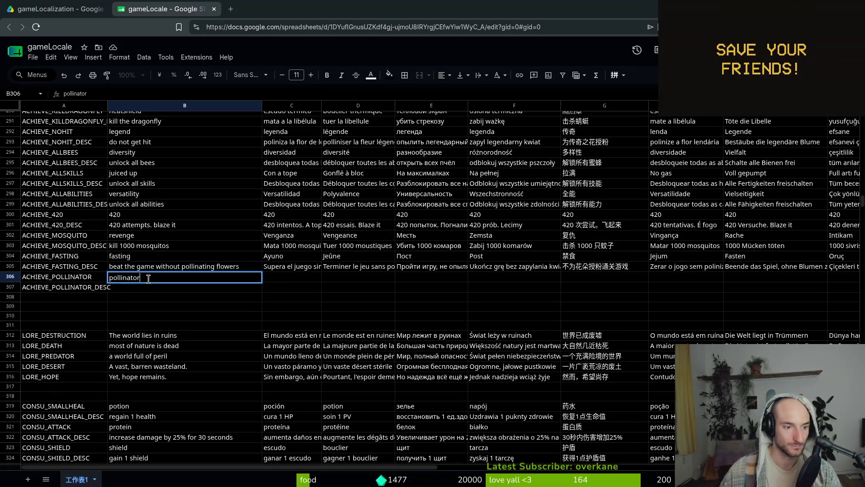
key(Return)
text(pollinate)
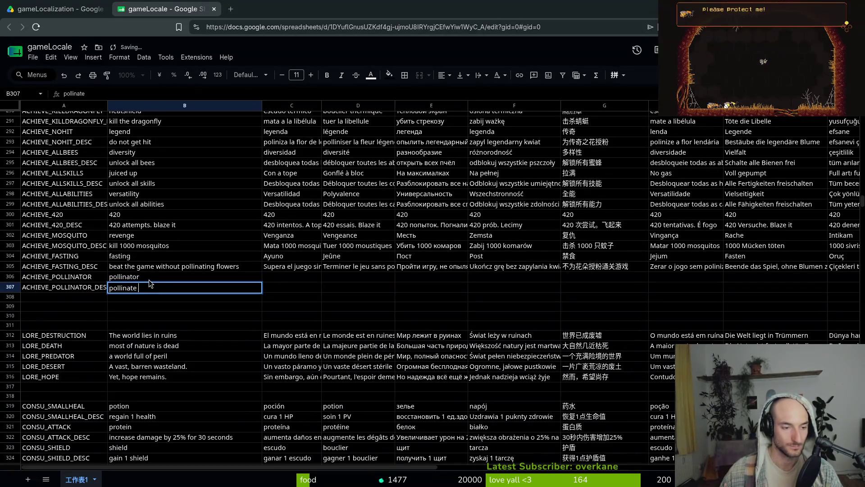
text(312 flowers)
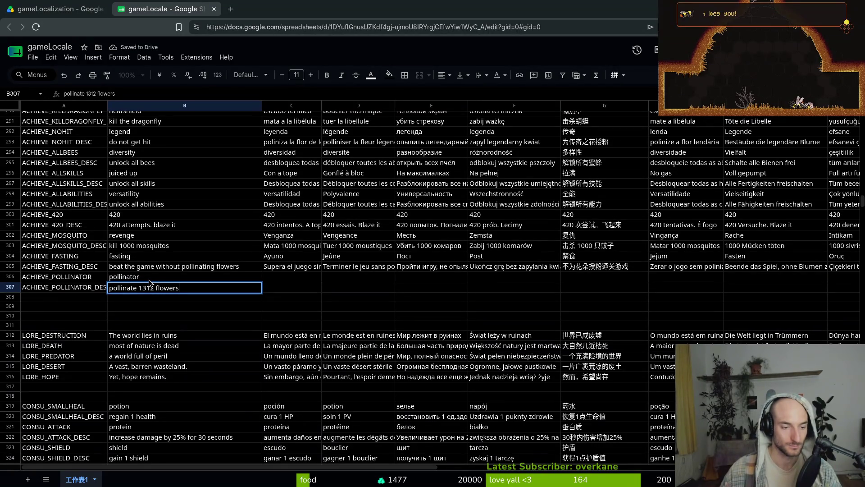
key(Return)
key(alt+Tab)
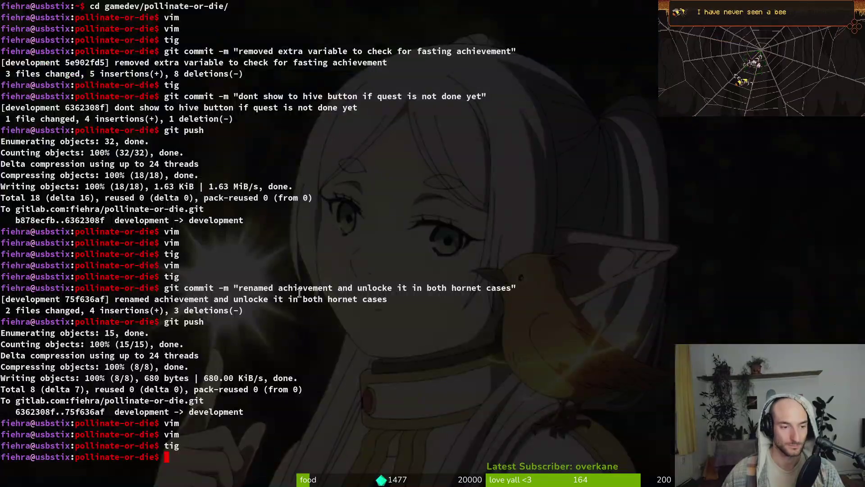
key(alt+Tab)
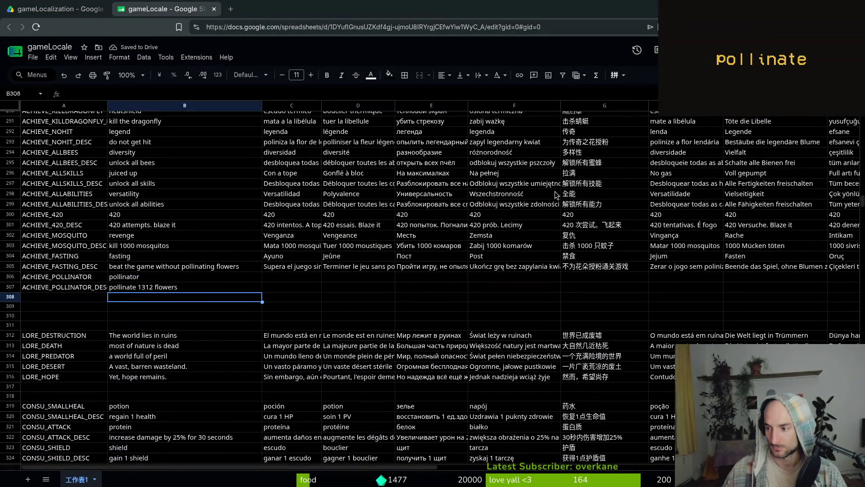
key(alt+Tab)
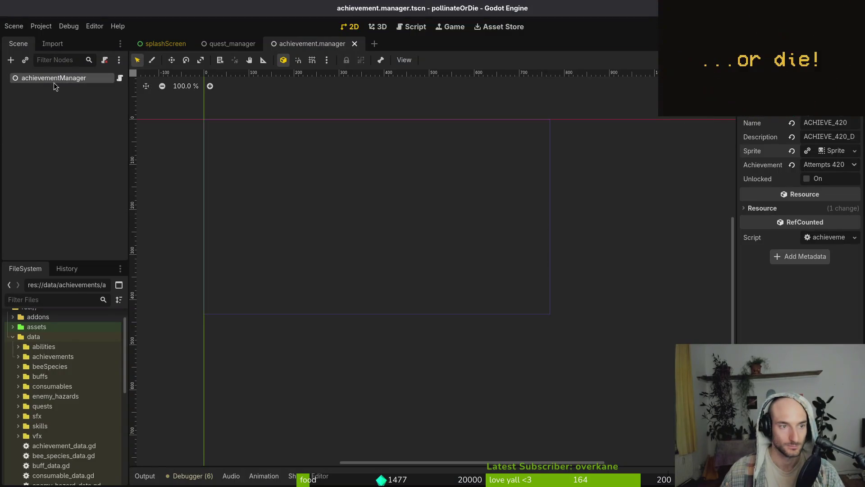
Add pollinator_data.tres as a new entry in the achievementManager's achievement list.
click(54, 81)
scroll(54, 383, down, 5)
scroll(45, 369, up, 5)
click(18, 356)
scroll(61, 405, down, 5)
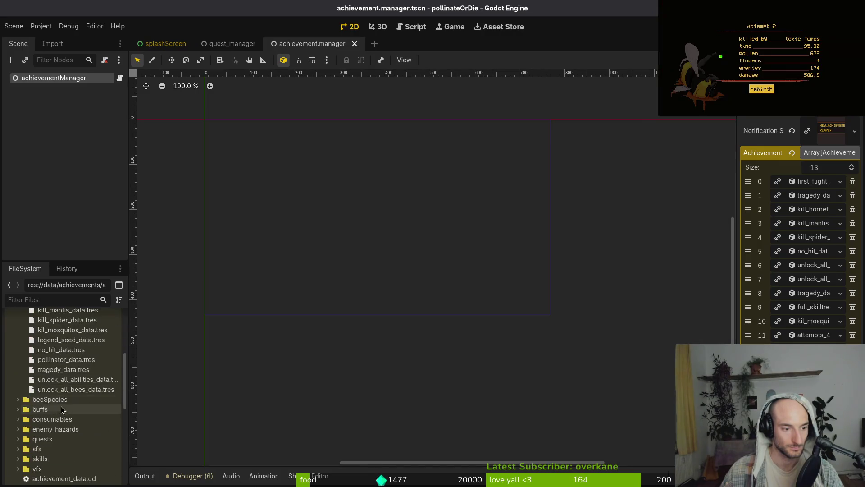
drag(58, 424, 811, 349)
click(67, 452)
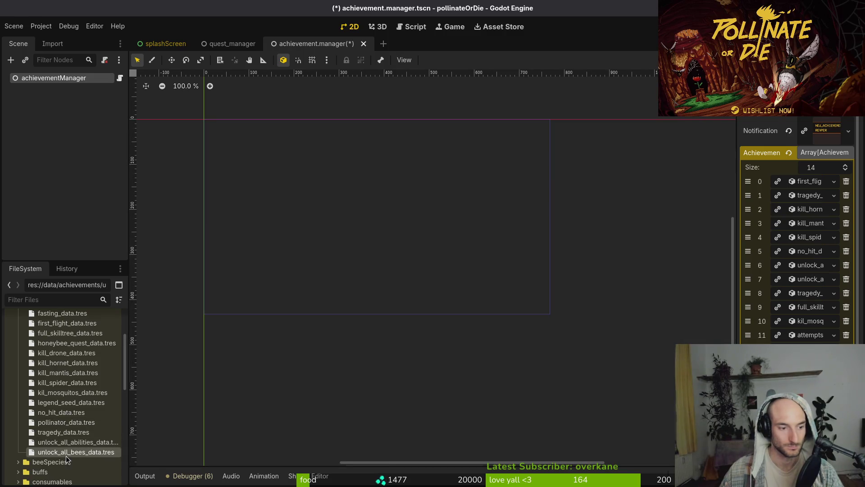
Select the achievement resource files from attempts_420 through legend_seed in the achievements folder.
shift+click(62, 414)
click(63, 403)
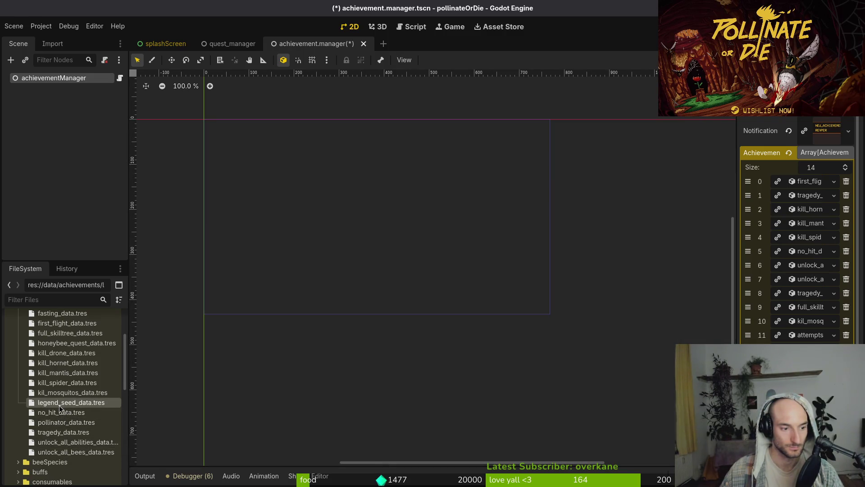
shift+click(65, 363)
shift+click(65, 354)
click(65, 353)
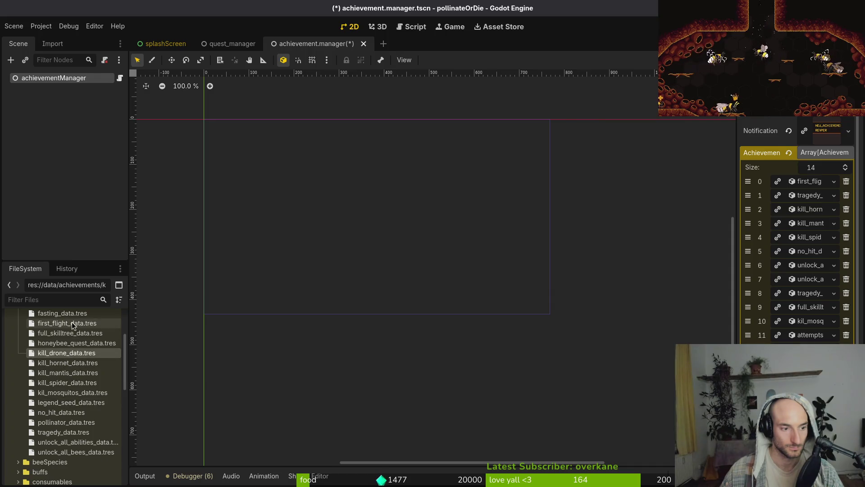
shift+click(72, 314)
scroll(74, 346, up, 1)
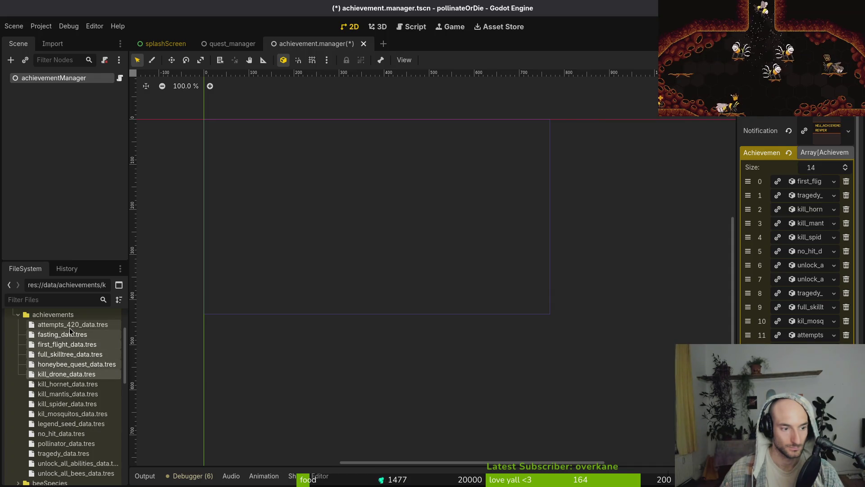
click(70, 325)
click(60, 336)
click(60, 345)
click(60, 355)
click(60, 364)
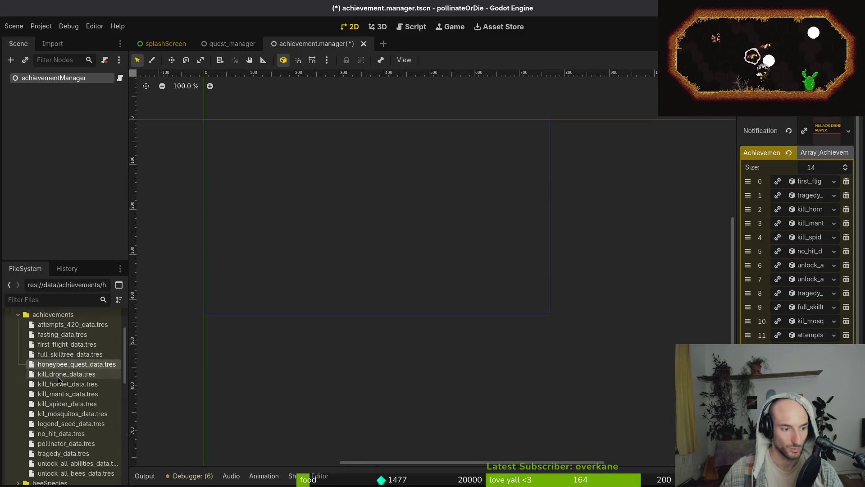
ctrl+click(59, 374)
ctrl+click(65, 424)
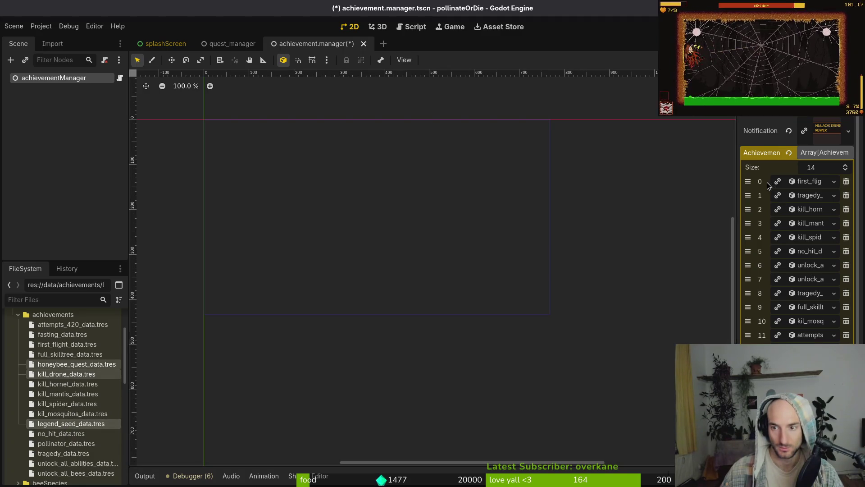
click(72, 324)
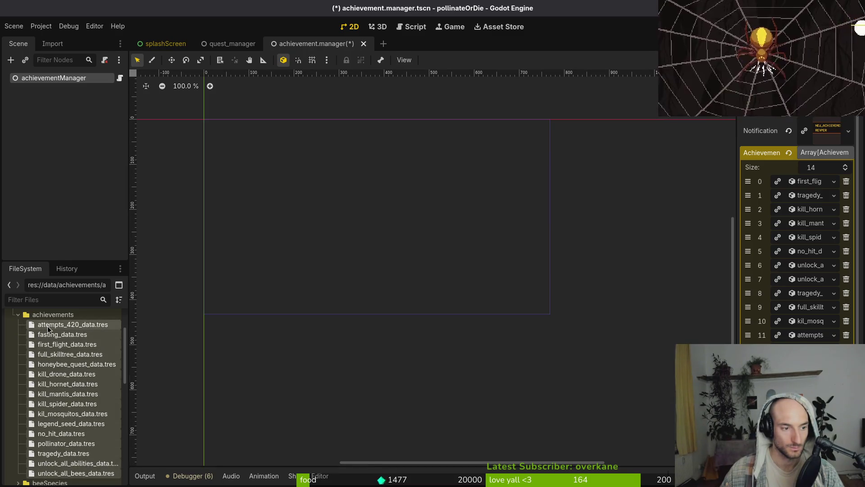
drag(48, 329, 49, 367)
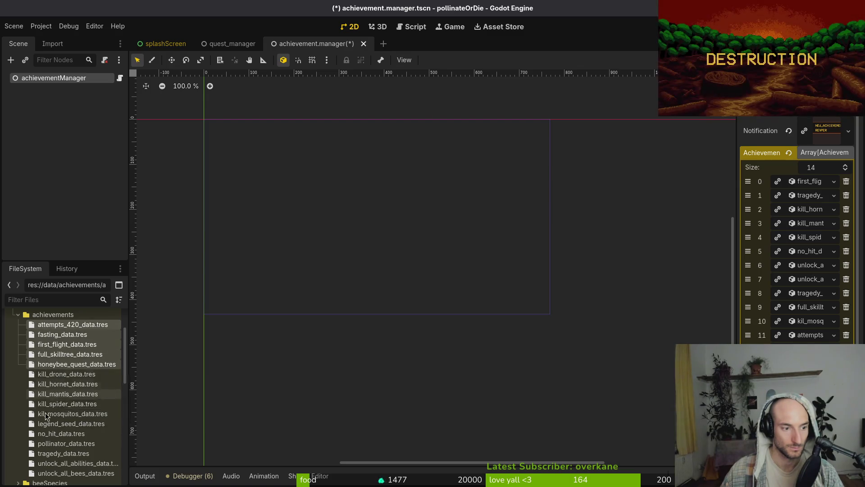
click(49, 375)
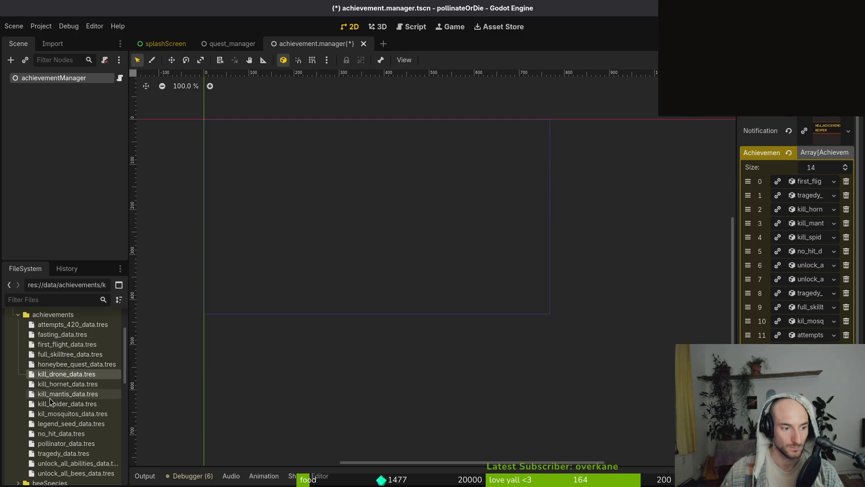
shift+click(49, 415)
click(55, 423)
key(shift+Down)
key(shift+Down)
key(shift+Down)
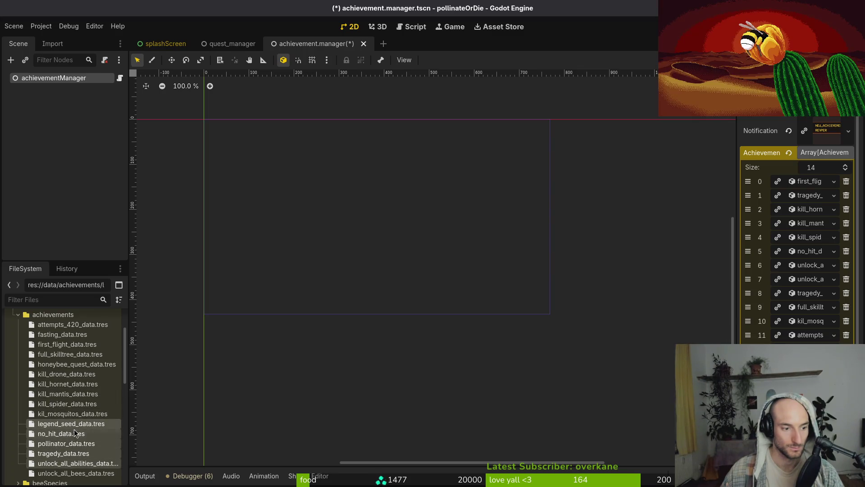
scroll(77, 427, down, 2)
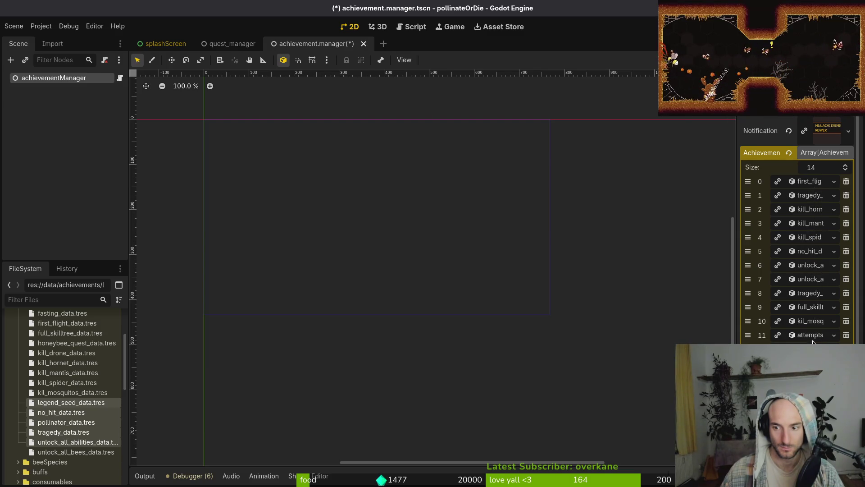
Delete the duplicate tragedy entry, save the scene, and collapse the achievements folder.
drag(748, 294, 748, 207)
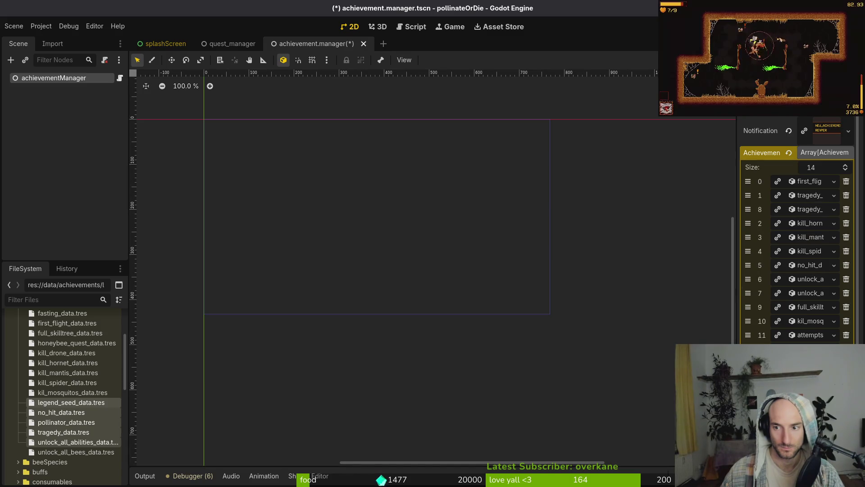
click(847, 209)
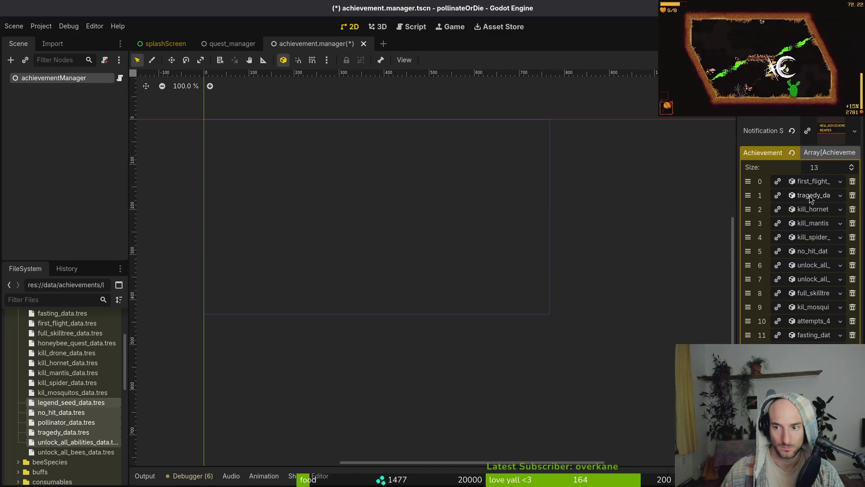
key(ctrl+s)
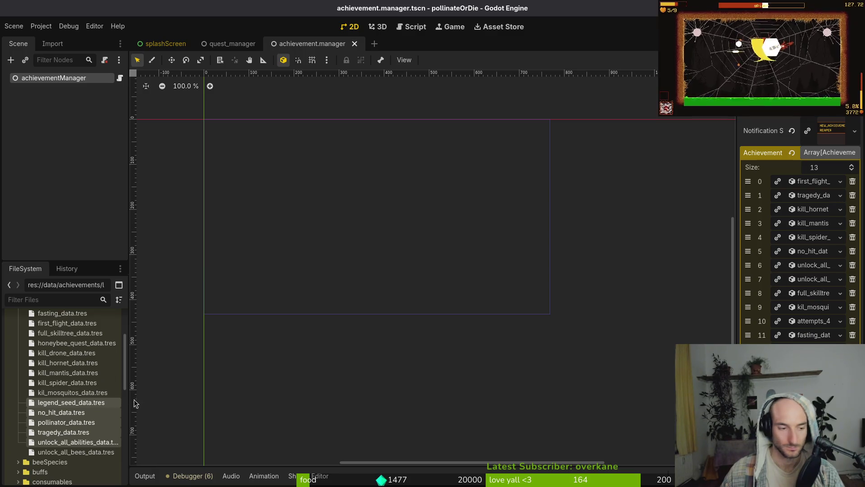
click(70, 402)
scroll(68, 396, up, 10)
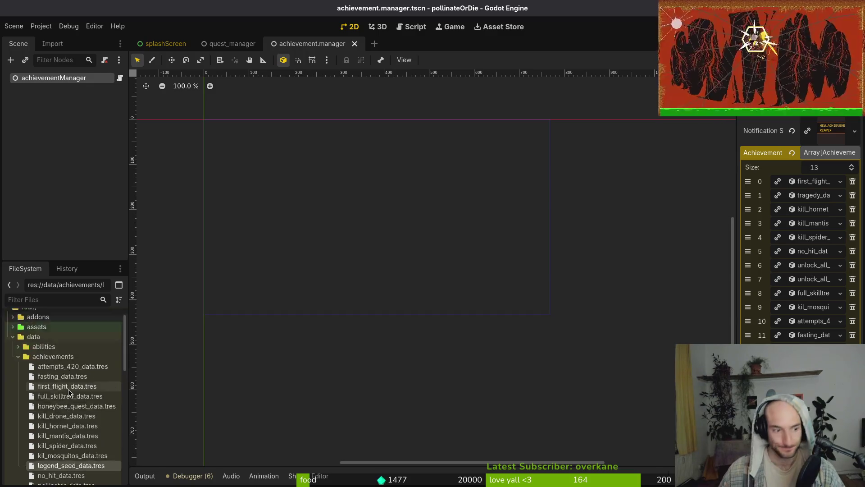
click(19, 379)
key(alt+Tab)
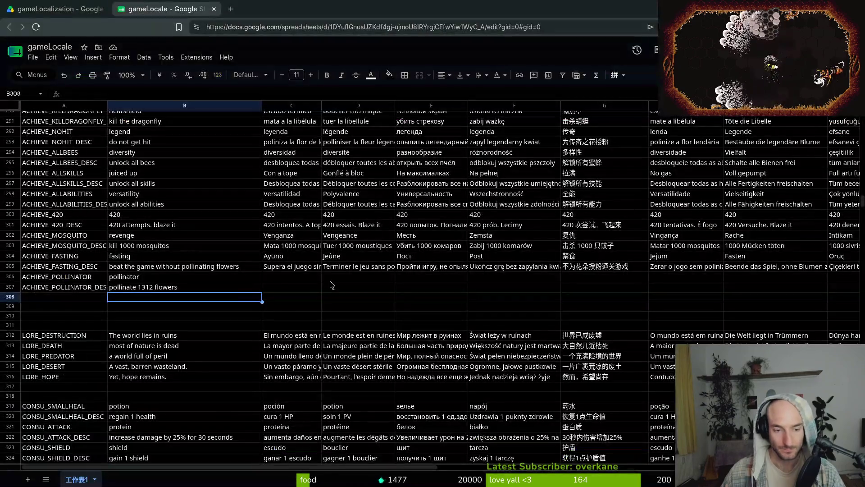
scroll(158, 273, up, 2)
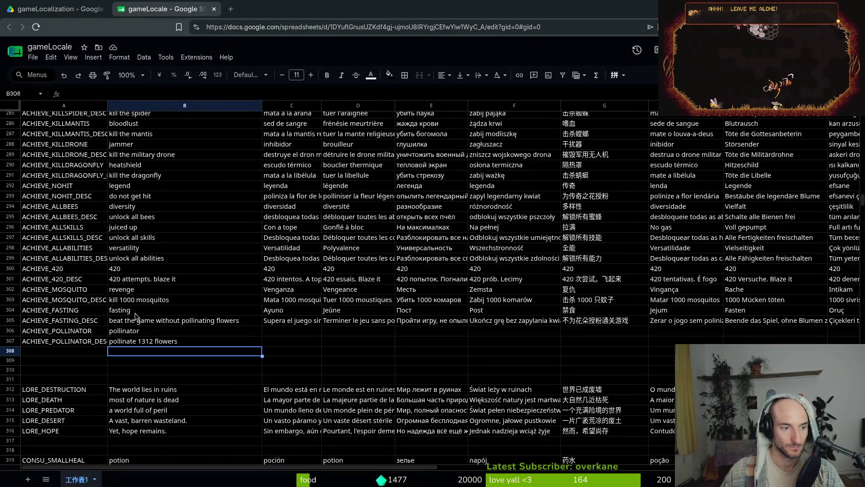
key(alt+Tab)
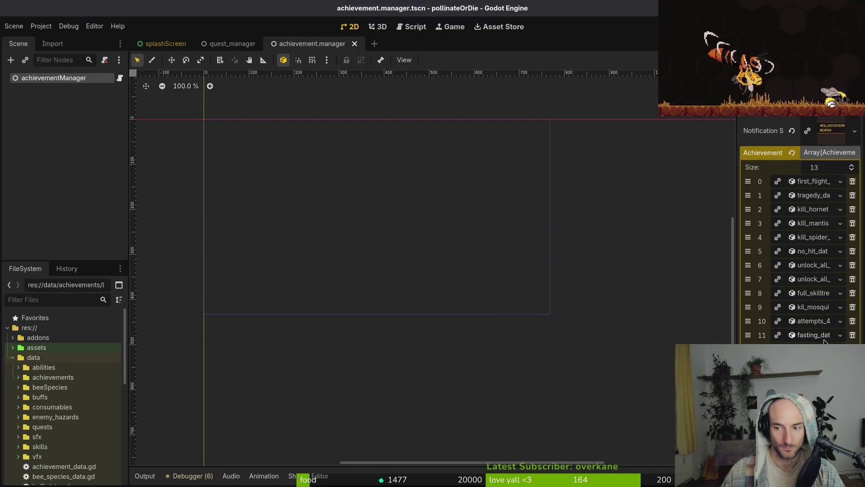
Compare gameLocale rows 306–307 against Godot's achievement list, then bring up Neovim's file search.
key(alt+Tab)
key(alt+Tab)
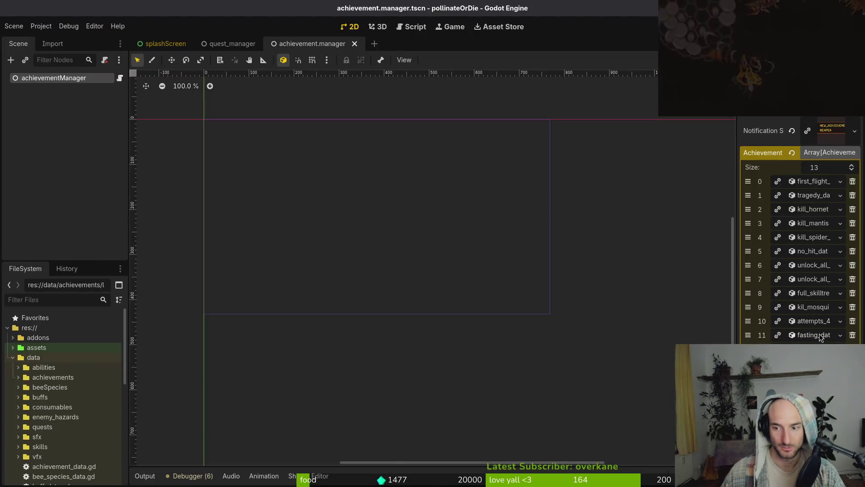
key(alt+Tab)
key(alt+Tab)
key(alt+Tab)
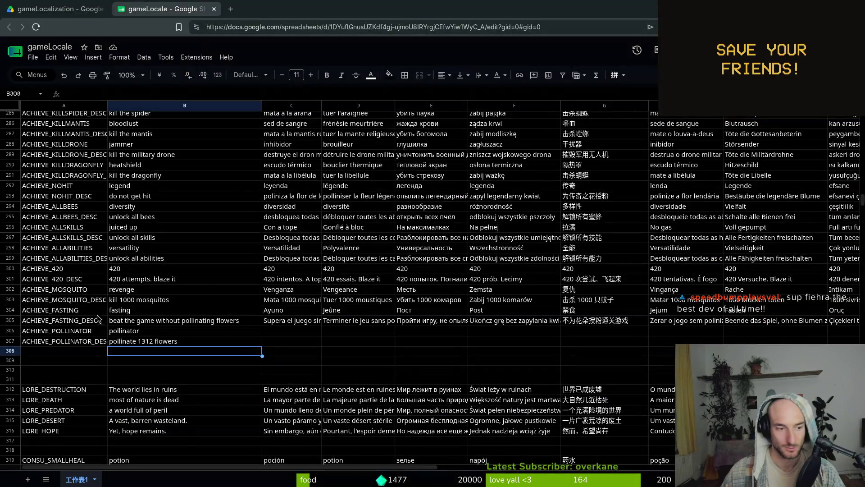
key(alt+Tab)
key(alt+Tab)
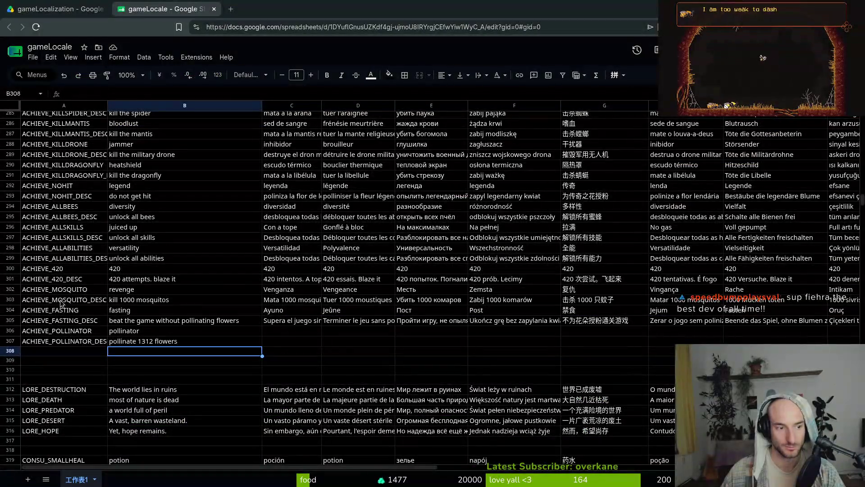
key(alt+Tab)
key(alt+Tab)
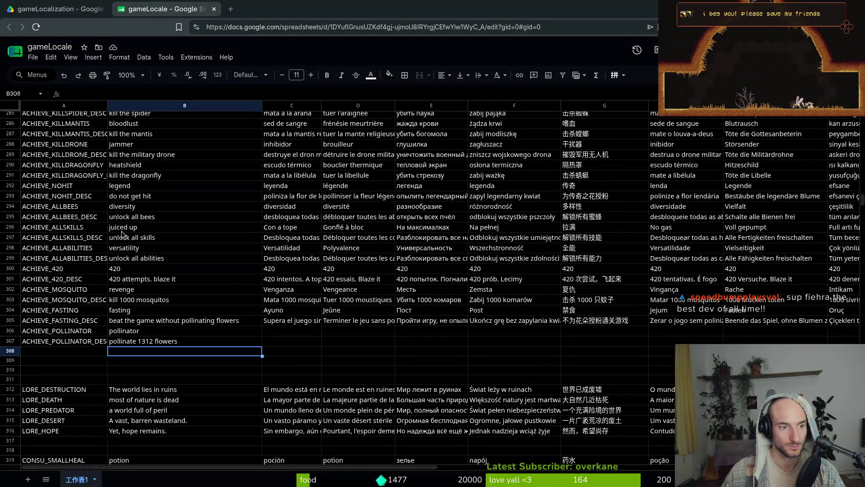
key(alt+Tab)
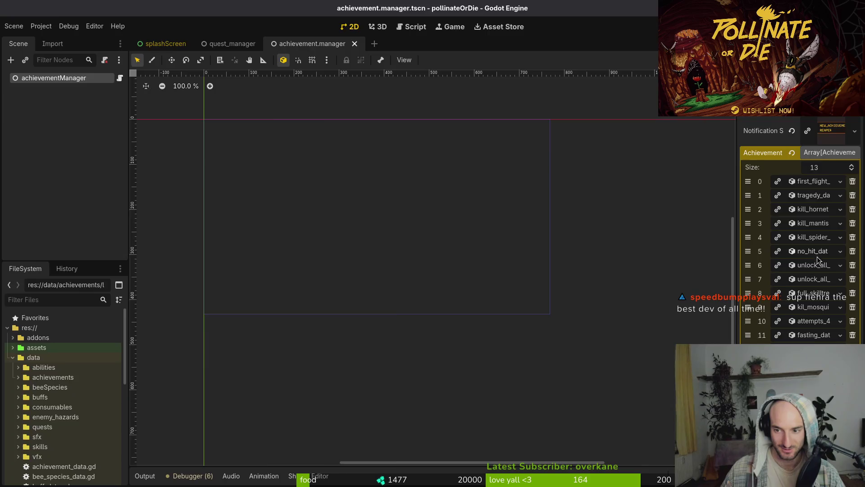
key(alt+Tab)
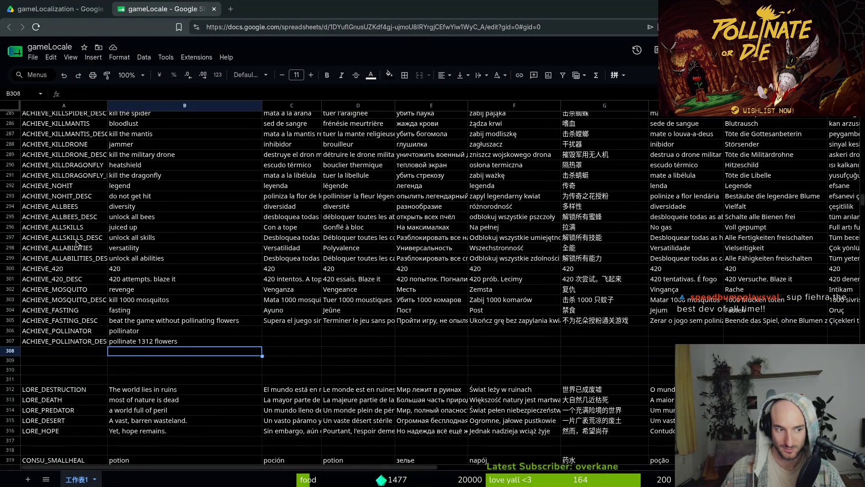
key(alt+Tab)
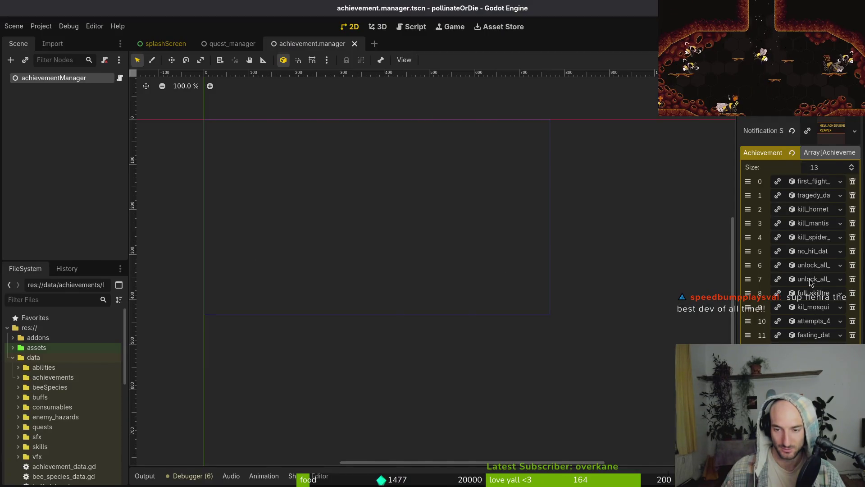
key(alt+Tab)
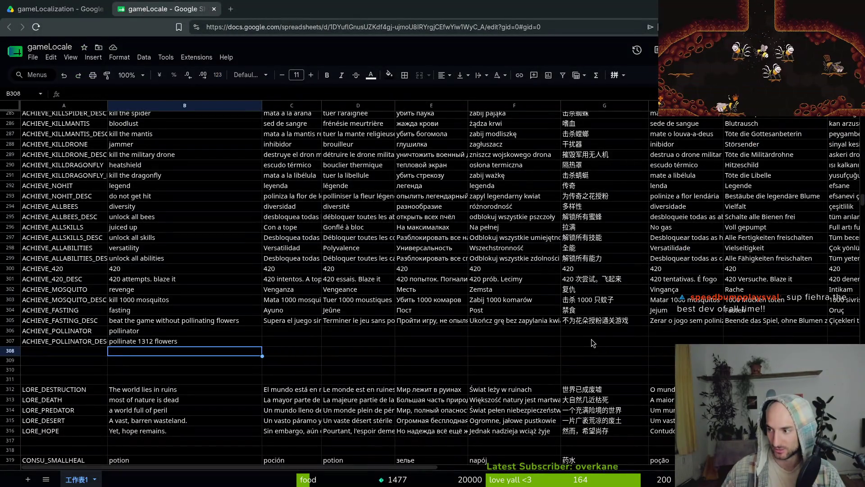
key(alt+Tab)
key(alt+Tab)
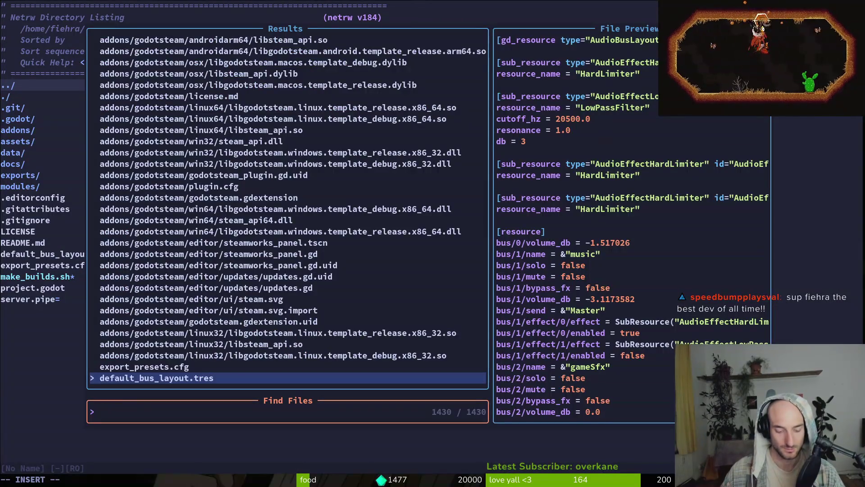
Open player.manager.gd through the file finder and jump to unlock_all_abilities with a project search.
text(a)
key(BackSpace)
text(kilmana)
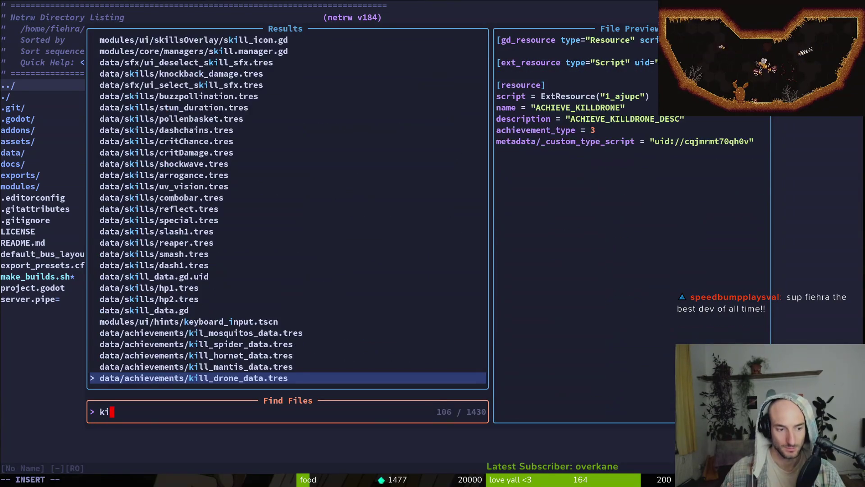
key(BackSpace)
key(BackSpace)
key(BackSpace)
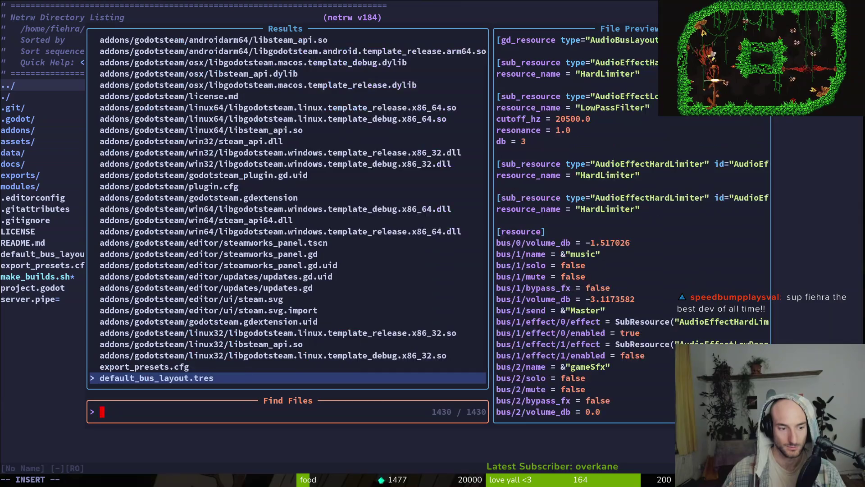
text(player.mana)
key(BackSpace)
key(BackSpace)
key(Return)
key(shift+g)
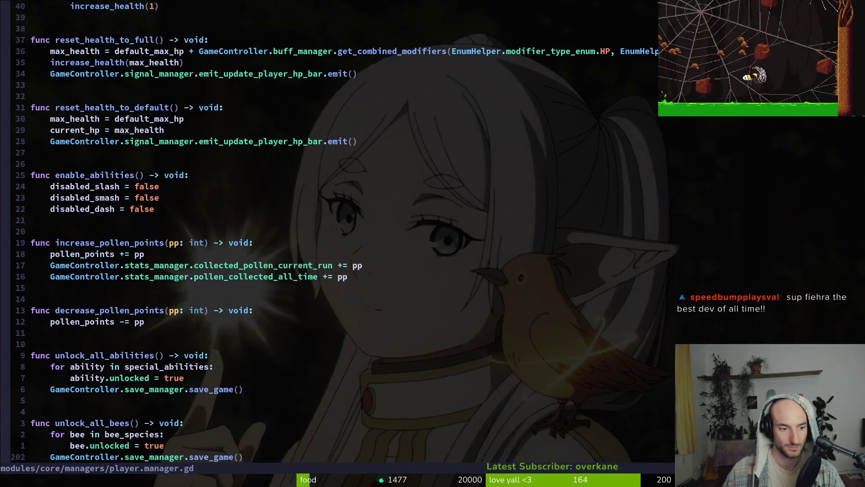
key(braceleft)
key(k)
key(k)
key(k)
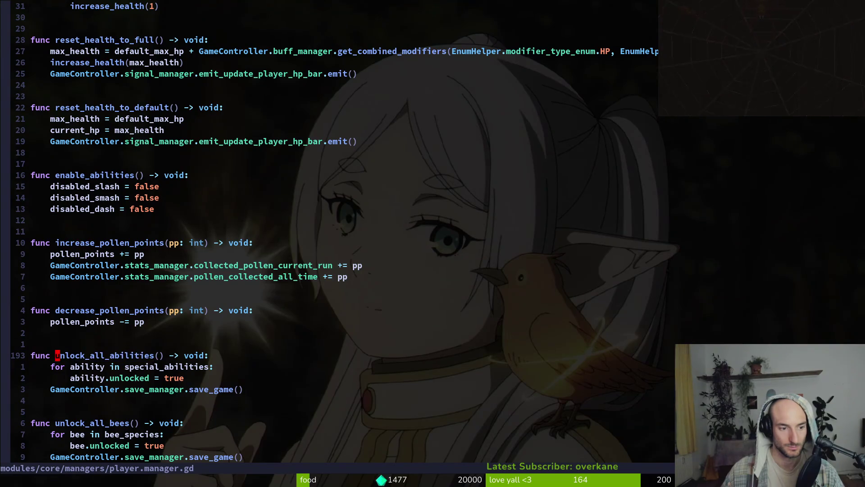
key(Return)
key(Up)
key(Up)
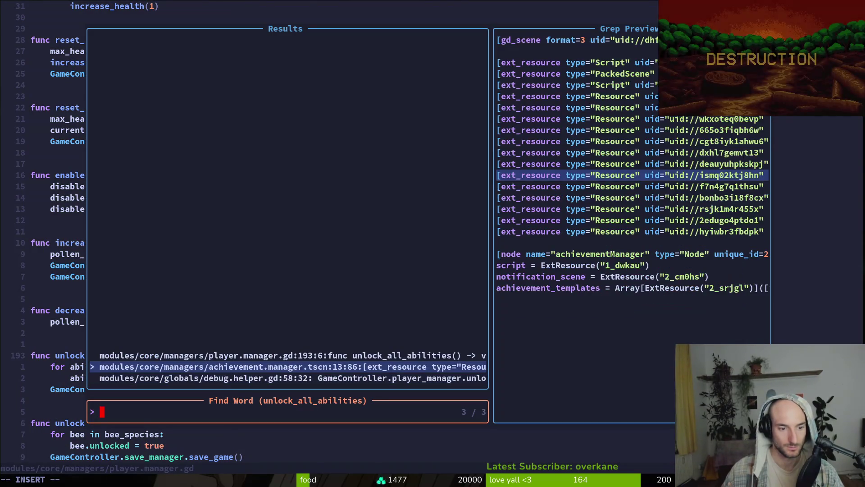
key(Return)
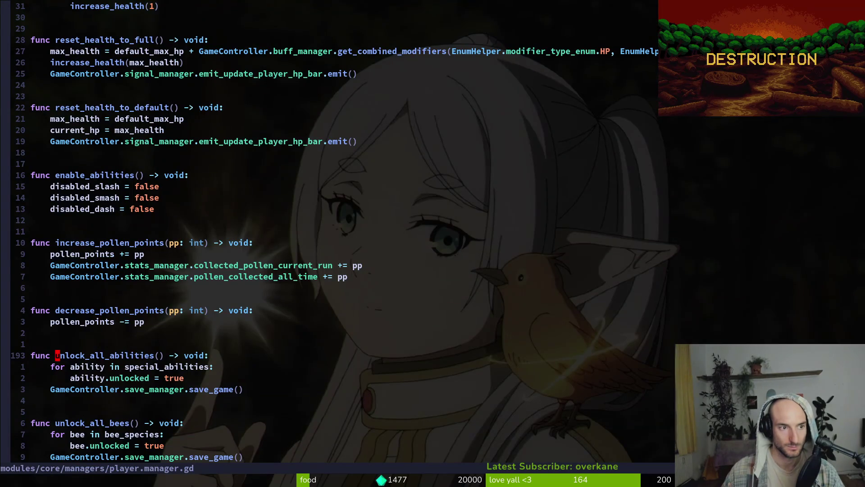
Yank the 8-line _check_all_bees_achievement function and paste a duplicate below it.
key(braceleft)
key(braceleft)
key(braceleft)
key(braceleft)
key(braceleft)
key(braceleft)
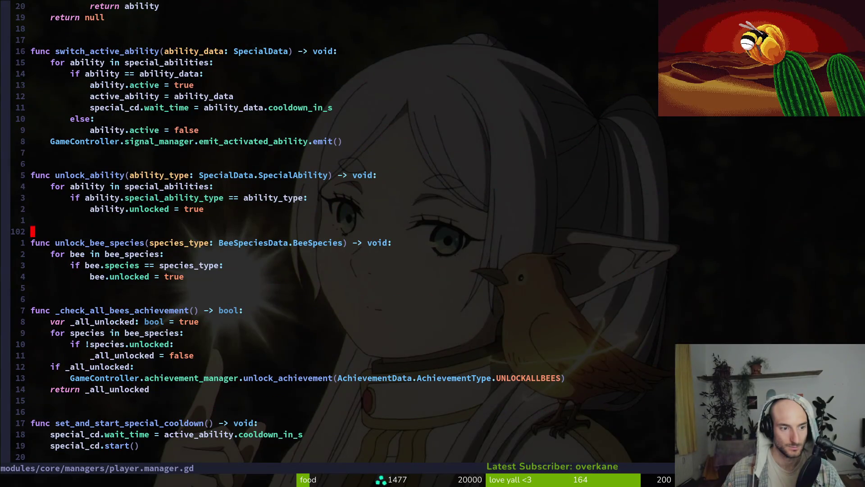
key(w)
key(w)
key(V)
key(y)
text(check_all_abi)
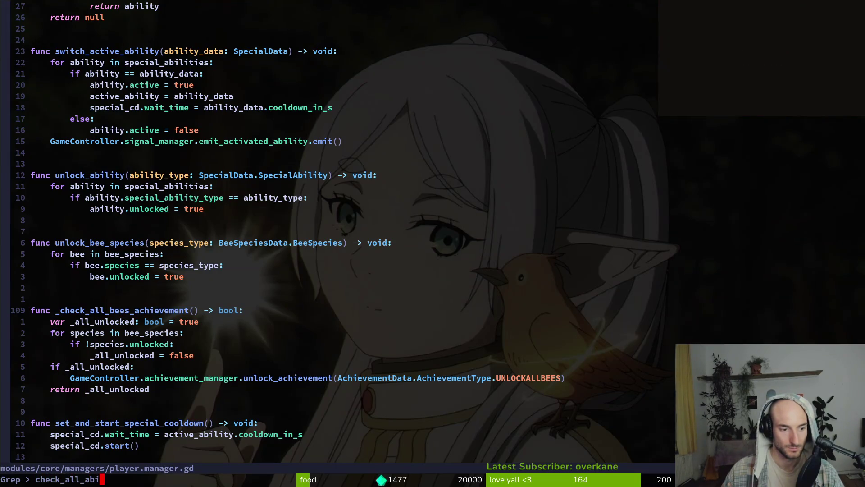
key(Return)
key(Escape)
key(V)
key(j)
key(j)
key(j)
key(j)
key(j)
key(y)
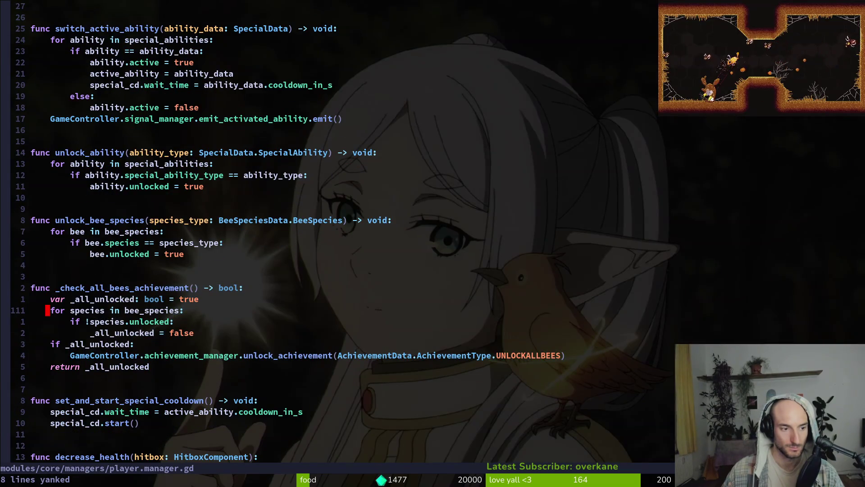
key(j)
key(j)
key(p)
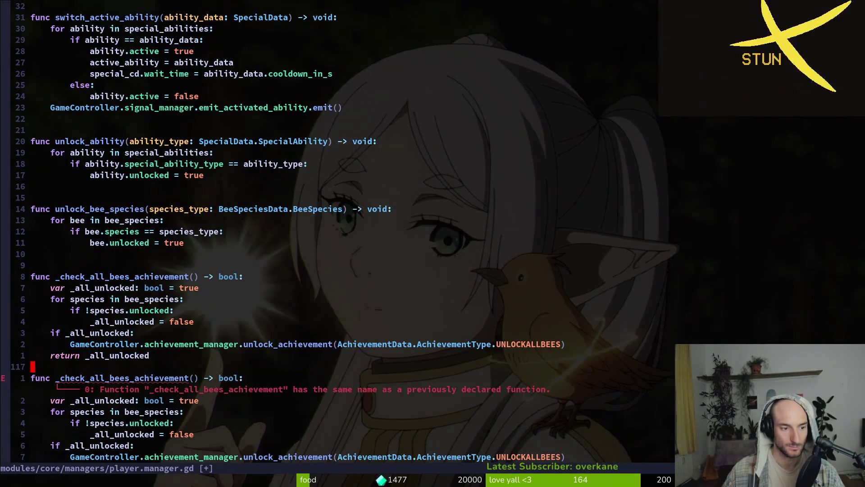
Rename the copied function to _check_all_abilities_achievement and its loop variable to ability.
text(cb_che)
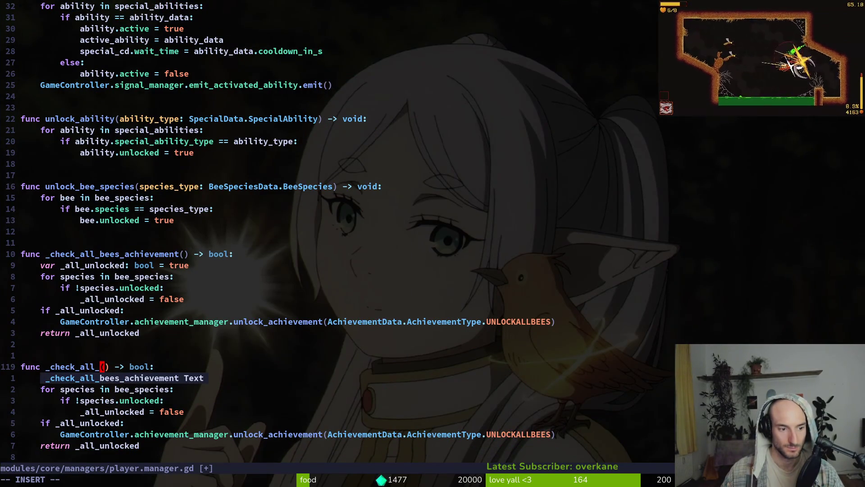
text(abilities)
text(_achievement)
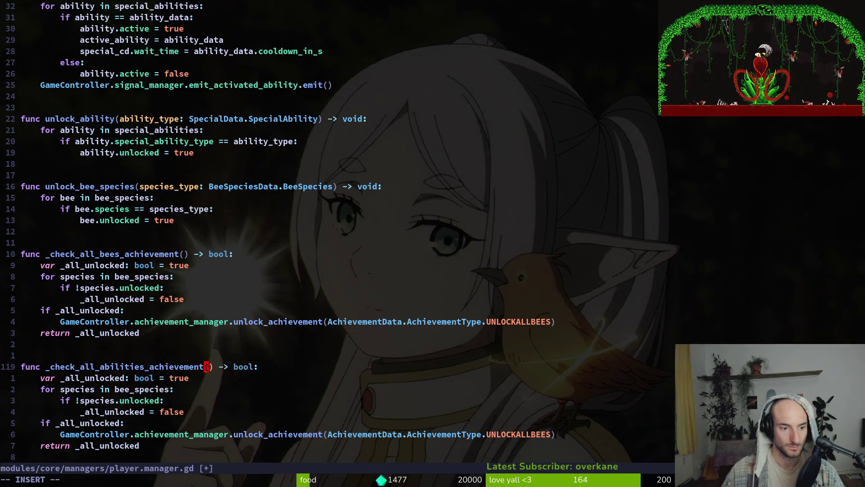
key(Escape)
key(j)
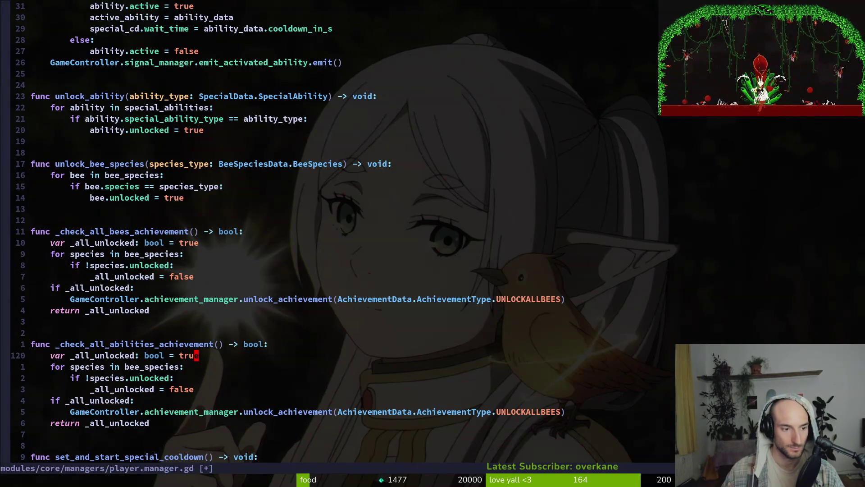
text(bcw)
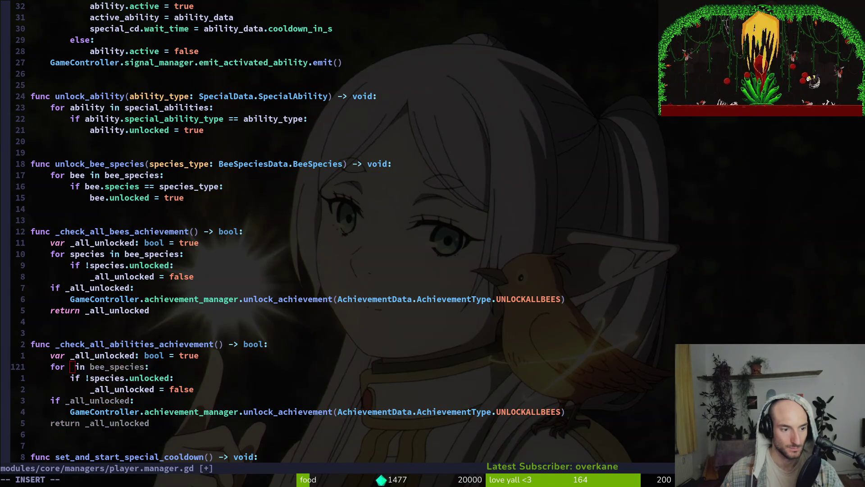
text(ability)
key(Escape)
key(w)
key(w)
Make the loop iterate over special_abilities and check !ability.unlocked.
text(cwa)
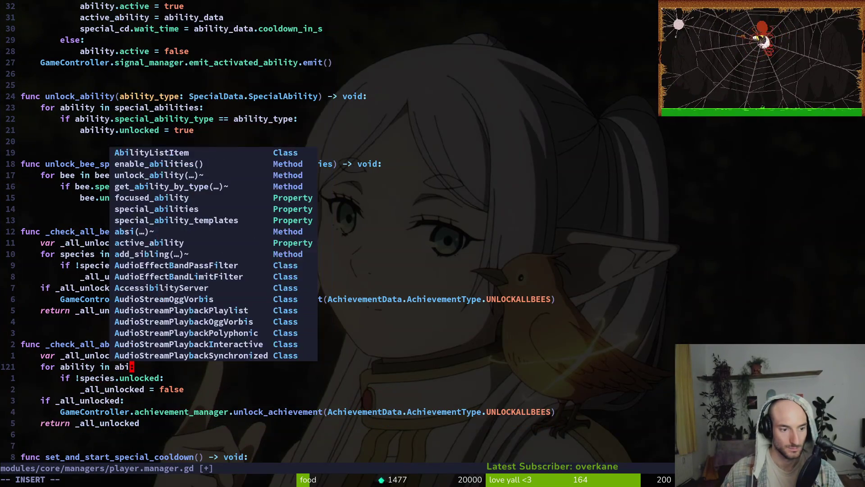
key(BackSpace)
text(spec)
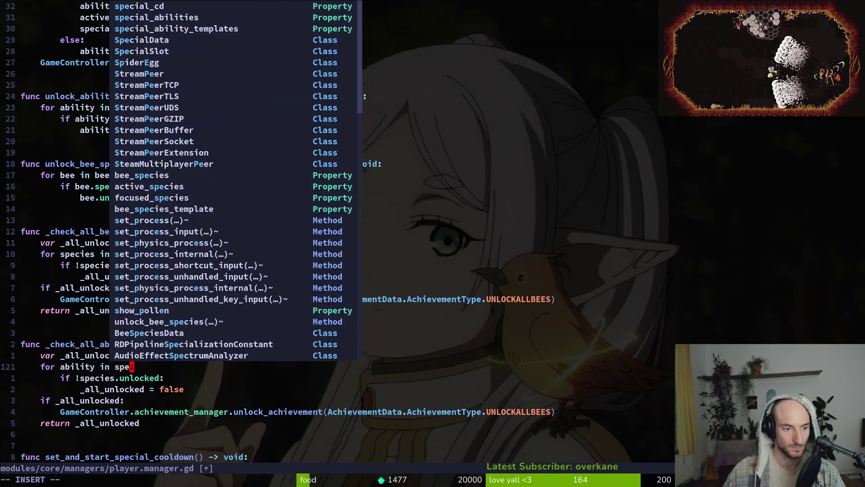
key(ctrl+y)
key(Escape)
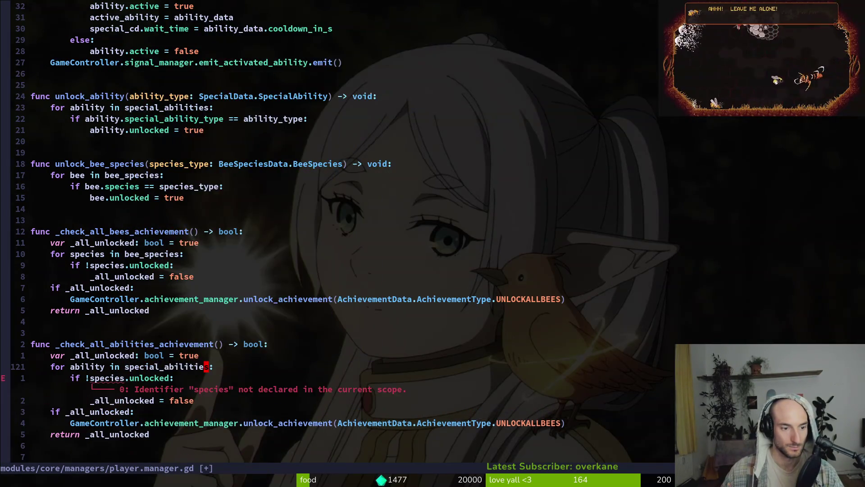
text(jcwab)
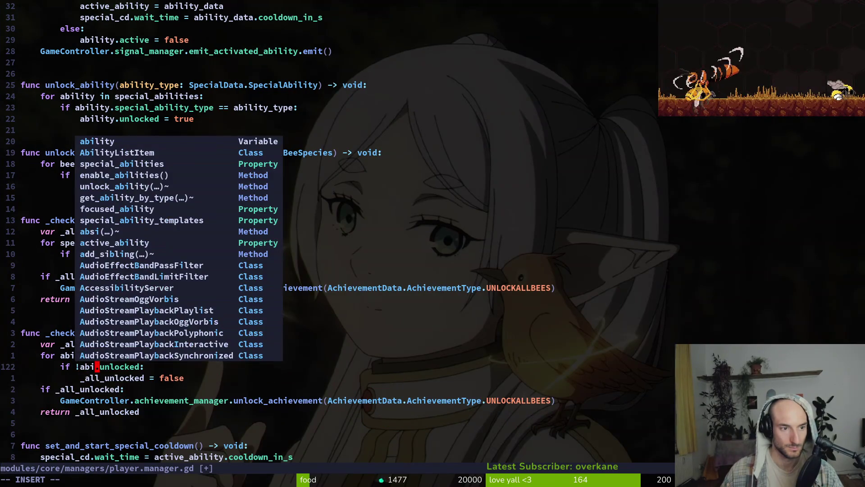
key(ctrl+y)
key(Escape)
Switch the unlocked achievement type to UNLOCKALLABILITIES.
key(j)
key(j)
key(j)
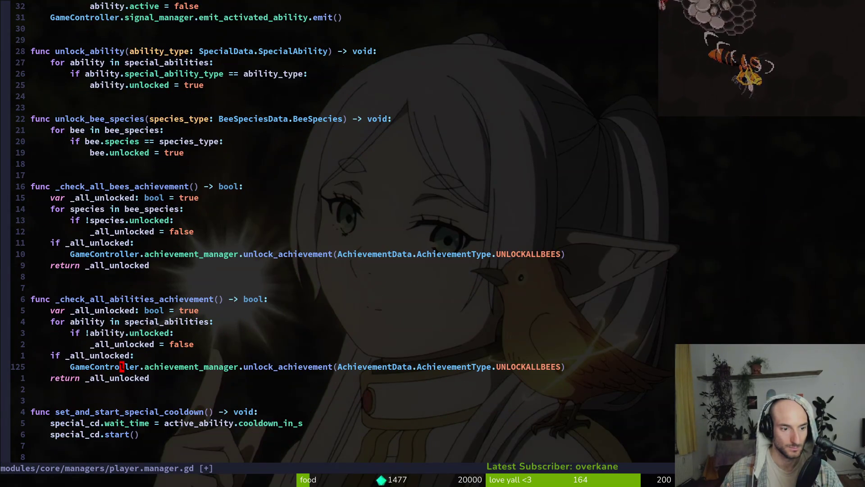
text(w)
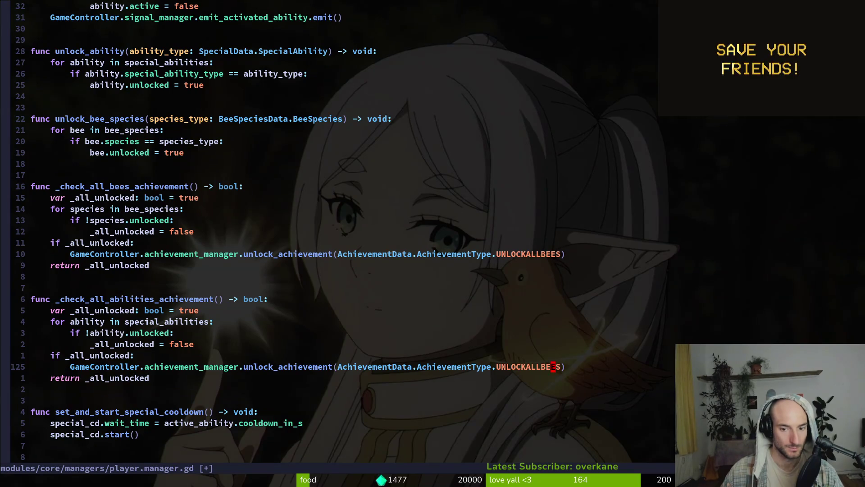
text(ciwUN)
key(ctrl+n)
key(ctrl+n)
key(ctrl+y)
key(Escape)
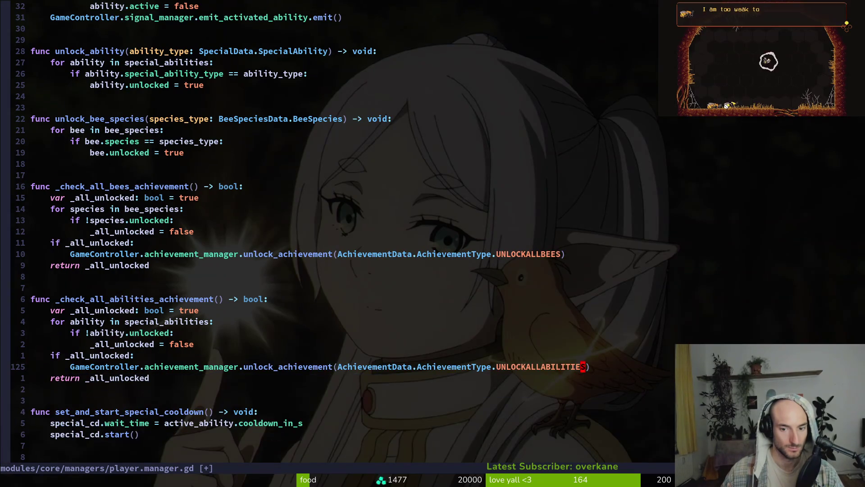
key(l)
key(p)
key(u)
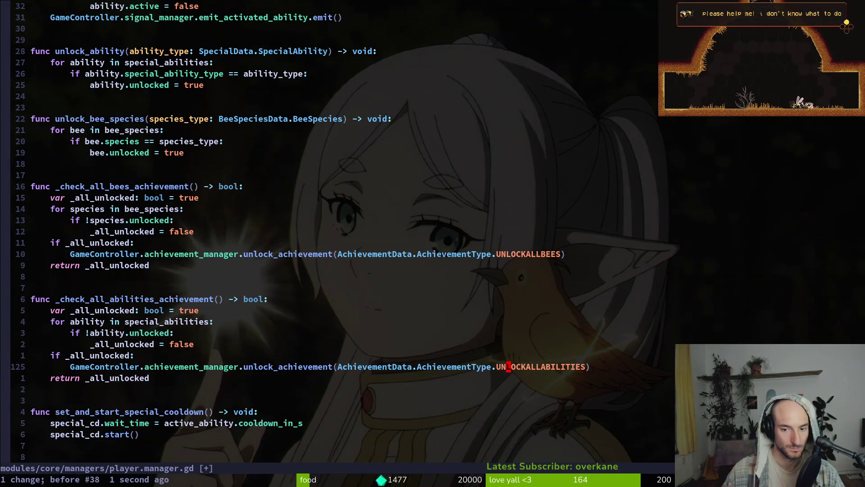
Look up the UNLOCKALLABILITIES key across the project, then save player.manager.gd with :w.
key(space)
key(f)
key(w)
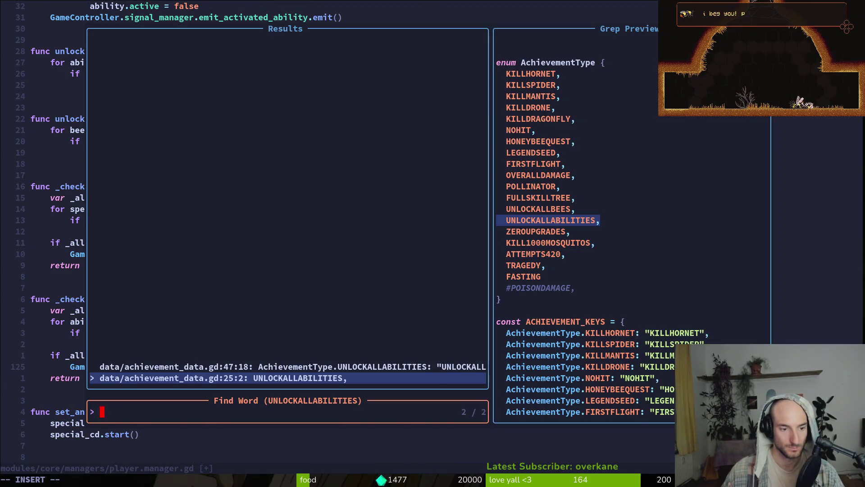
key(Escape)
key(space)
key(f)
key(w)
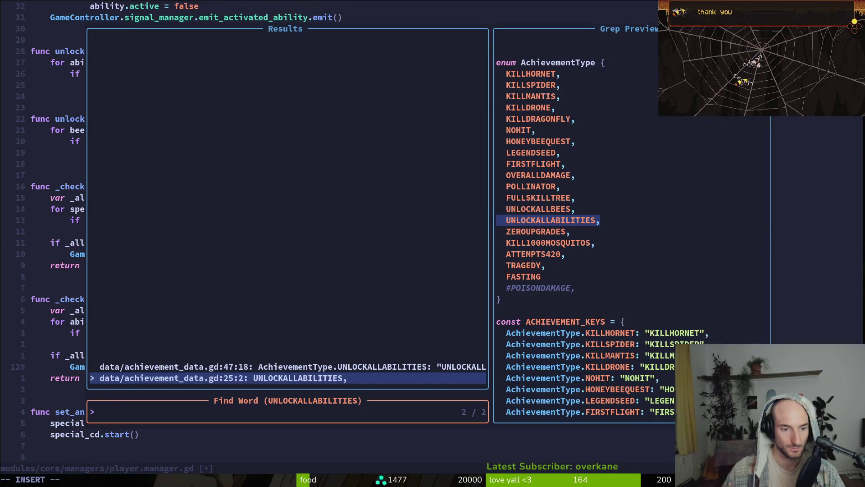
key(Up)
key(Escape)
text(:w)
key(Return)
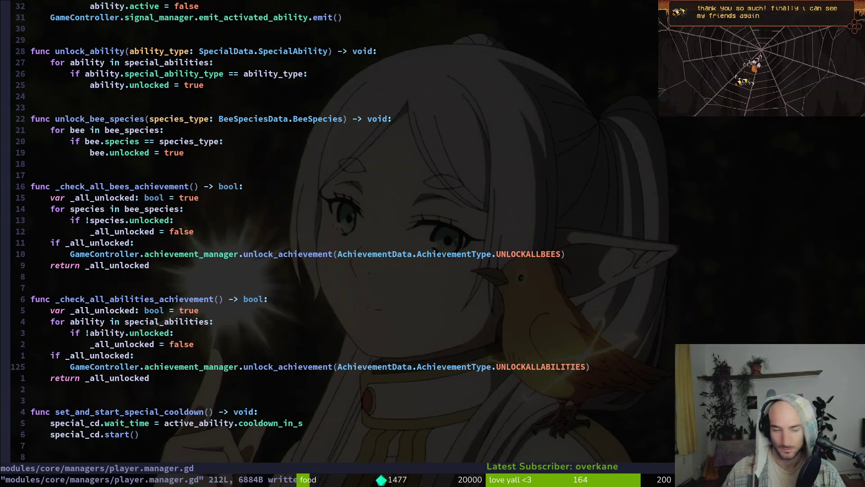
Find the line in _ready that connects _check_all_bees_achievement, using a project word search.
key(j)
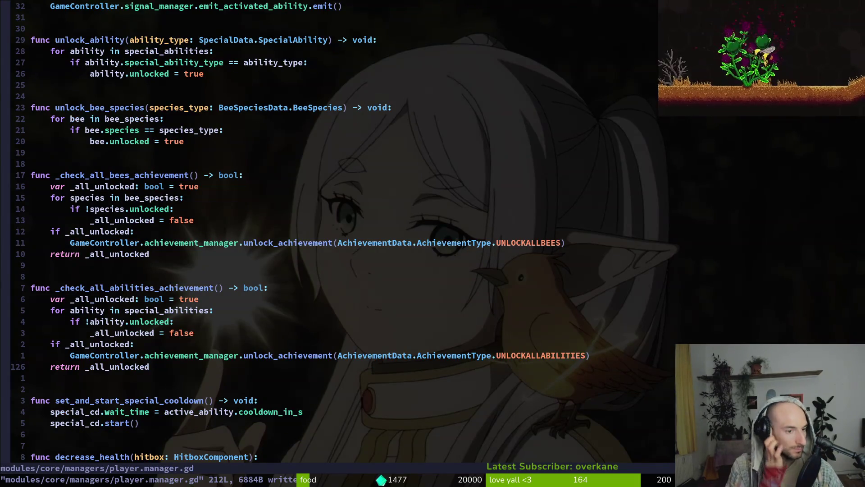
key(k)
key(k)
key(k)
key(b)
key(b)
key(b)
key(b)
key(v)
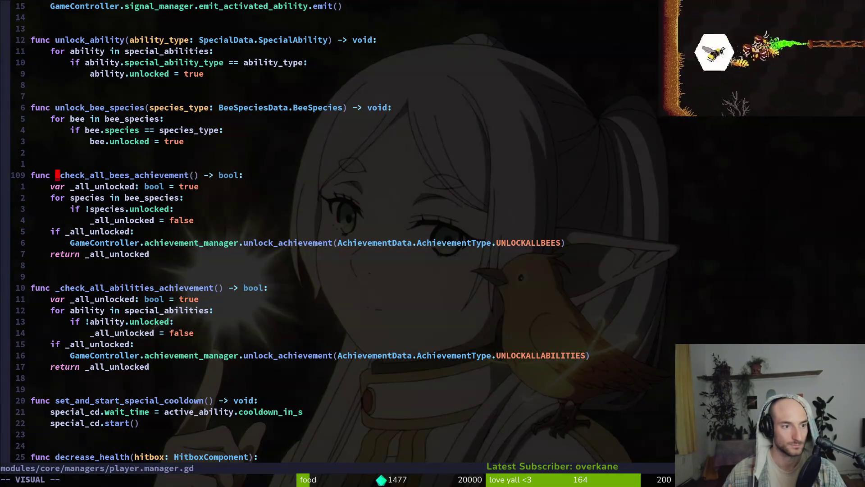
key(space)
key(s)
key(w)
key(ctrl+p)
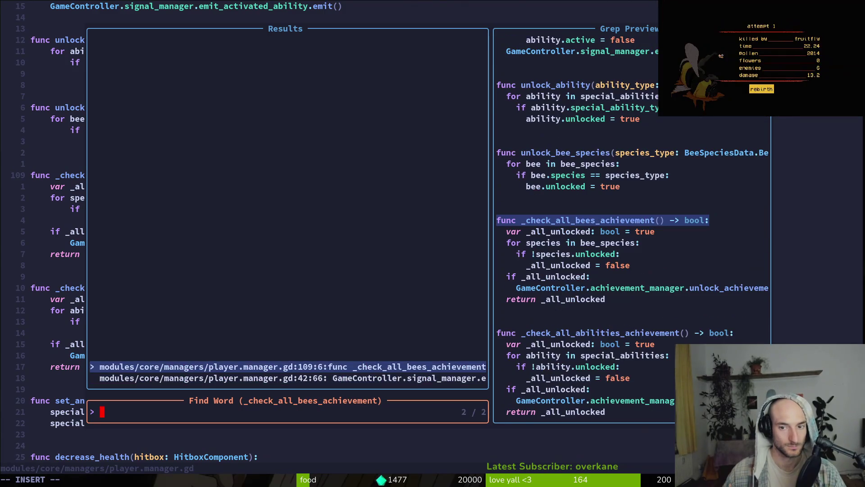
key(ctrl+n)
key(Return)
Duplicate that connect line and point its callback at _check_all_abilities_achievement.
key(y)
key(y)
key(p)
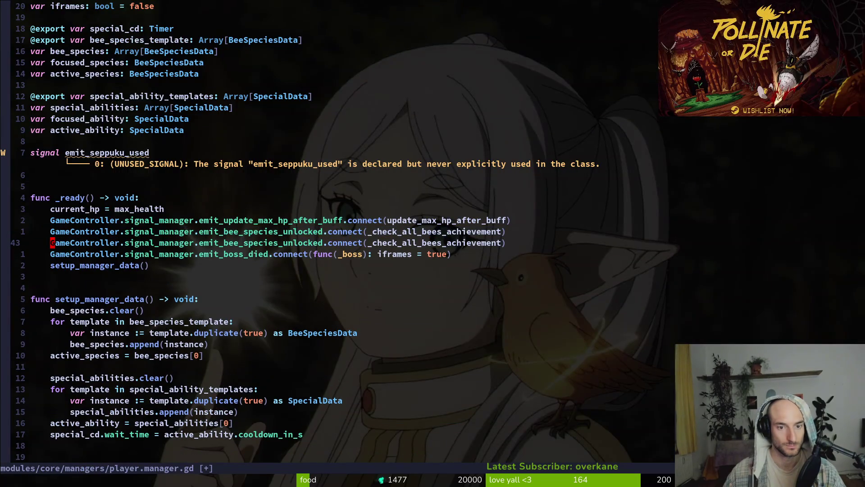
text(ci(_ch)
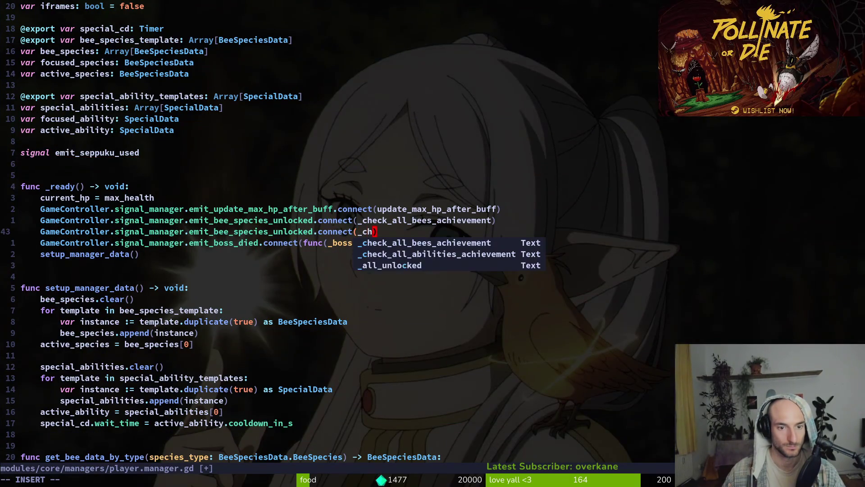
key(ctrl+n)
key(ctrl+n)
key(Escape)
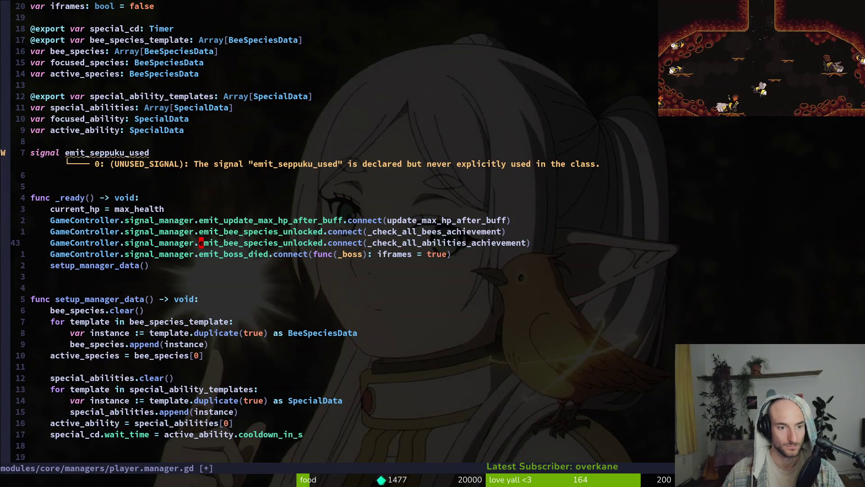
Change the connected signal to emit_ability_unlocked and save the script.
text(F.cT.emiabi)
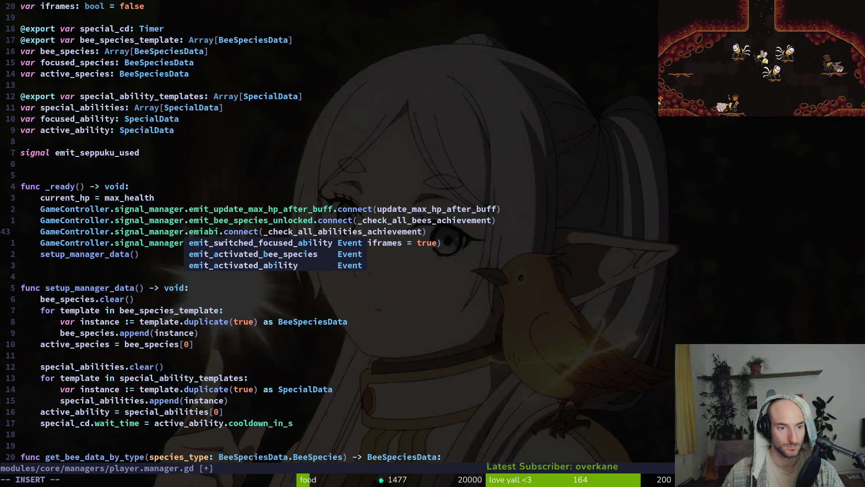
key(ctrl+n)
key(ctrl+n)
key(ctrl+n)
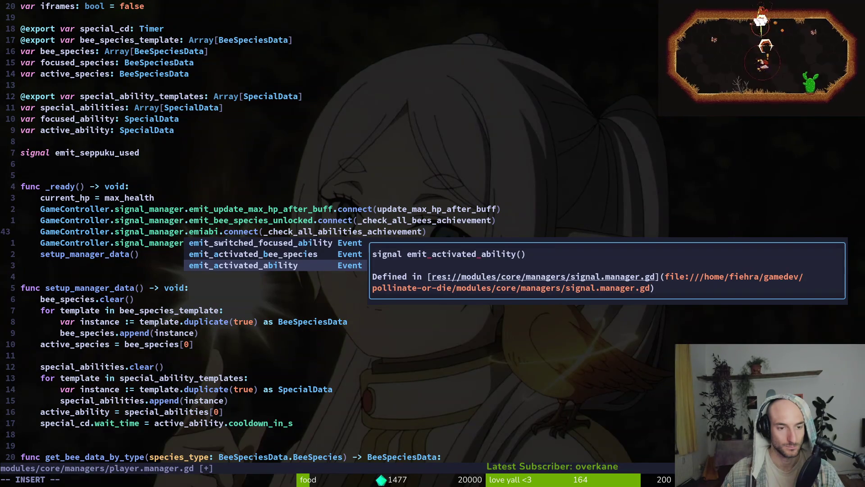
key(ctrl+n)
key(BackSpace)
key(BackSpace)
key(BackSpace)
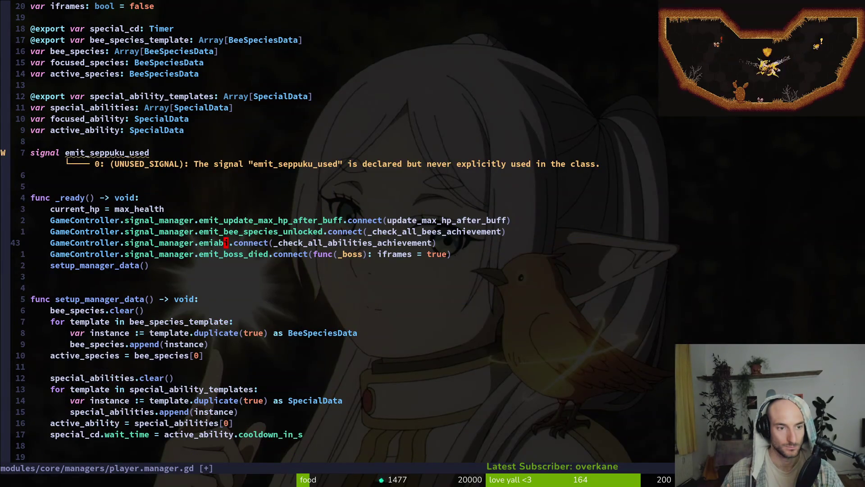
text(t_)
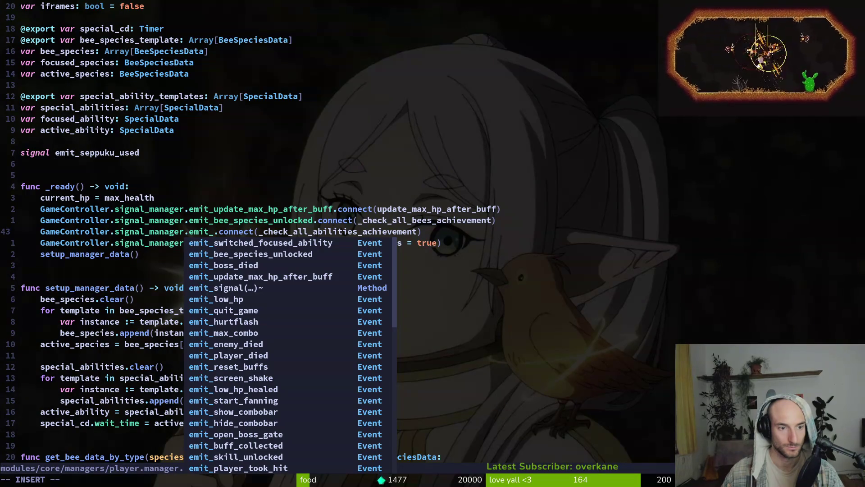
text(ability_)
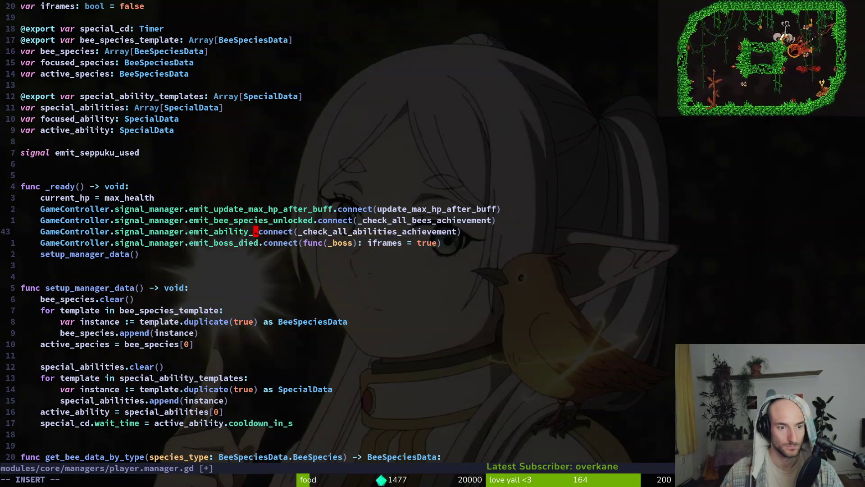
text(unlocked)
key(Escape)
key(v)
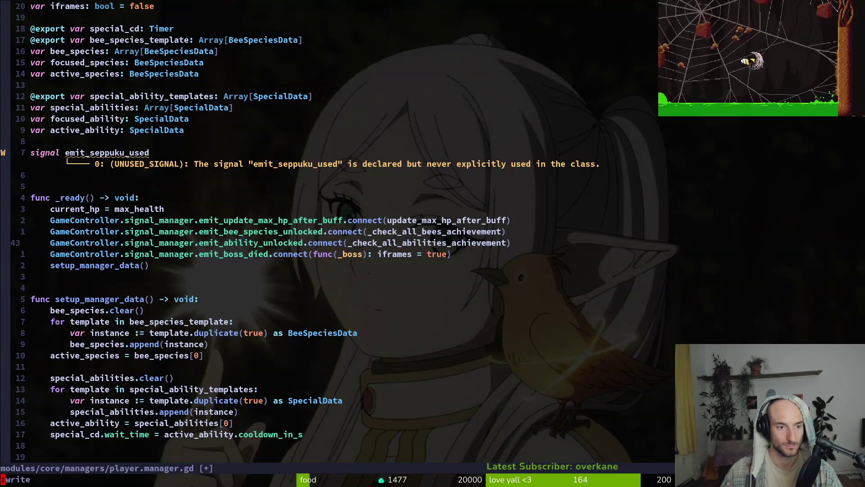
key(Return)
key(space)
Go to the save_game call inside unlock_all_abilities.
key(f)
key(f)
text(al)
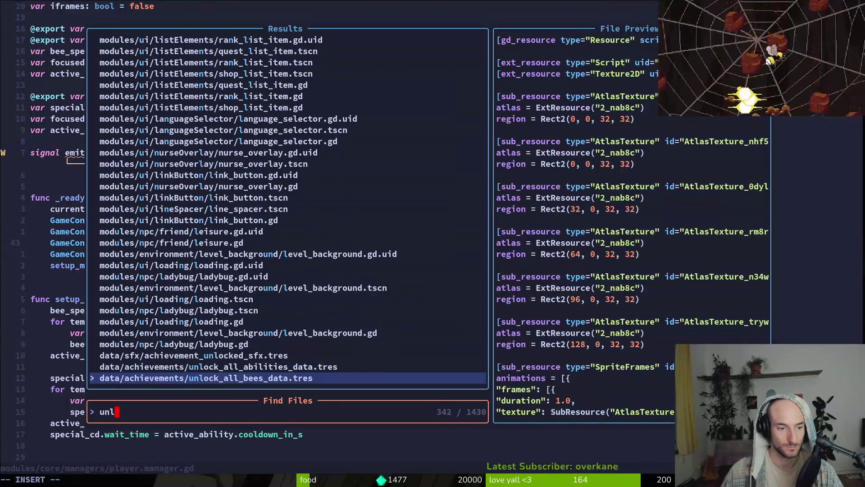
key(Escape)
key(ctrl+d)
key(ctrl+d)
key(ctrl+d)
key(ctrl+d)
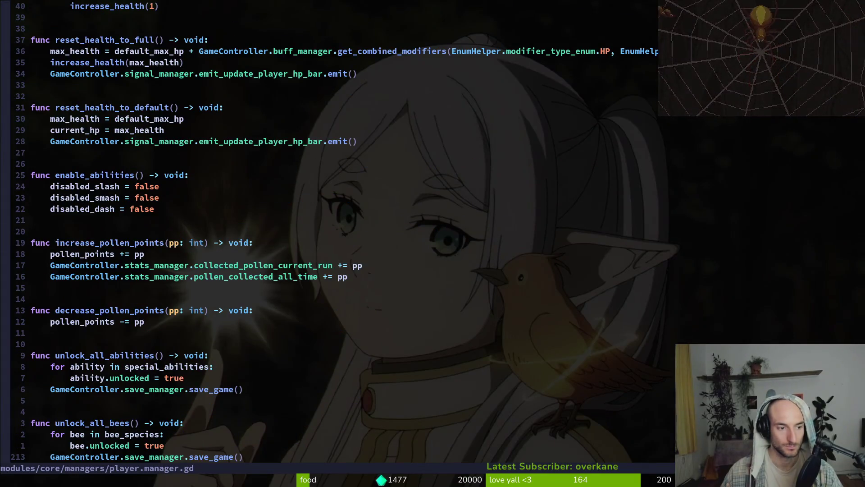
key(k)
key(p)
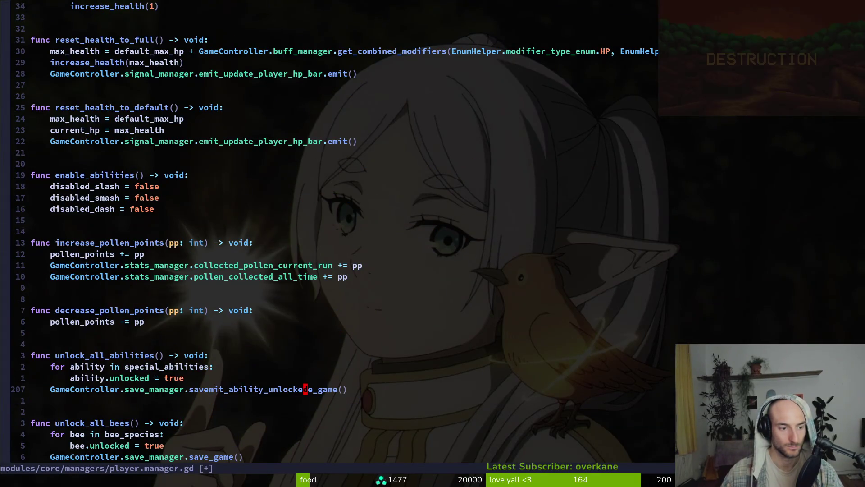
key(u)
Duplicate the save_game line on line 208.
key(V)
key(Escape)
key(V)
key(y)
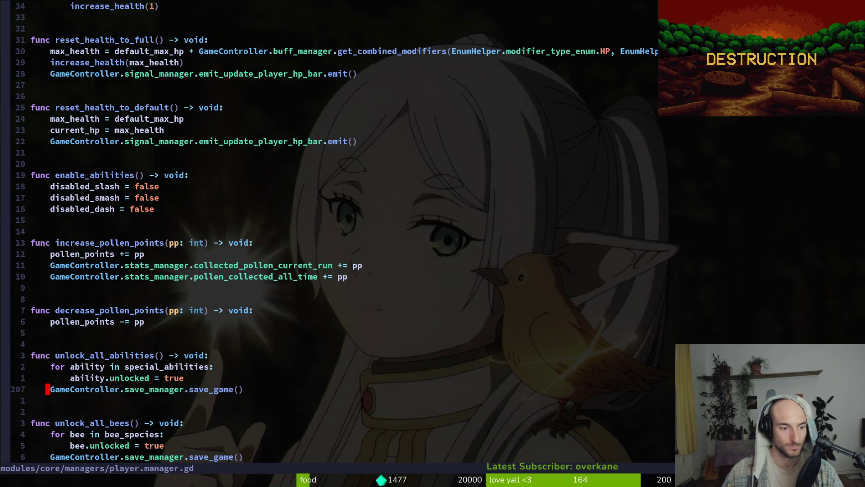
key(p)
key(w)
key(w)
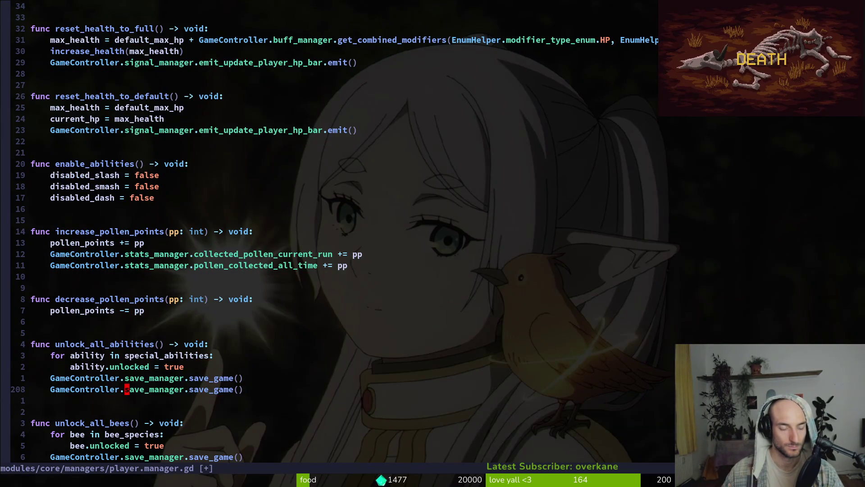
Replace save_manager in the new line with GameController.signal_manager.
text(cf.abii)
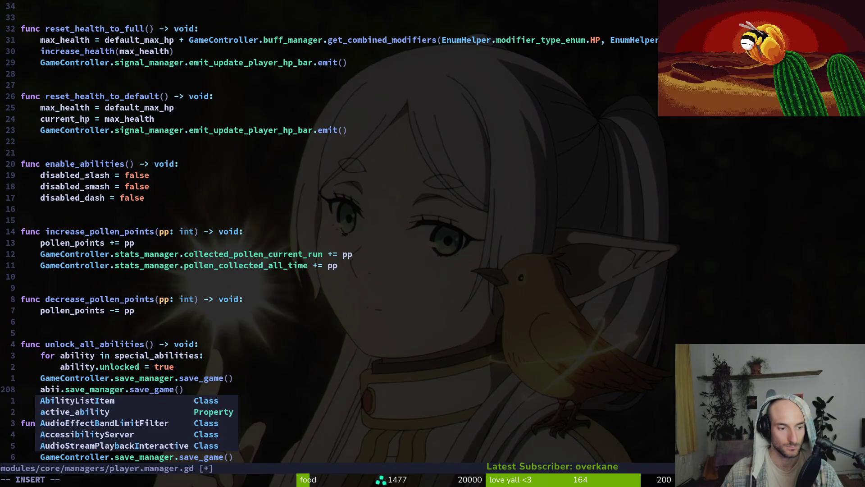
key(BackSpace)
key(BackSpace)
key(BackSpace)
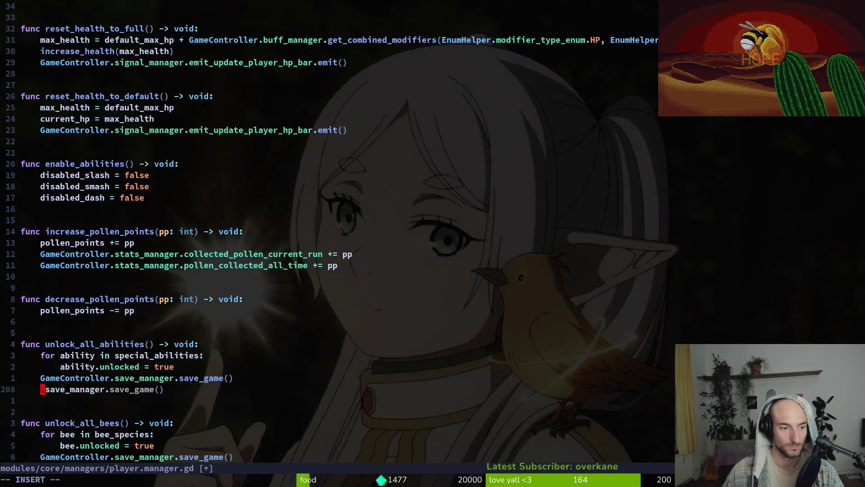
text(GameController.sign)
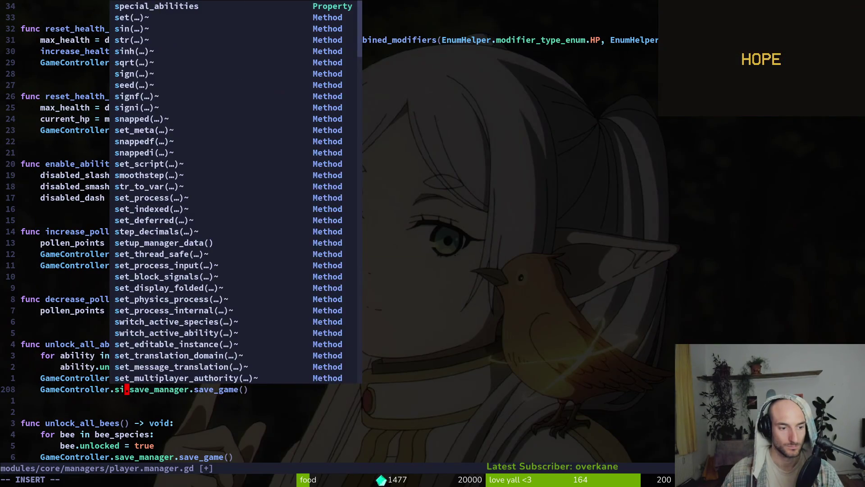
key(Down)
key(Down)
key(Down)
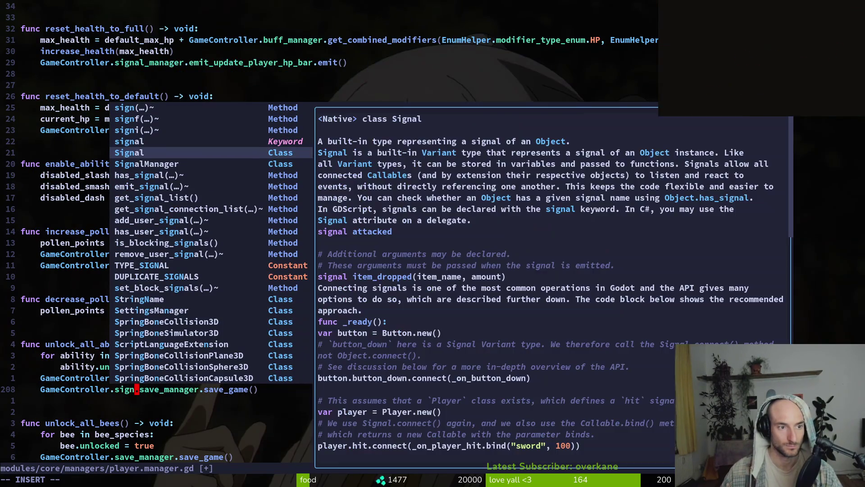
text(m)
key(BackSpace)
text(al_m)
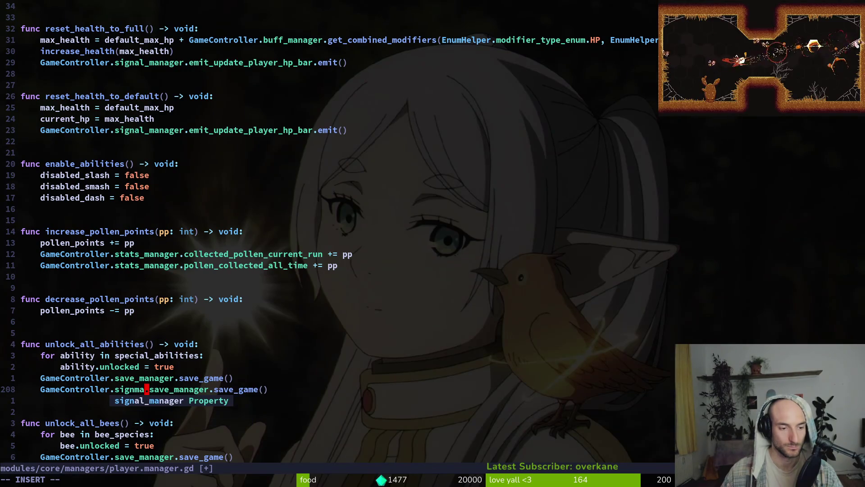
key(Return)
key(Escape)
Browse the emit signal completions, then check the ability-unlocked connect in _ready.
text(cwemitabili)
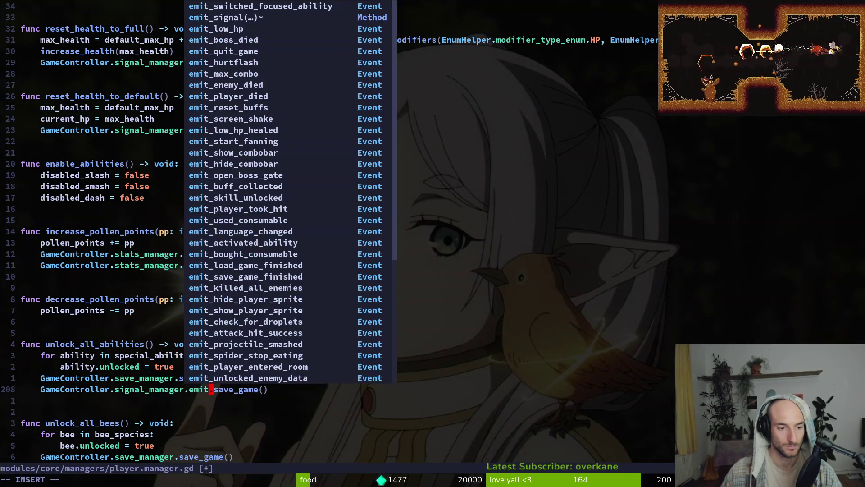
key(Down)
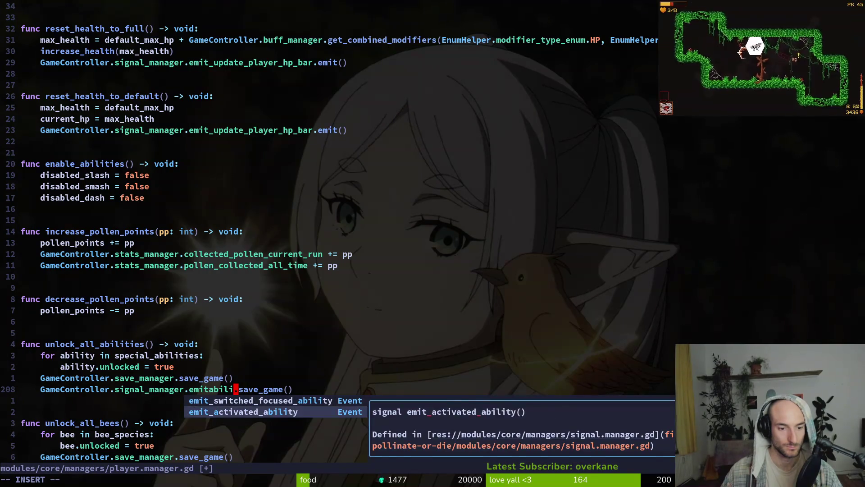
key(Escape)
key(super+v)
key(Escape)
key(ctrl+u)
key(ctrl+u)
key(ctrl+u)
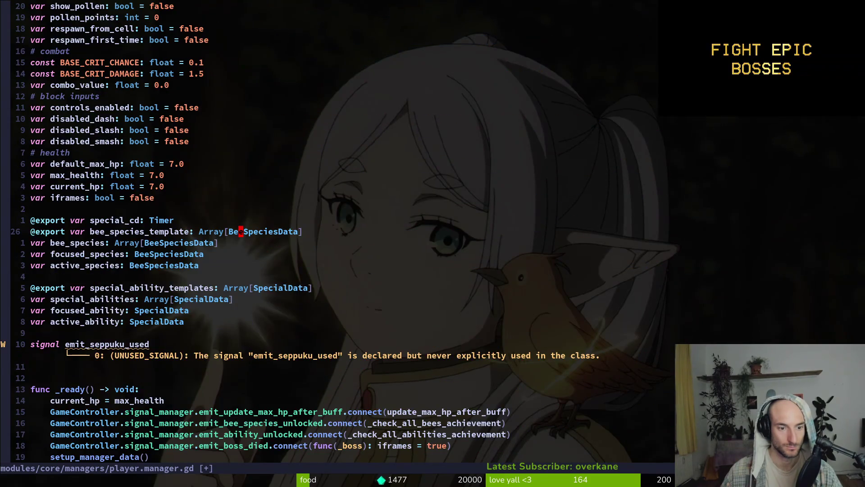
key(ctrl+d)
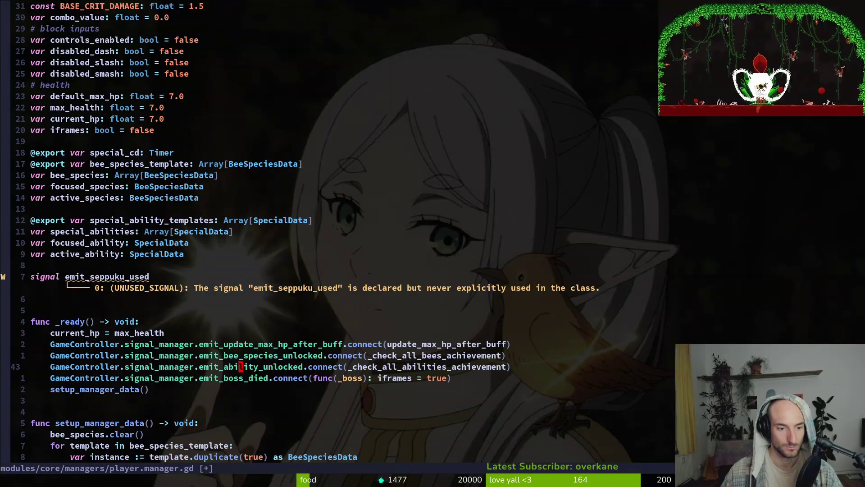
Open signal.manager.gd via Find Files with the query 'sigm'.
key(space)
key(f)
key(f)
text(sigm)
key(Return)
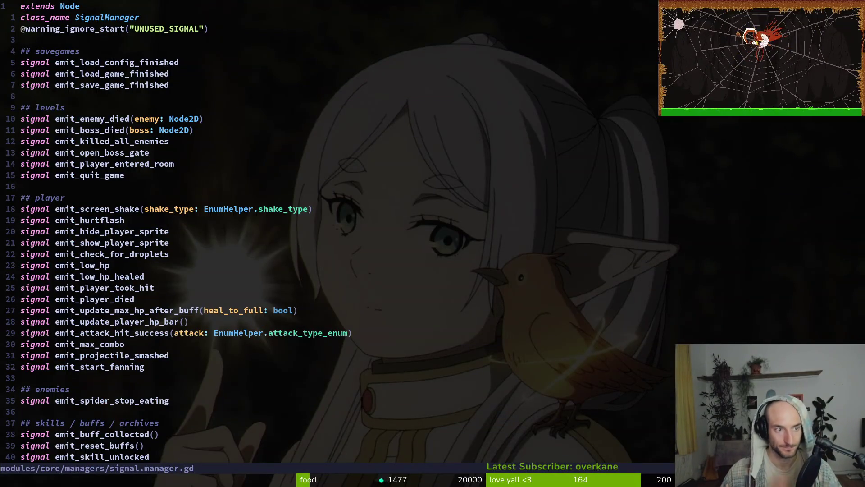
Duplicate the emit_activated_ability signal declaration in signal.manager.gd.
key(j)
key(j)
key(j)
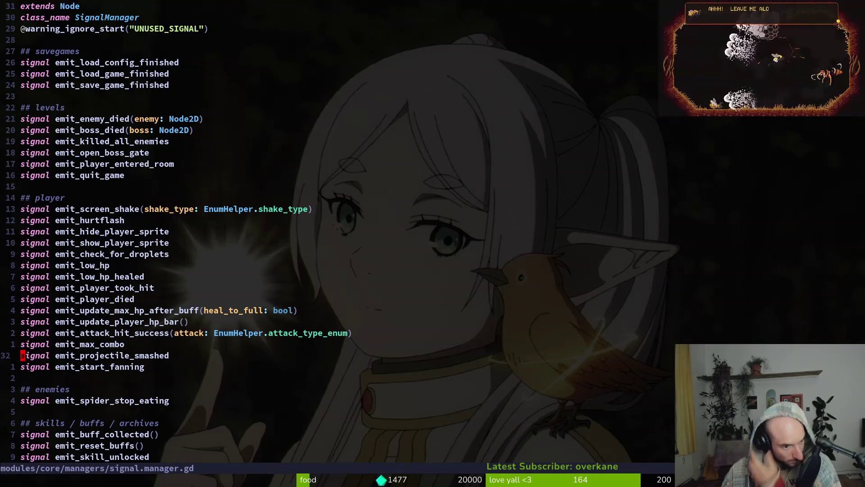
key(j)
key(j)
key(j)
key(j)
key(j)
key(j)
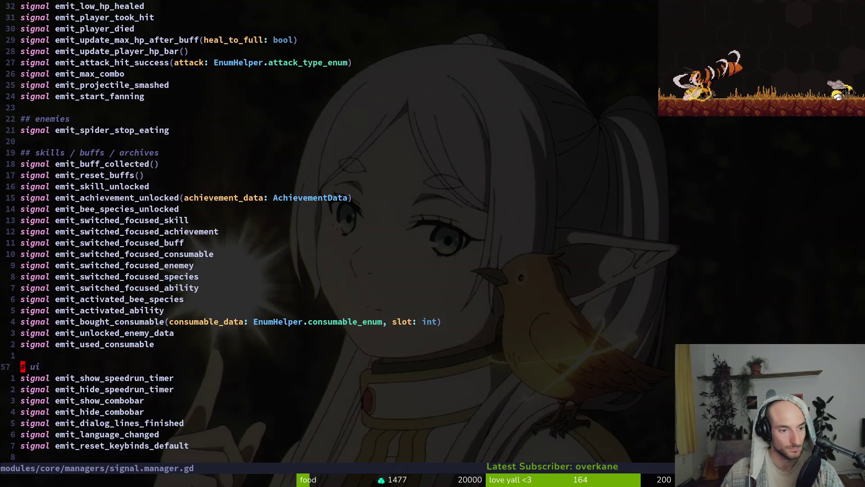
key(k)
key(y)
key(y)
key(p)
key(w)
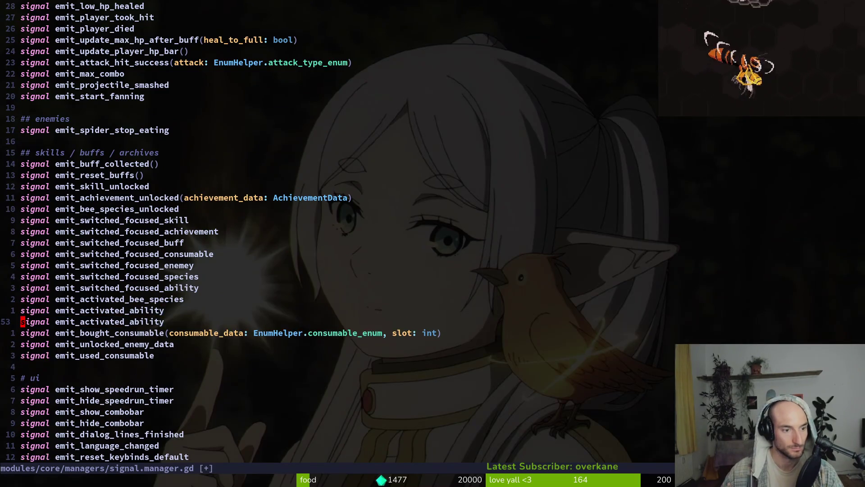
Rename the copy to emit_unlocked_ability, save, and update the line 43 connect in player.manager.gd.
text(cwemit_un)
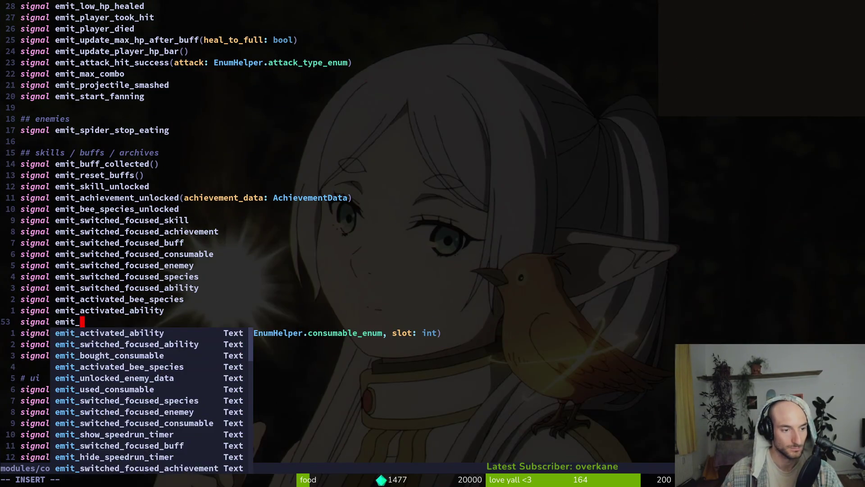
text(lo)
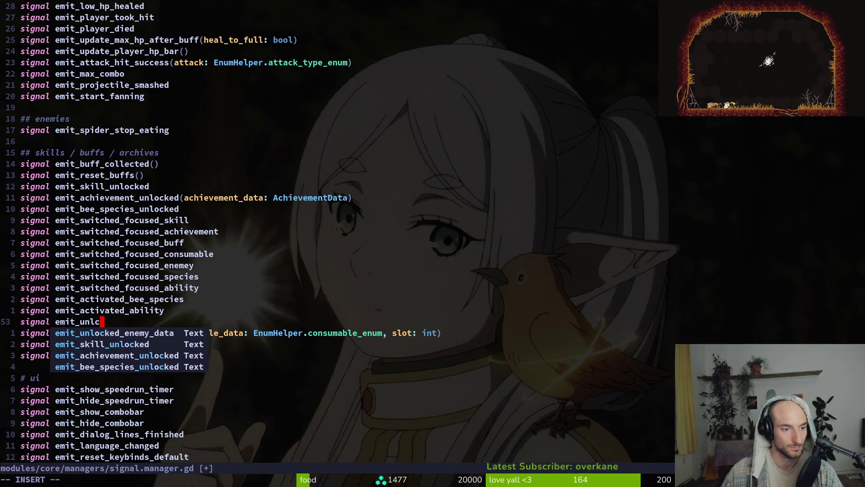
text(cked_ability)
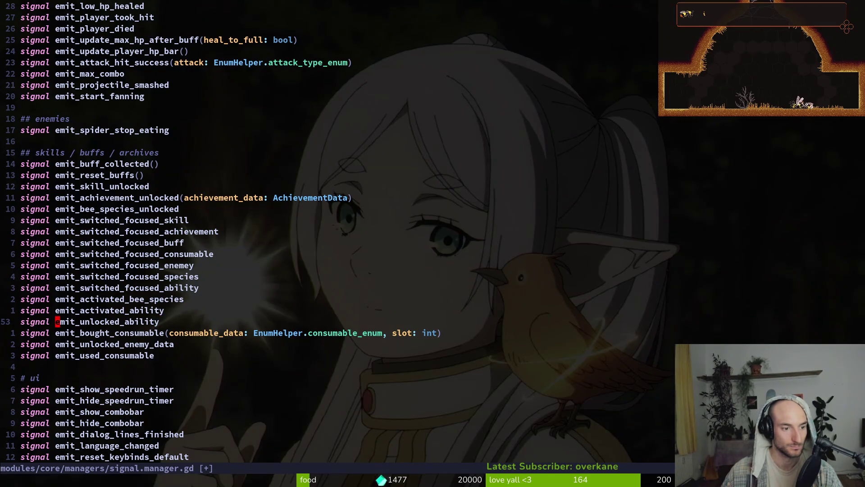
text(:w)
key(Return)
key(ctrl+o)
text(:w)
key(Return)
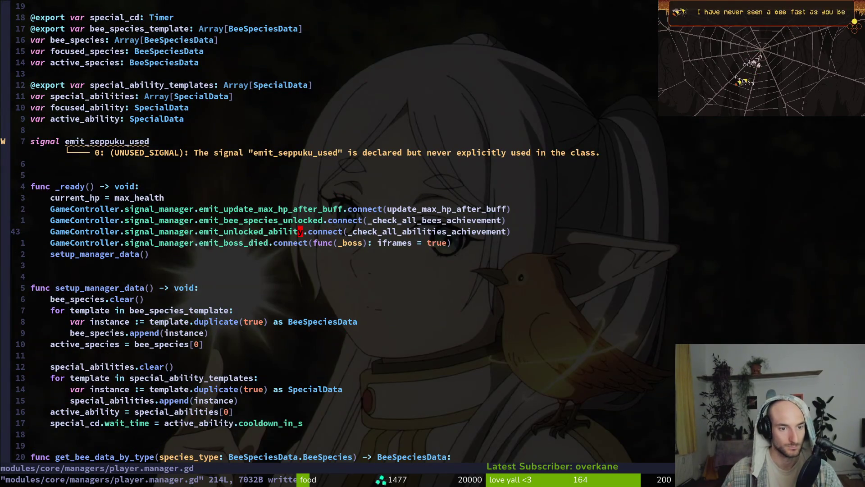
Change line 208's call to signal_manager.emit_unlocked_ability.emit() and save player.manager.gd.
key(ctrl+o)
key(k)
key(k)
key(k)
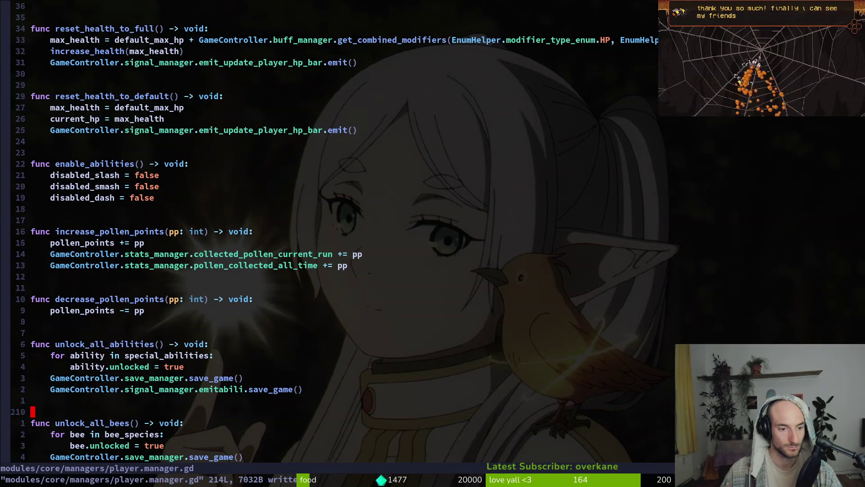
text(_unlocked_)
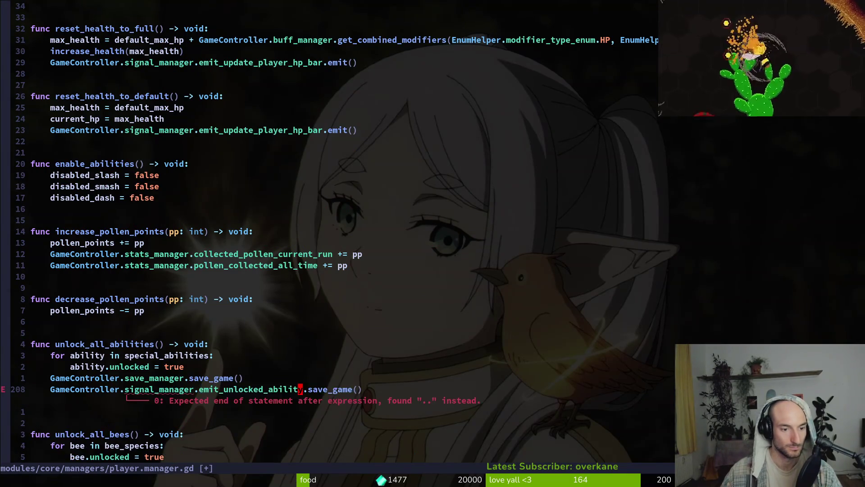
text(cwemit)
key(Escape)
text(:write)
key(Return)
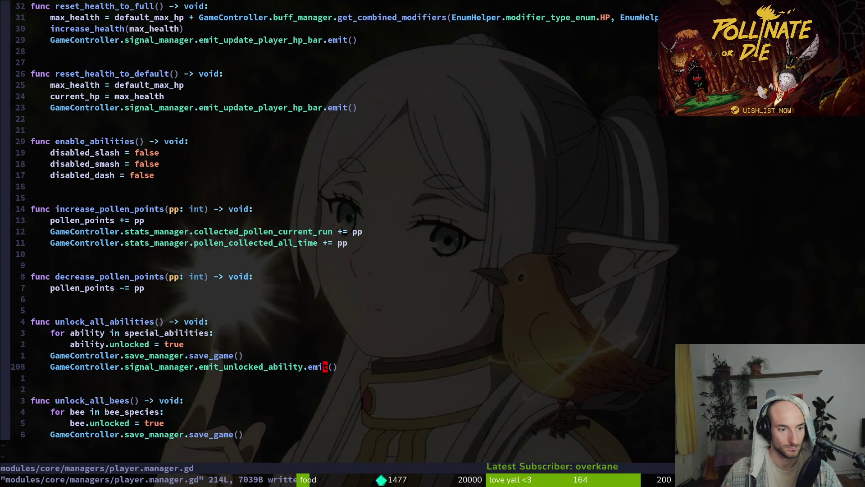
Review the edited line 208 and scroll through player.manager.gd.
key(shift+v)
key(Escape)
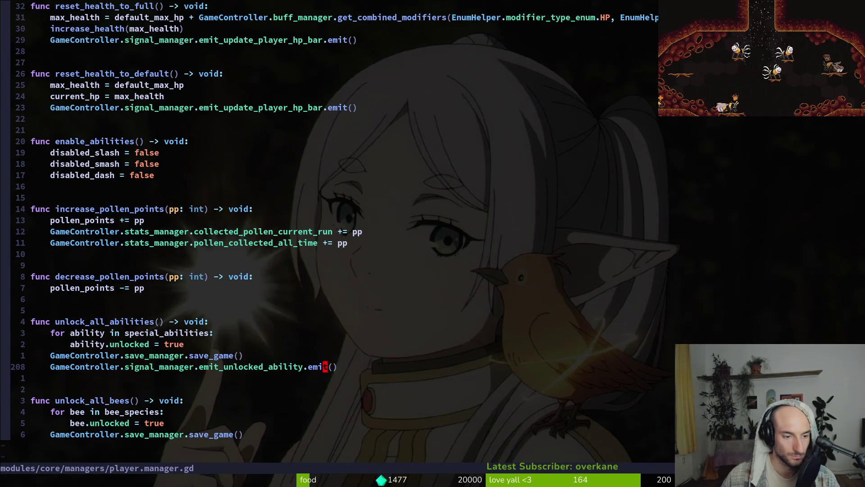
key(space)
key(f)
key(f)
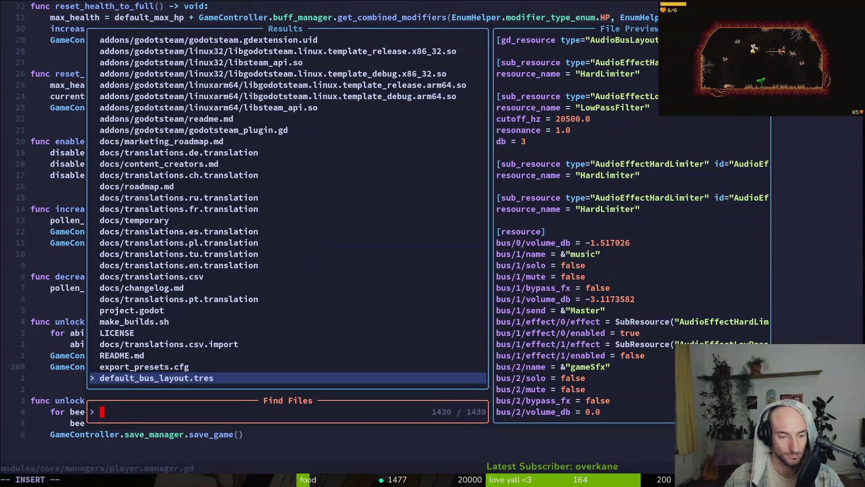
key(Escape)
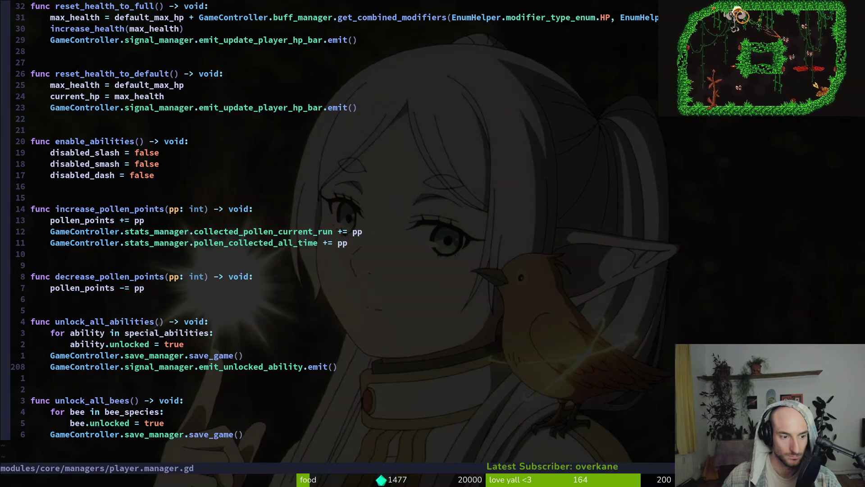
key(ctrl+d)
key(ctrl+u)
key(ctrl+u)
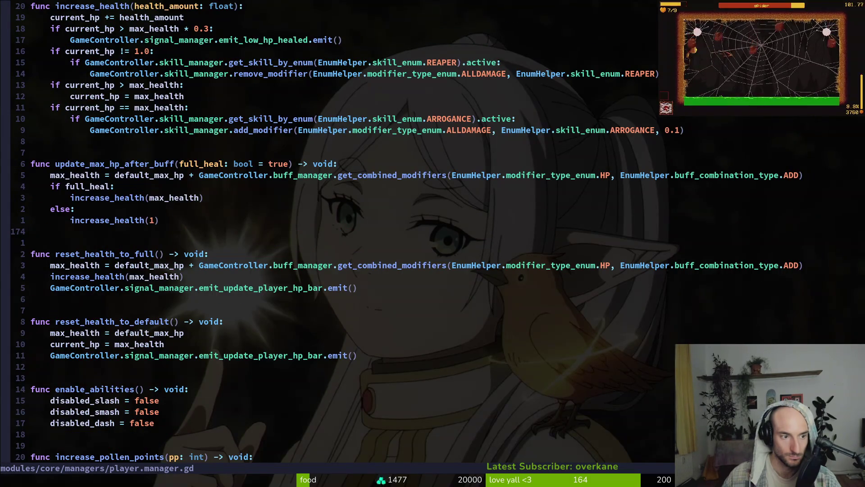
key(ctrl+u)
key(ctrl+u)
key(ctrl+u)
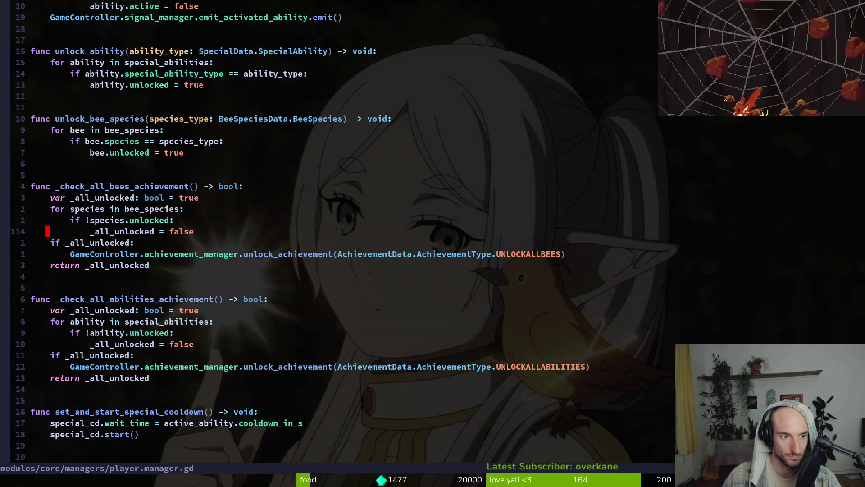
Move up to the unlock_ability function and save player.manager.gd.
key(ctrl+u)
key(j)
key(j)
key(j)
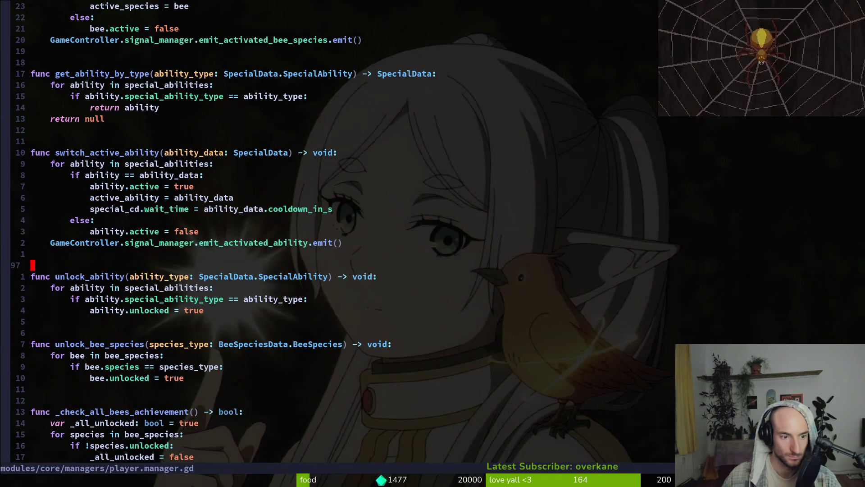
text(jp)
text(:w)
key(Return)
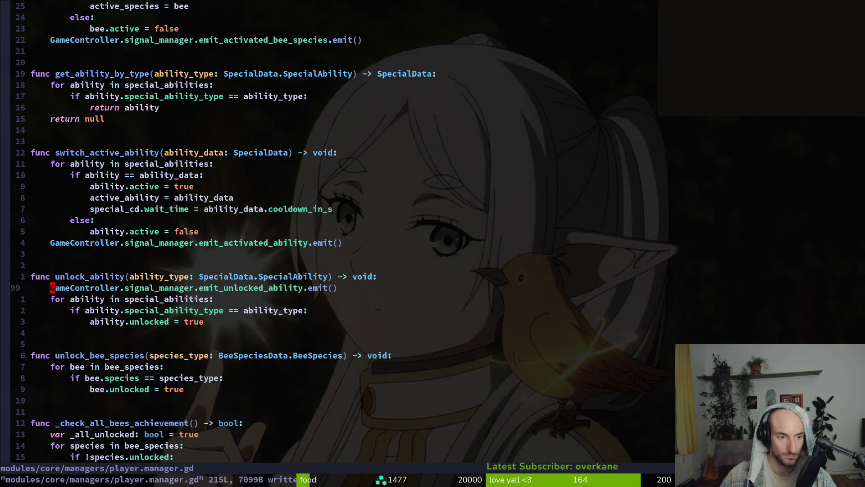
Move the emit_unlocked_ability line down into the unlock_ability function.
key(V)
key(1)
key(7)
key(k)
key(Escape)
key(1)
key(7)
key(j)
key(V)
key(J)
Place the emit line below ability.unlocked = true, indent it into the if block, and save.
key(J)
key(Escape)
key(V)
key(J)
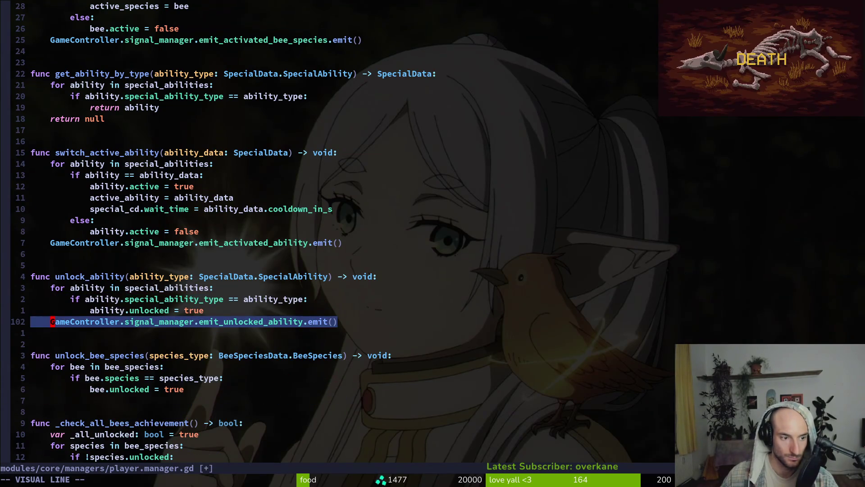
key(greater)
key(greater)
key(Escape)
text(:w)
key(Return)
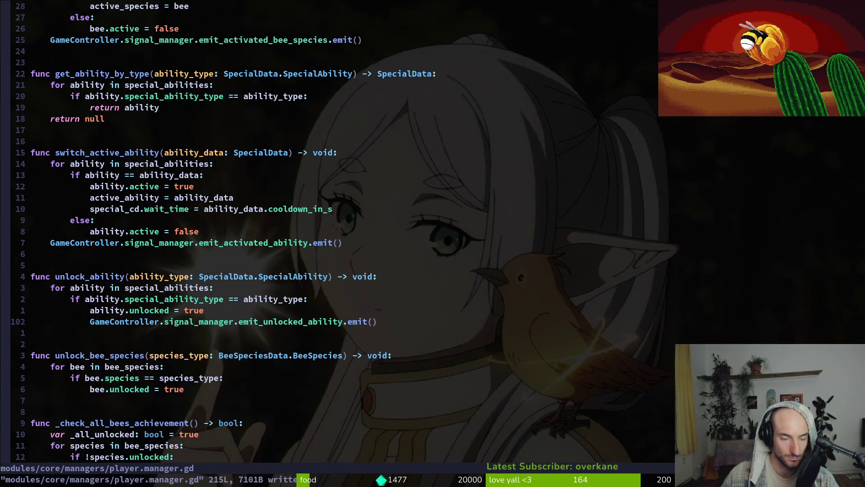
Paste the emit call under bee.unlocked = true, rename it emit_bee_species_unlocked, and save.
key(j)
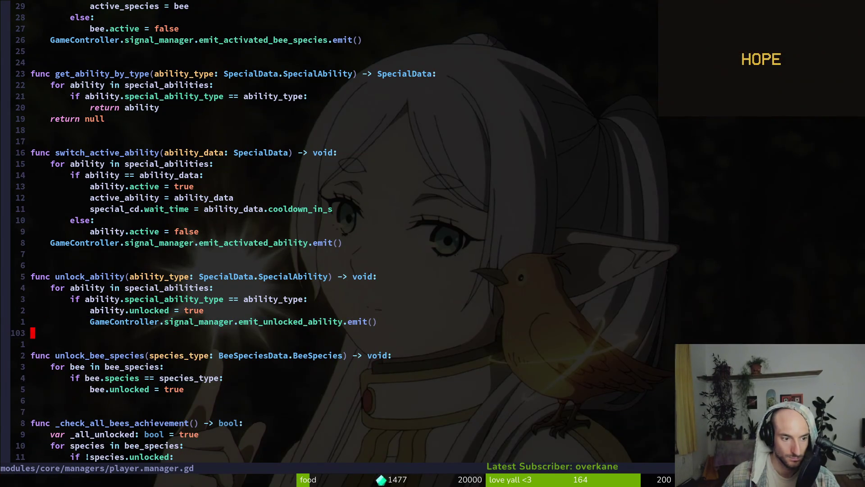
key(j)
key(j)
key(p)
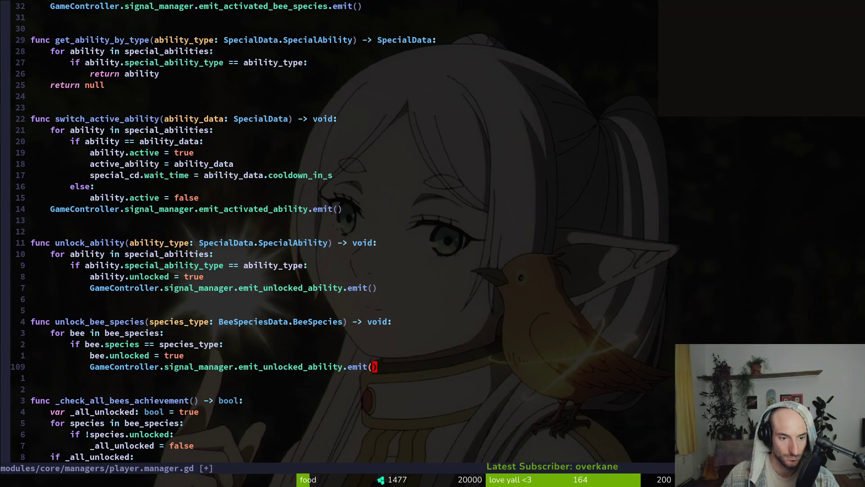
key(b)
text(e)
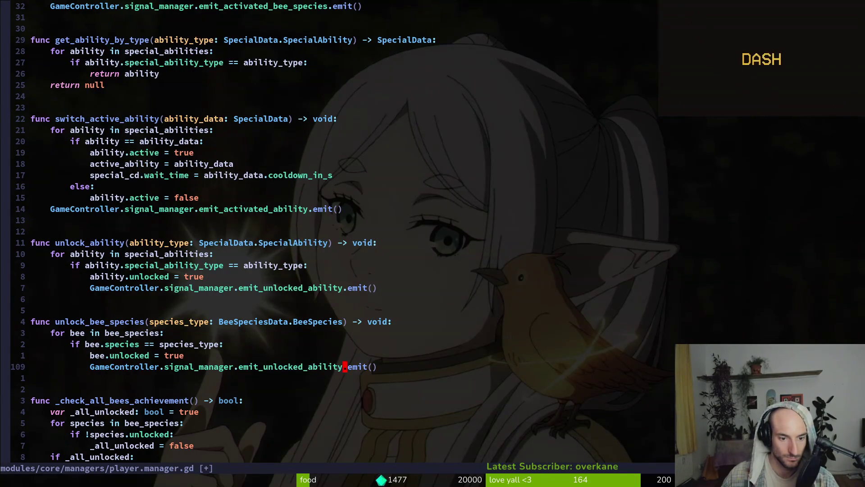
text(ciwemit_bee)
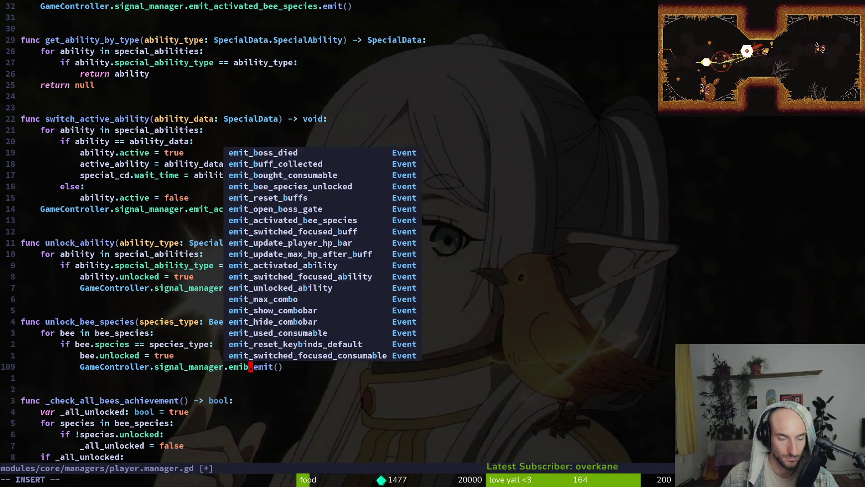
key(Return)
key(Escape)
text(:w)
key(Return)
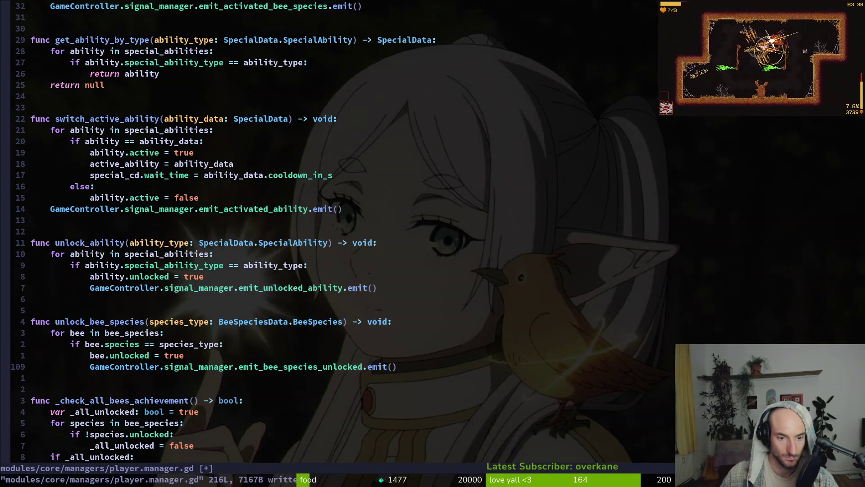
key(b)
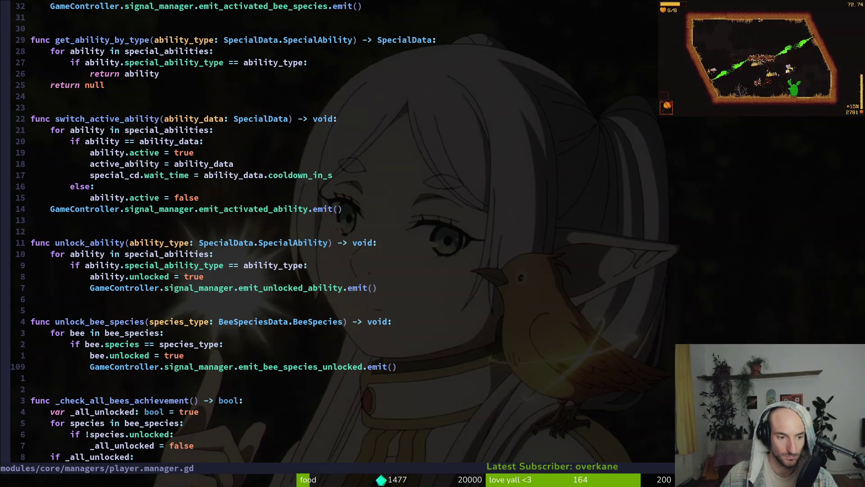
Grep the project for emit_bee_species_unlocked and open its usage in bee_species_list_item.gd.
key(space)
key(f)
key(w)
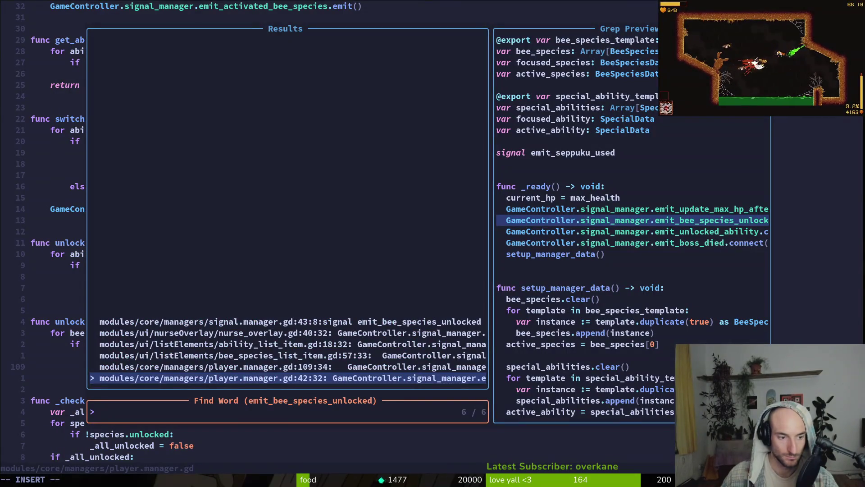
click(288, 367)
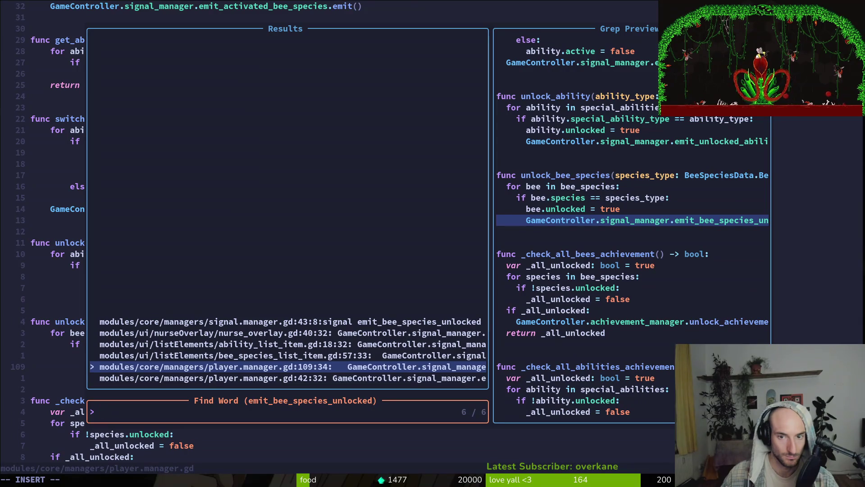
click(289, 355)
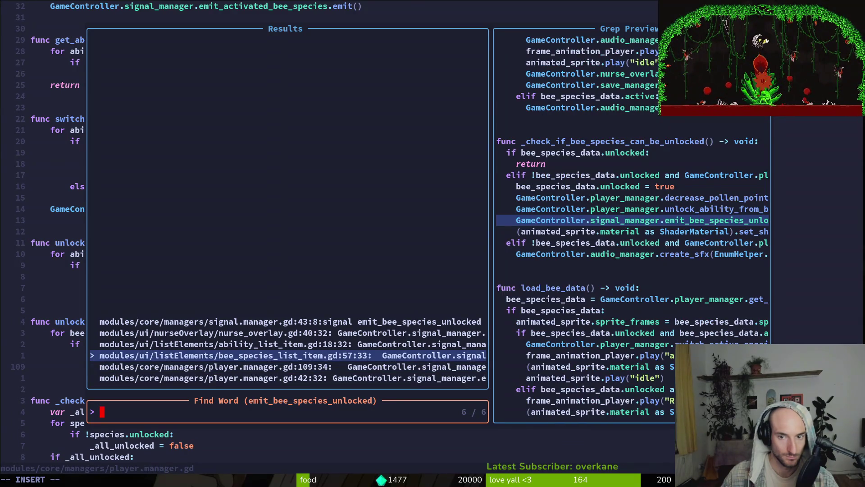
key(Return)
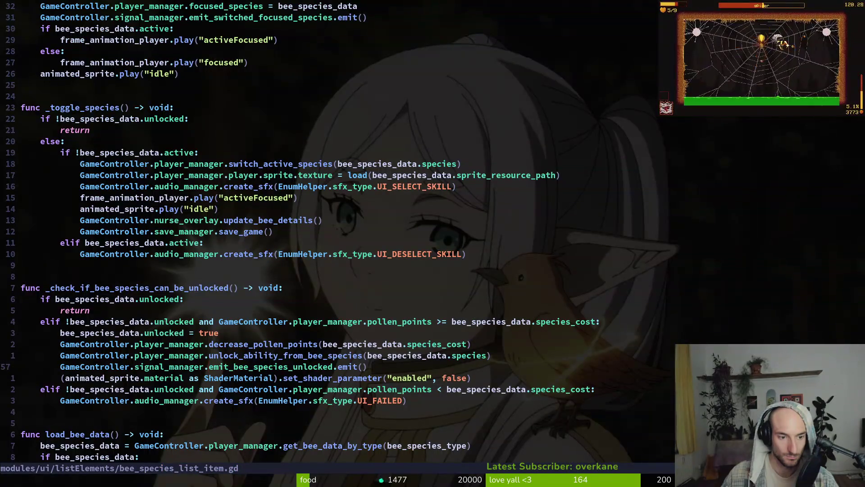
Select and delete the _check_if_bee_species_can_be_unlocked function, then save the file.
key(j)
key(j)
key(j)
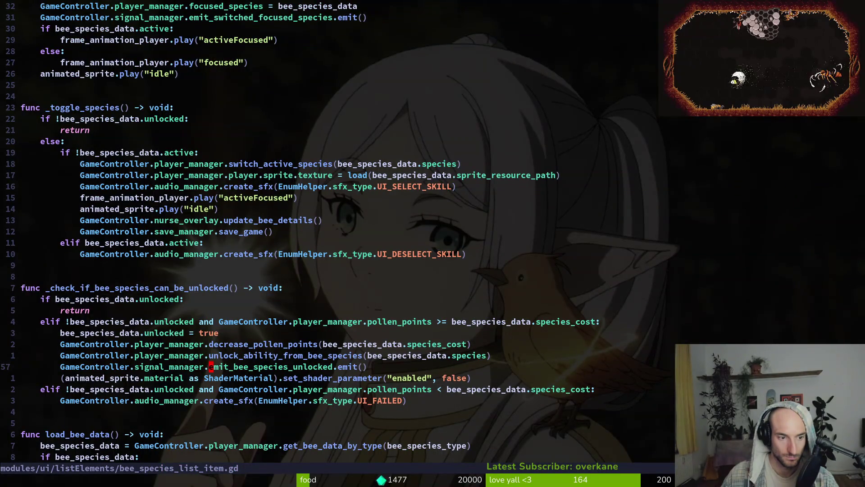
key(shift+v)
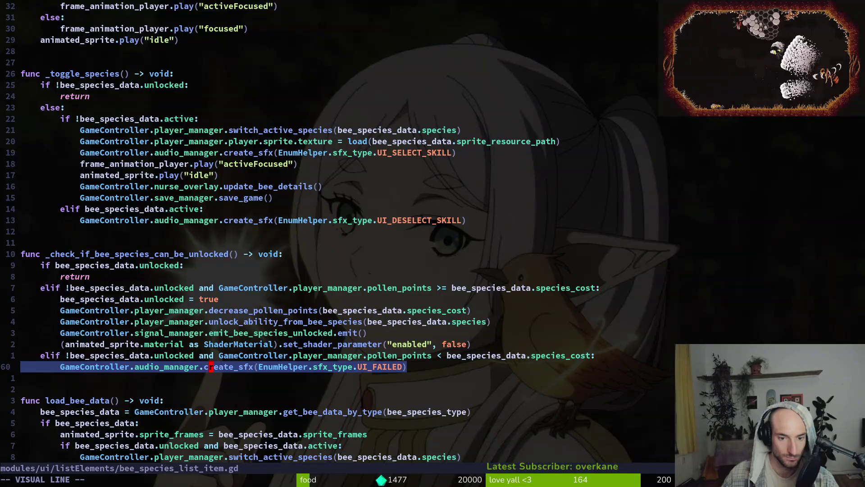
key(k)
key(k)
key(k)
key(k)
key(k)
key(k)
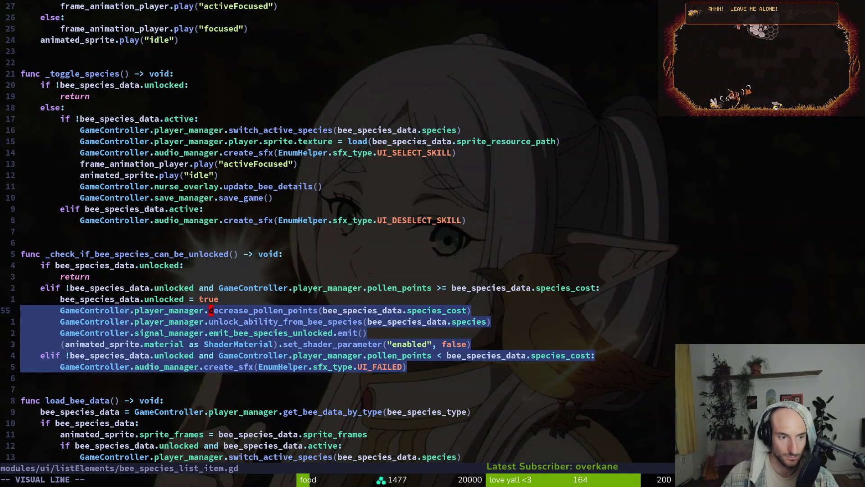
key(y)
key(j)
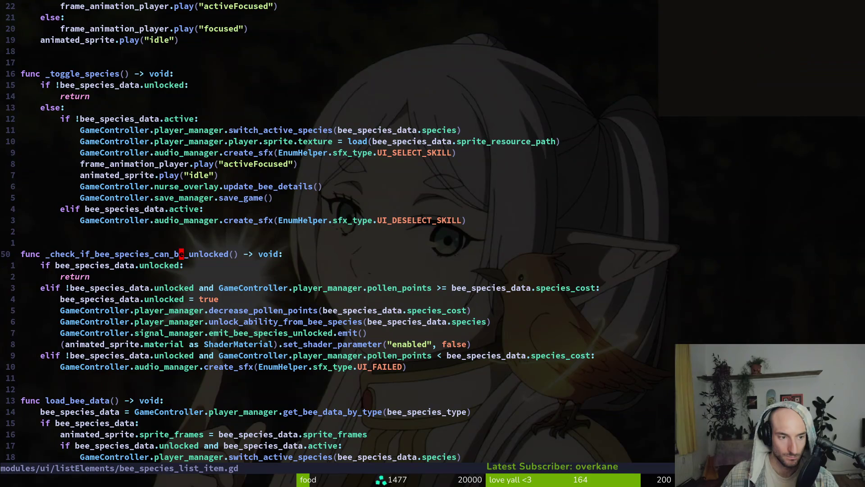
key(V)
key(j)
key(j)
key(j)
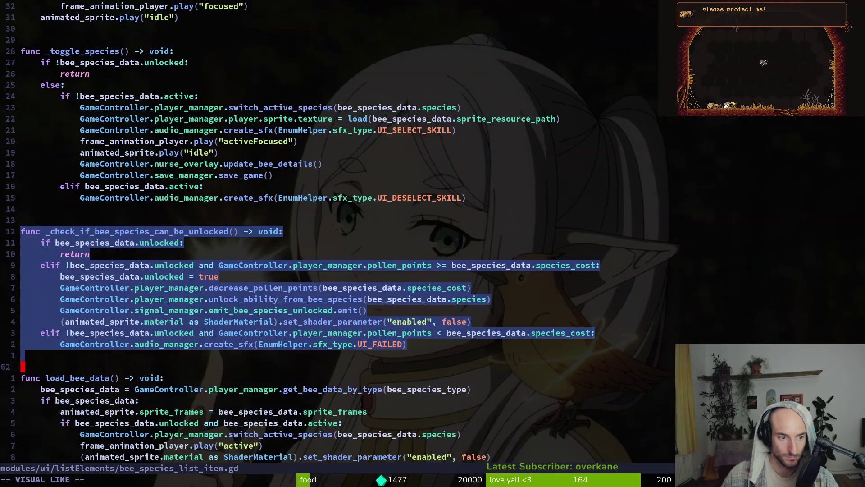
text(d:w)
key(Return)
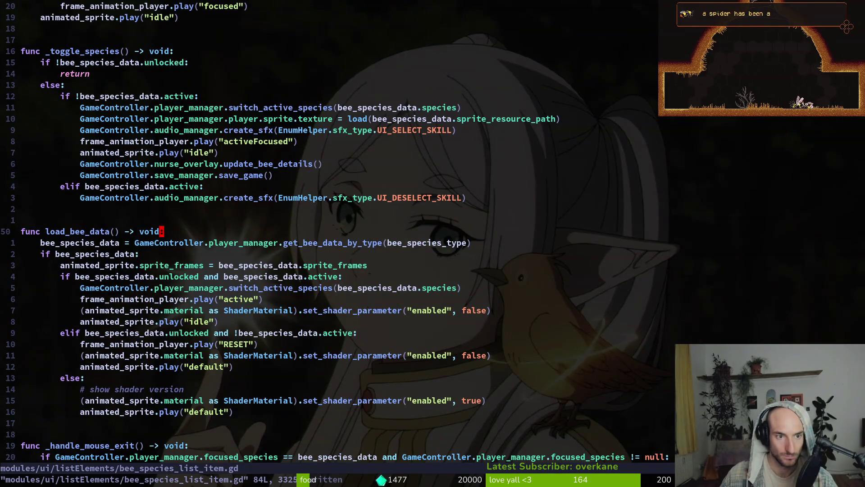
key(space)
Grep emit_bee_species_unlocked again and open its usage in ability_list_item.gd line 18.
text(fg)
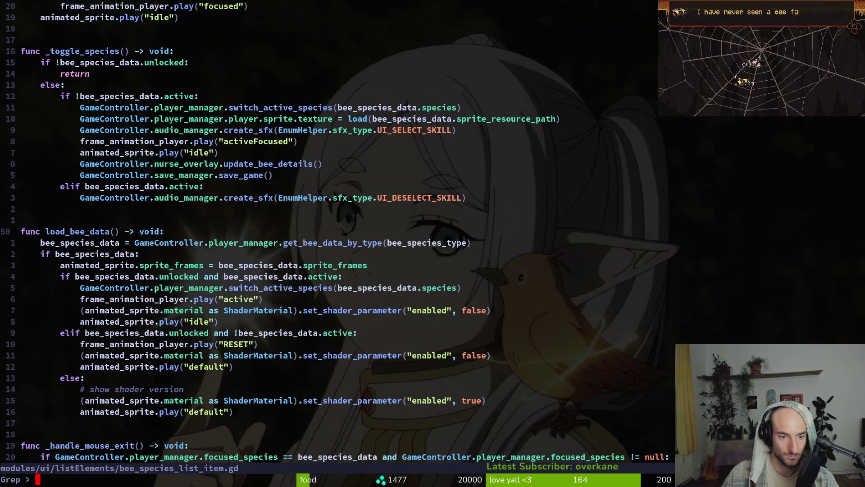
text(emit_bee_species_unlocked)
key(Return)
key(Up)
key(Up)
key(Up)
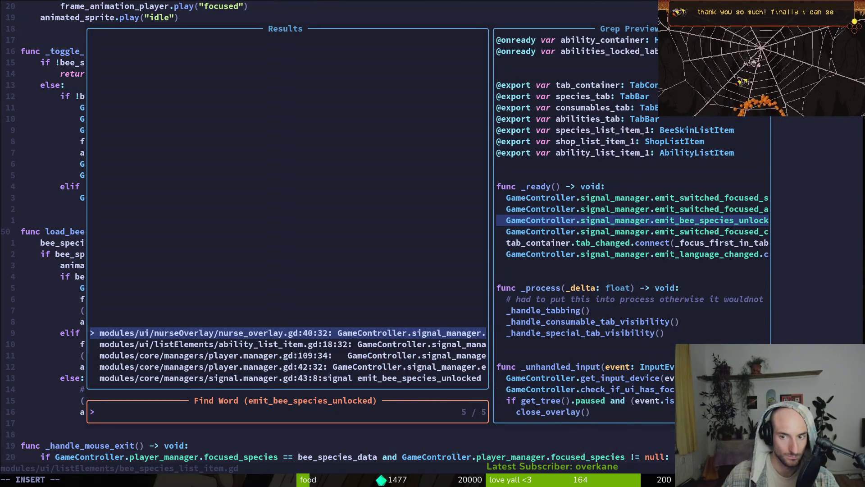
key(Down)
key(Return)
Rerun the search, open player.manager.gd at the line 42 connection, and jump to the file's end.
key(space)
key(f)
key(g)
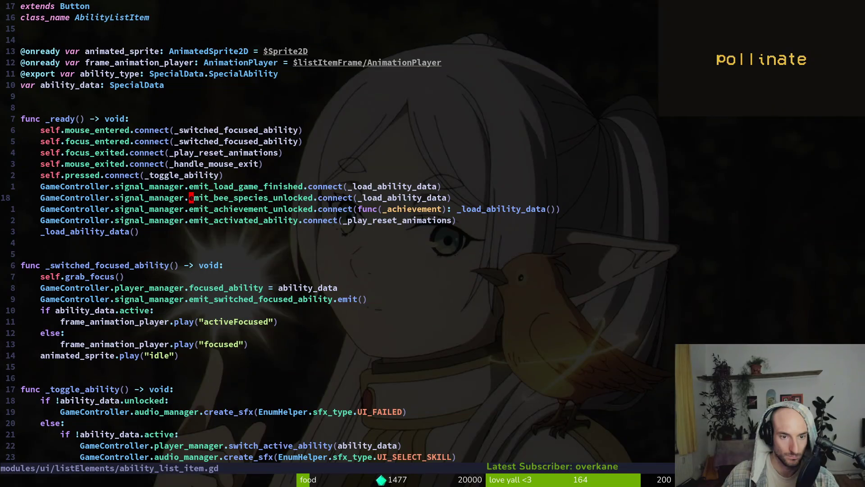
key(Return)
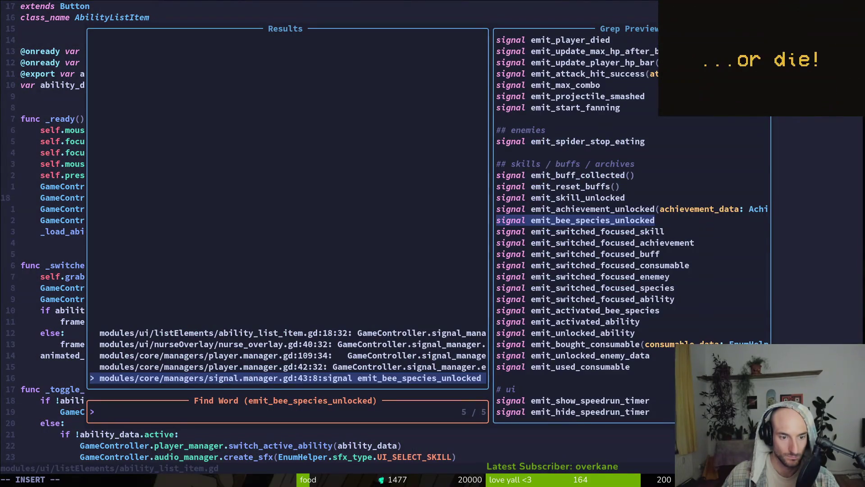
key(Up)
key(Up)
key(Up)
key(Down)
key(Down)
key(Down)
key(Down)
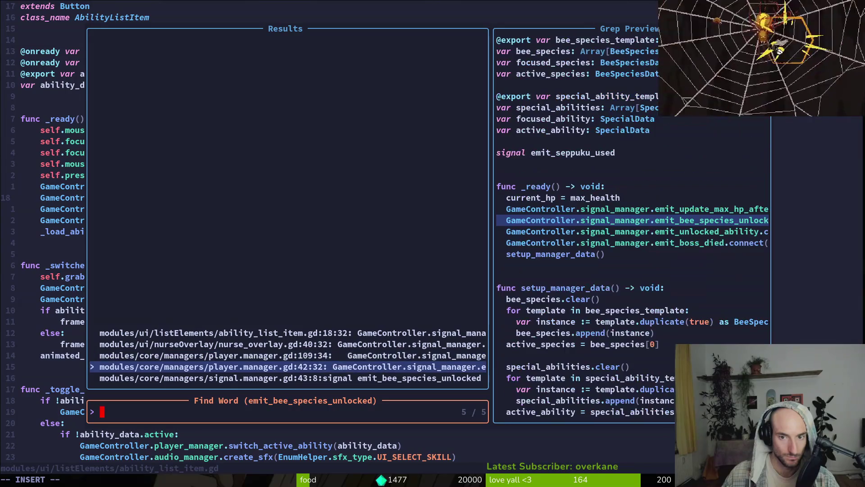
key(Up)
key(Return)
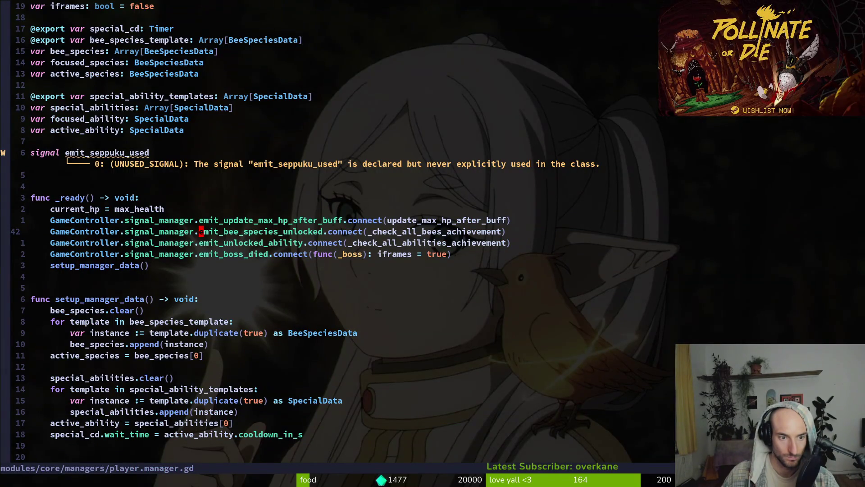
key(shift+g)
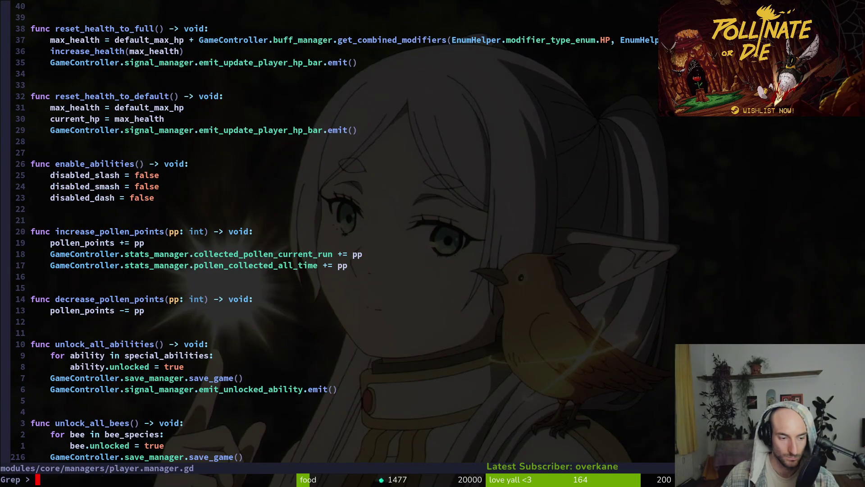
Review the listed usages of the signal, including nurse_overlay.gd, then save player.manager.gd.
key(Return)
key(Up)
key(Up)
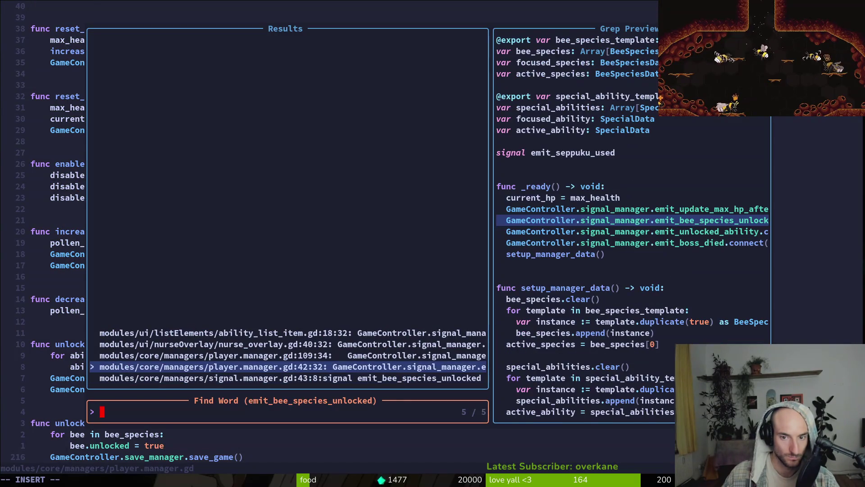
key(Up)
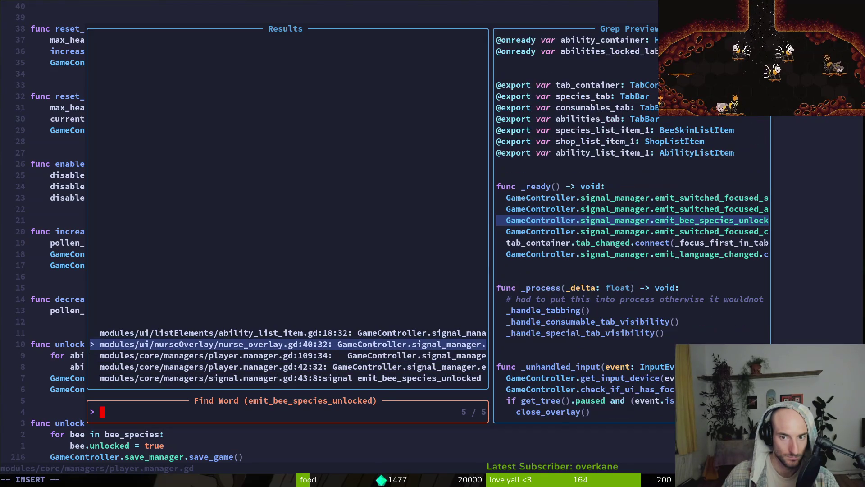
key(Up)
key(Escape)
key(Escape)
text(:wq)
key(Return)
Save and quit Neovim, then run tig status to view repository changes.
text(:wq)
key(Return)
text(tig status)
key(Return)
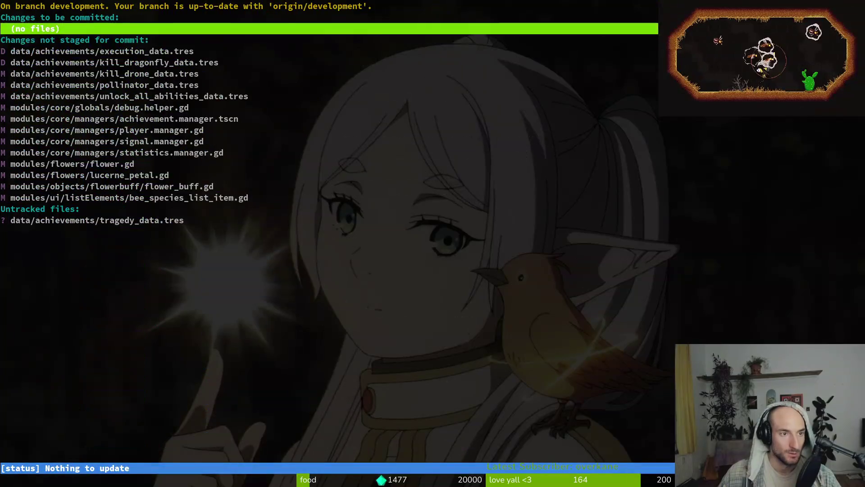
Stage the achievement data files, pollinator_data.tres, unlock_all_abilities_data.tres, achievement.manager.tscn and manager scripts.
key(Down)
key(Down)
key(Return)
key(u)
key(u)
key(Up)
key(u)
key(u)
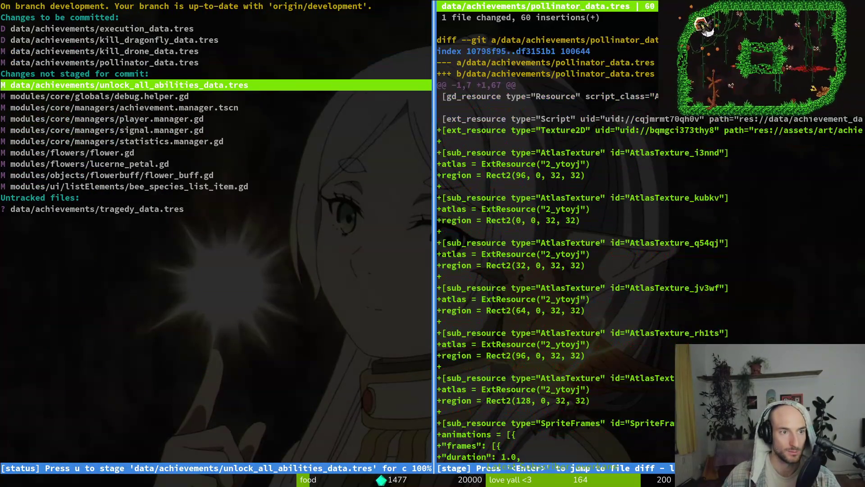
key(u)
key(Down)
key(u)
key(u)
key(Up)
key(Down)
key(u)
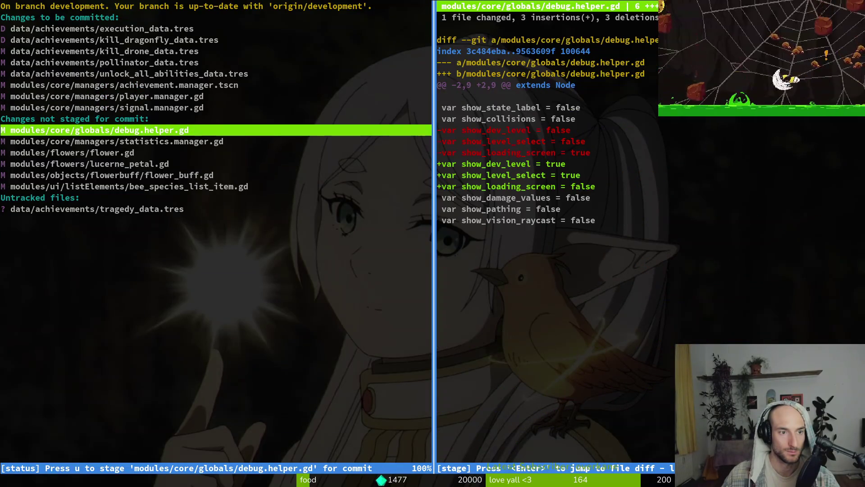
Stage statistics.manager.gd and the flower and list item files, then quit tig.
key(Up)
key(Up)
key(Down)
key(Down)
key(Down)
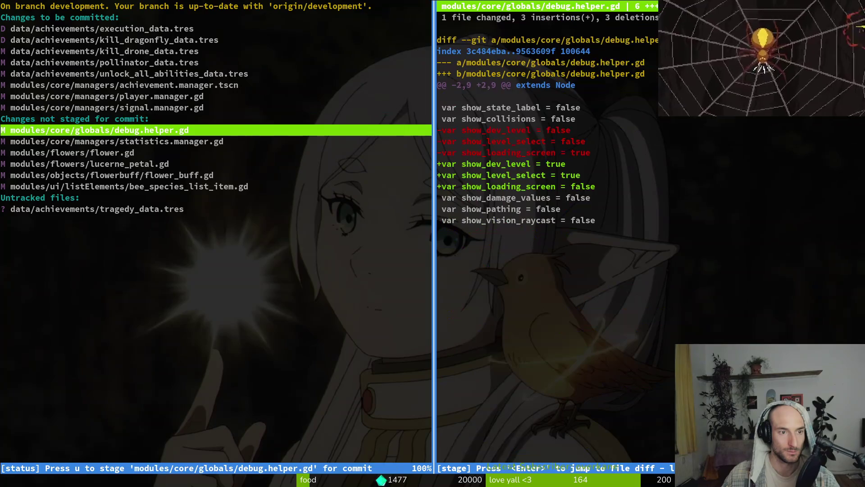
key(u)
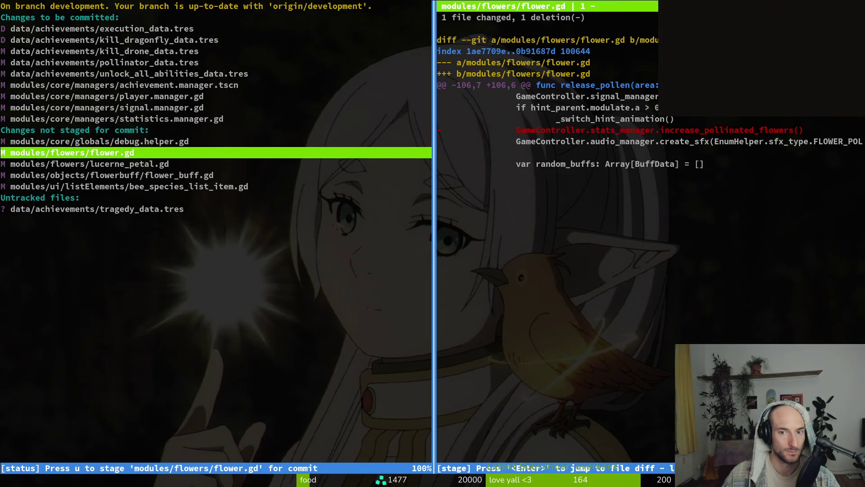
key(u)
key(u)
key(u)
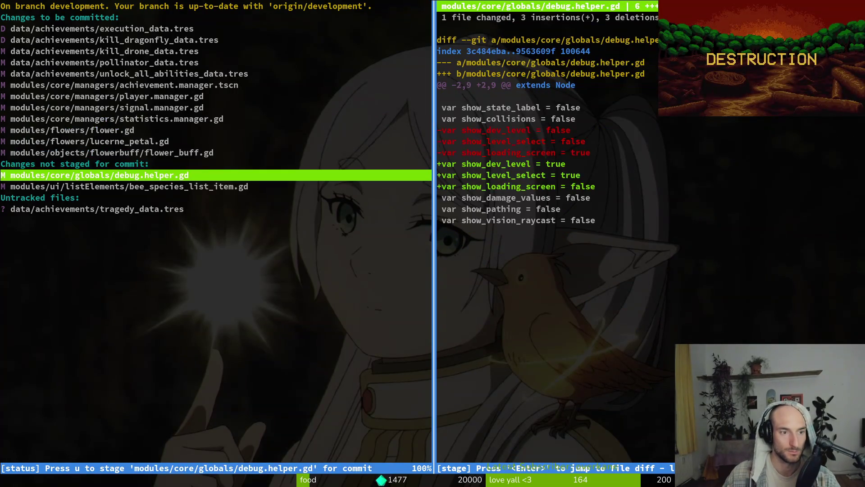
key(u)
key(u)
text(u)
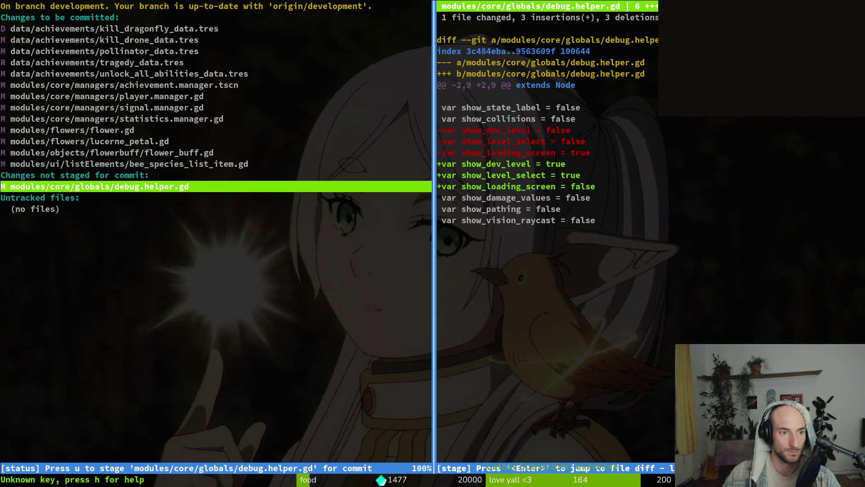
text(qgit)
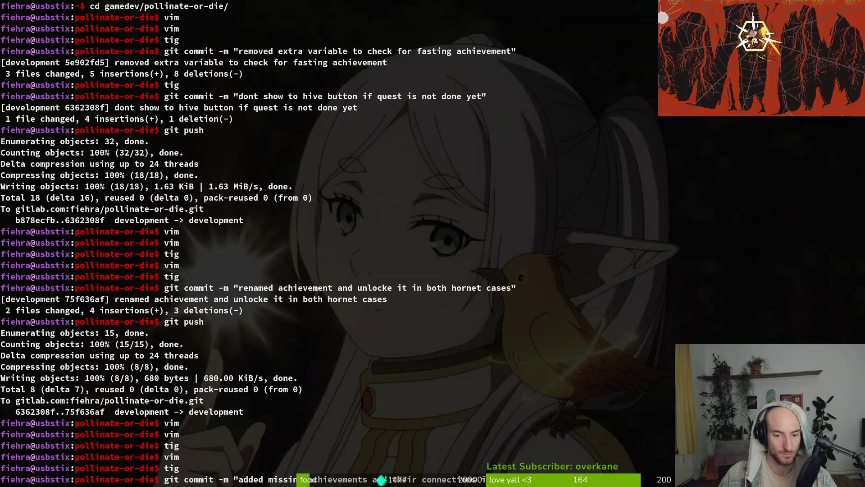
Commit as 'added missing achievements and their connections in code' and push to the remote.
key(Return)
text(ggit )
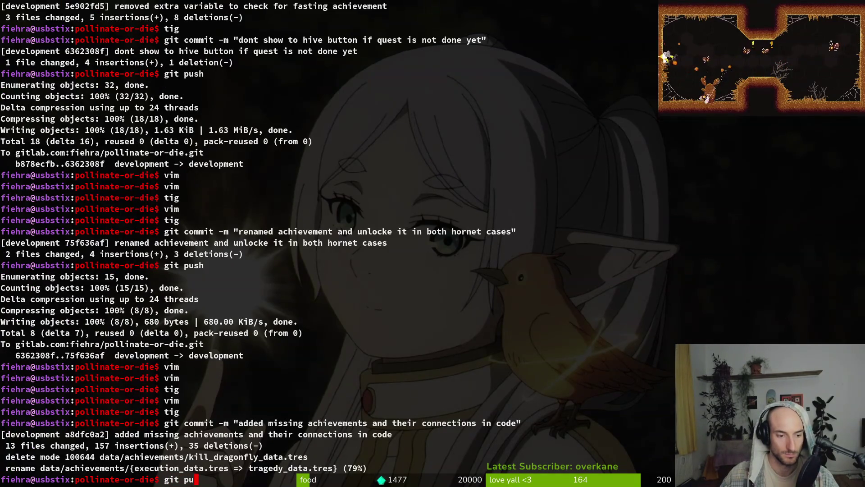
text(sh)
key(Return)
Switch to the gameLocale sheet and check the fasting achievement description in B305.
key(alt+Tab)
key(alt+Tab)
key(alt+Tab)
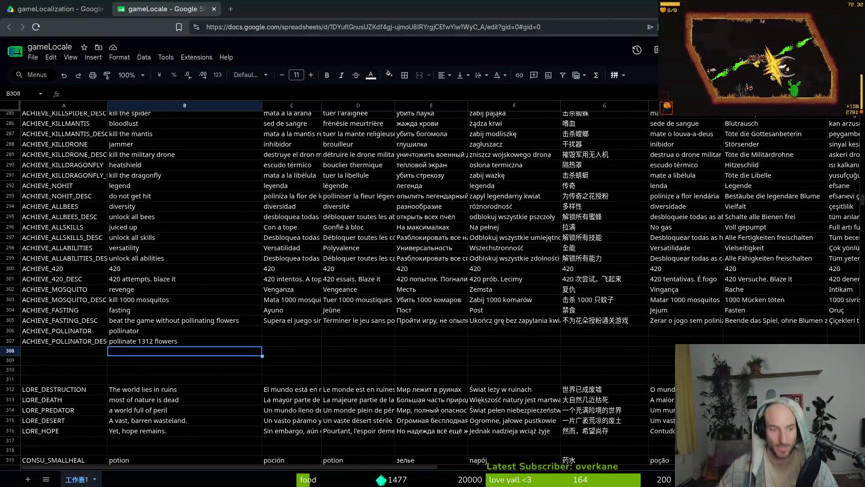
click(158, 320)
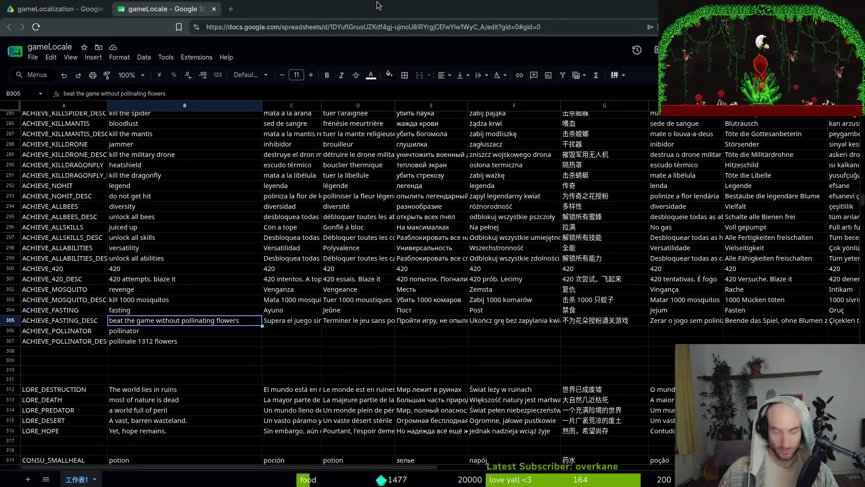
key(ctrl+t)
In Gemini, write a bumblebee-game localization prompt with the language list, asking for translations only, no bullet points.
text(gemi)
key(Return)
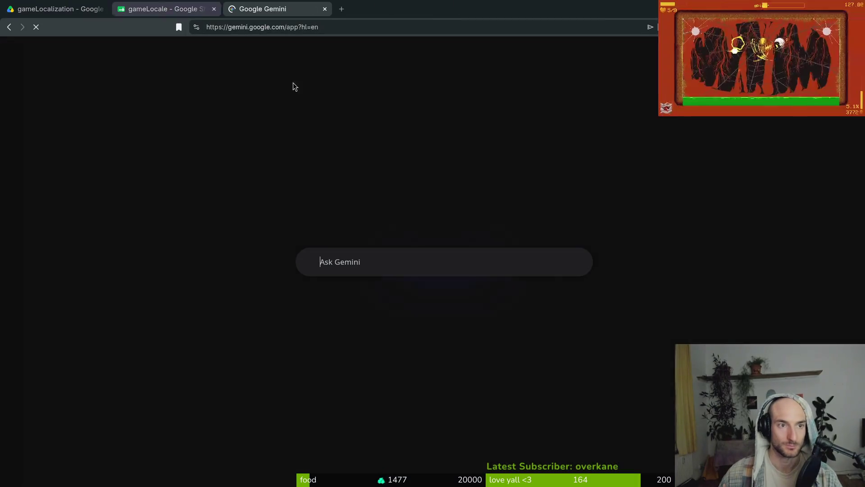
text(hey i ne)
text(ed so)
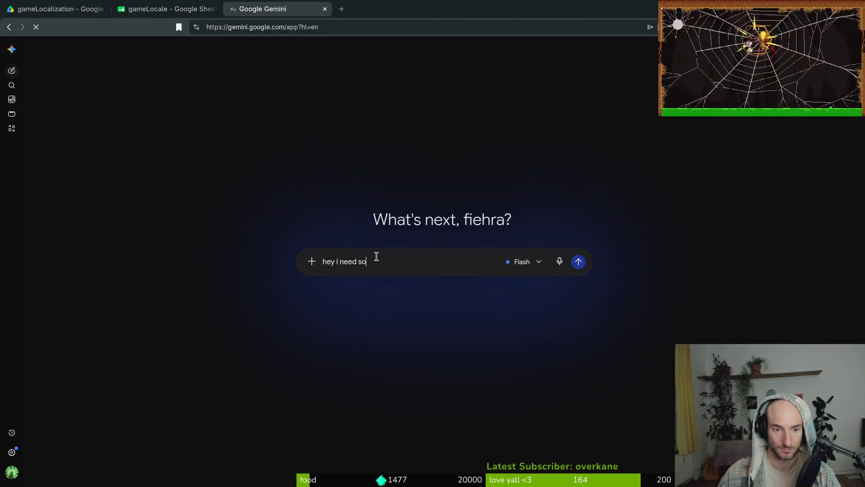
text(me text localized for)
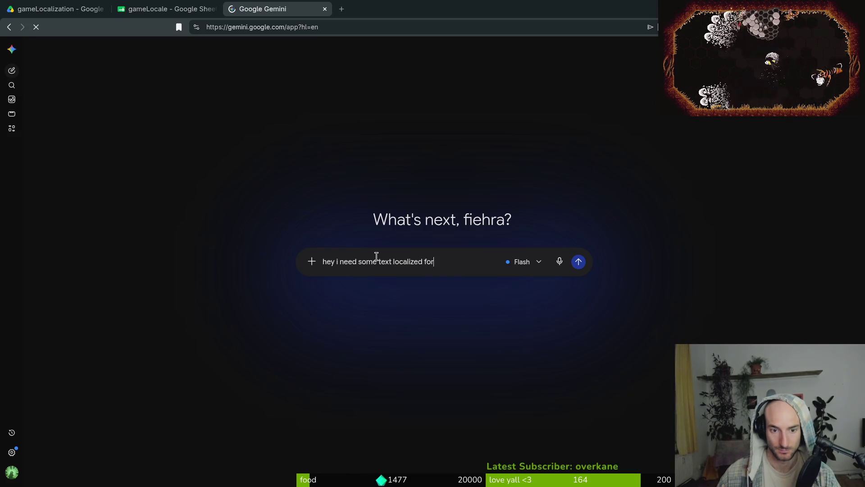
text( my 2d godot game )
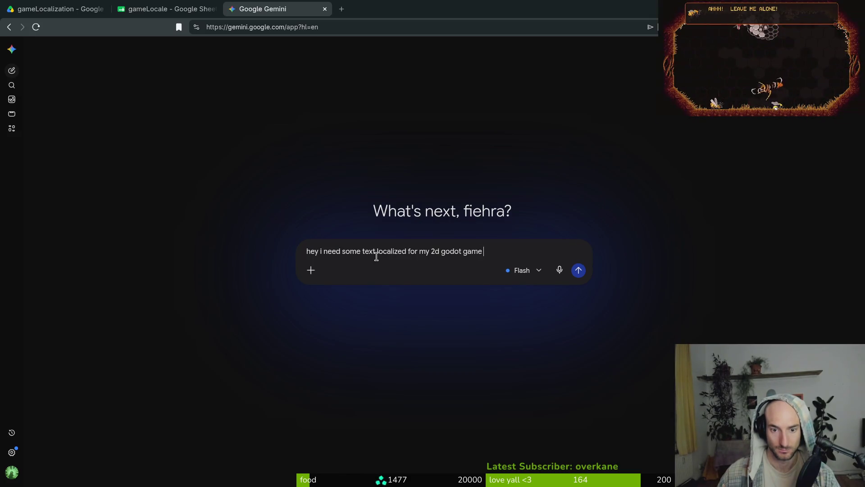
text(about bumblebees)
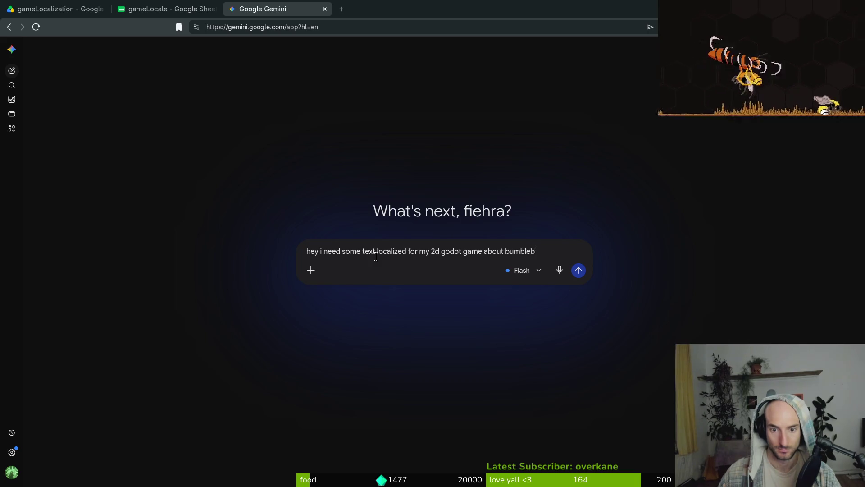
key(shift+Return)
key(ctrl+shift+v)
text(f)
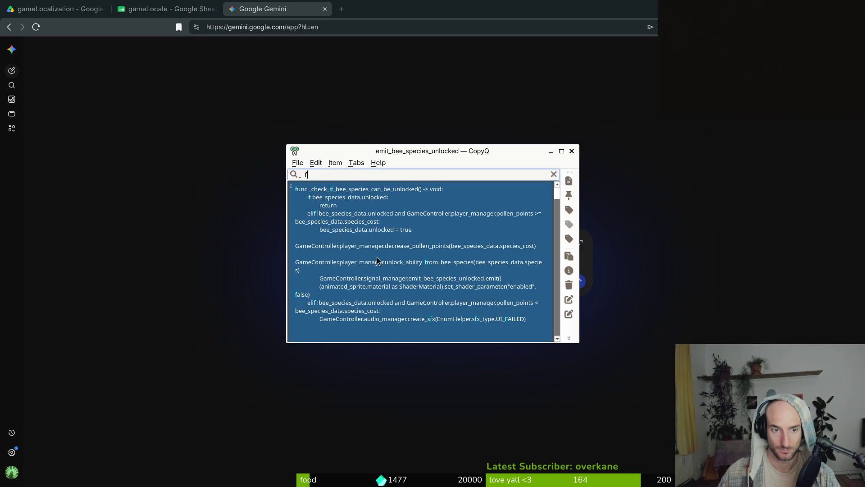
key(Return)
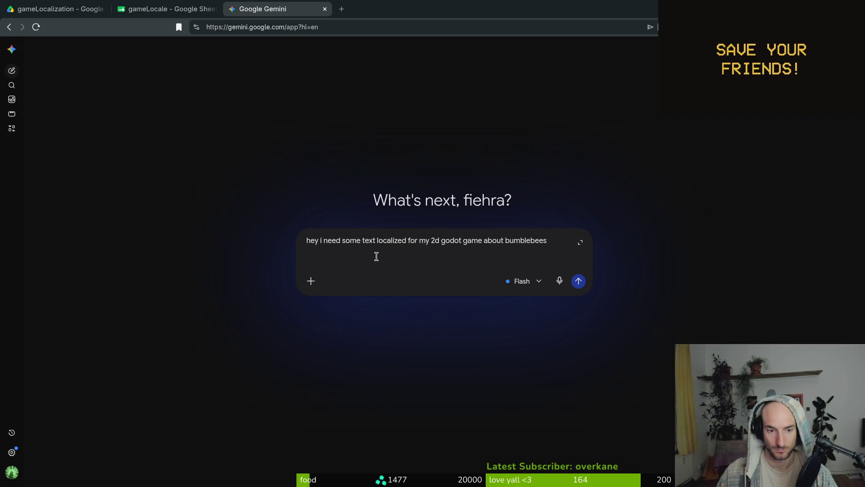
key(shift+Return)
key(shift+Return)
text(i need spanish ,french, russian, polish, simplified chinese, portugese, german, turkish)
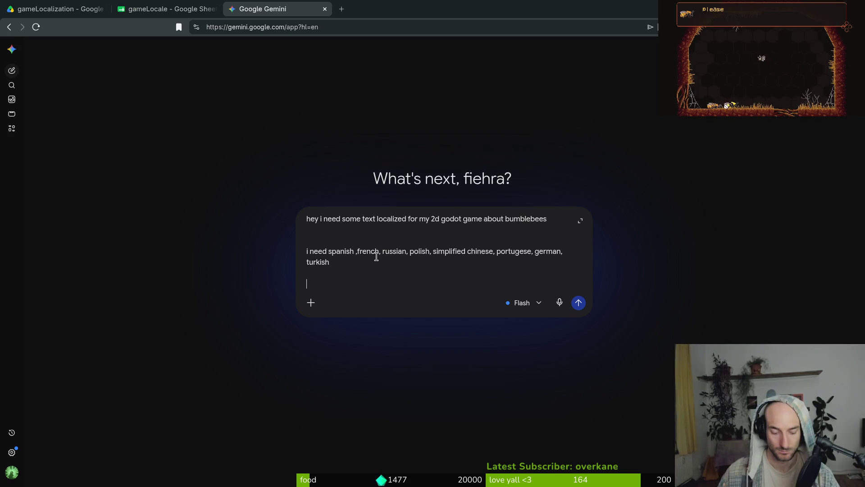
text(ive me only the translaito)
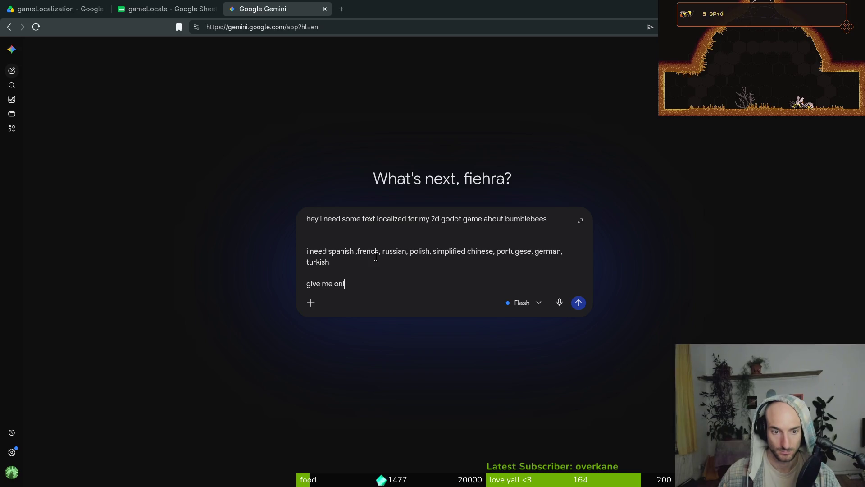
text(ns. no bulletpoints or)
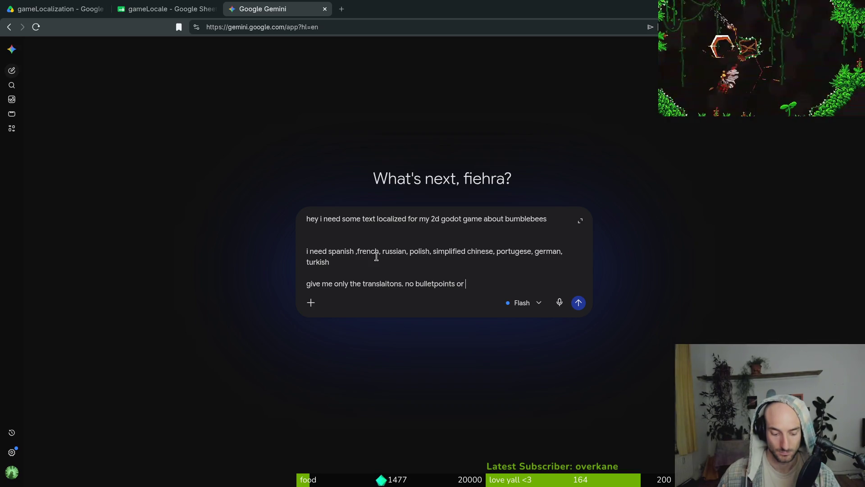
text(prefixed)
key(BackSpace)
text(s.)
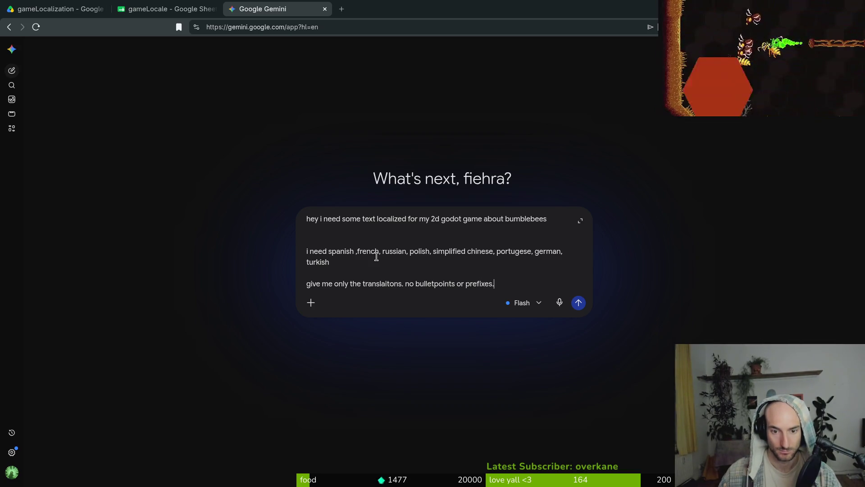
text( justtions with 1 line space)
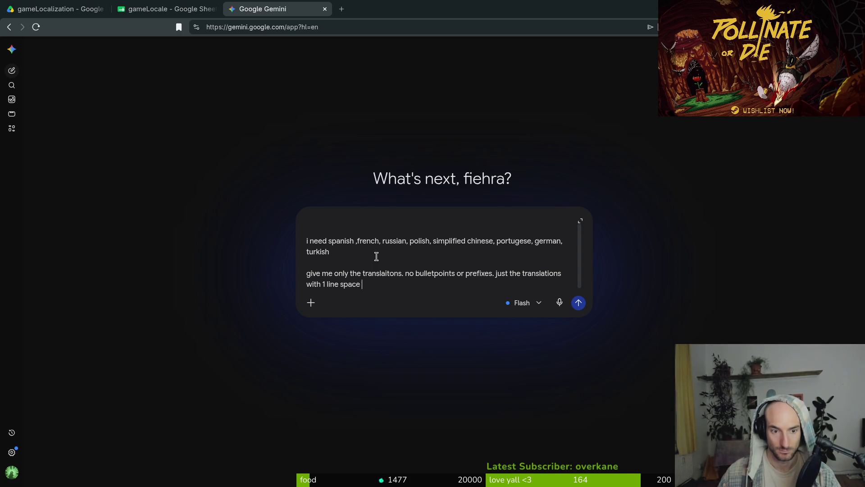
text(between below)
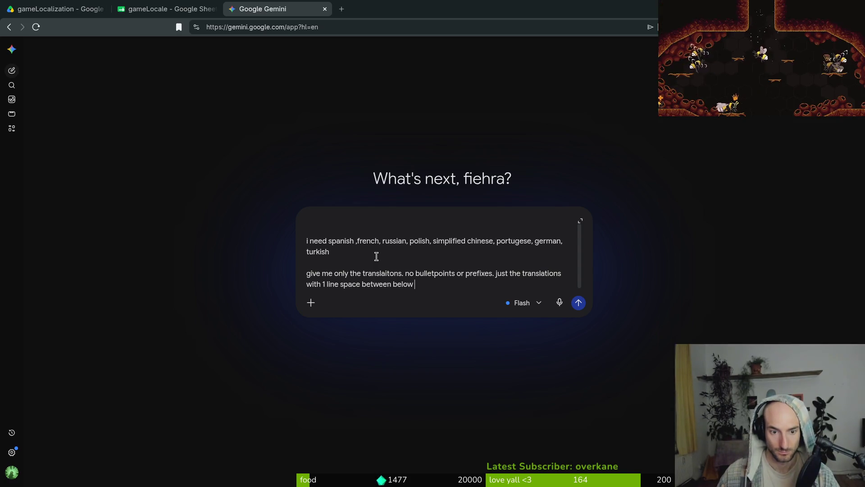
text(r)
Copy the prompt, add the word pollinator from cell B306, and send the request.
key(ctrl+a)
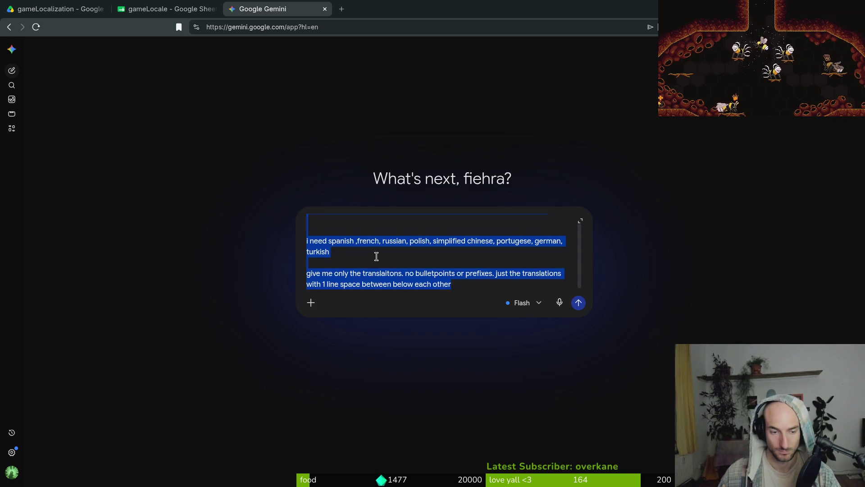
key(alt+Tab)
key(alt+Tab)
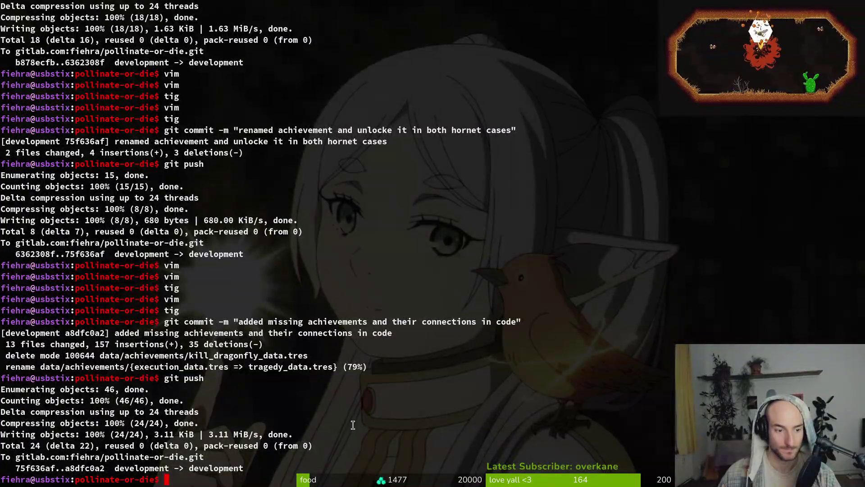
key(alt+Tab)
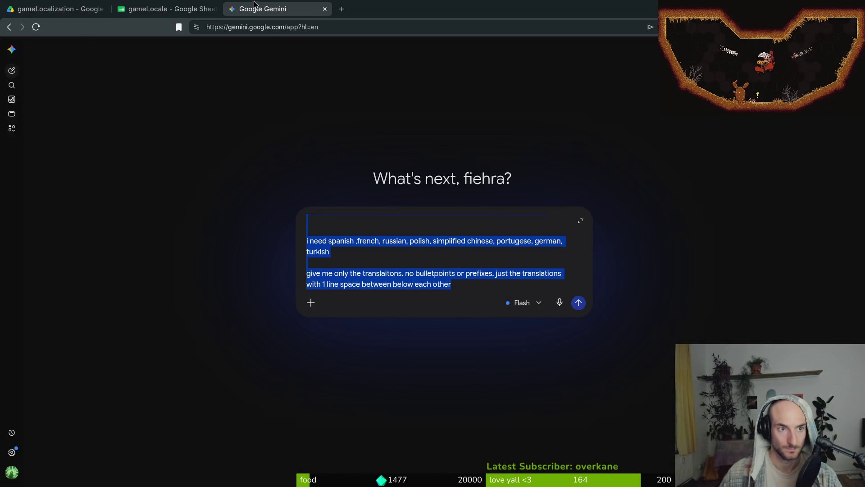
click(146, 6)
click(136, 334)
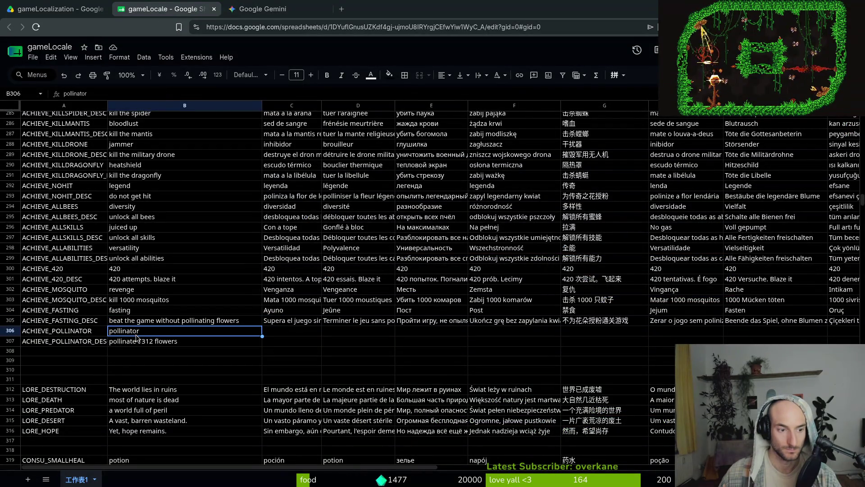
click(263, 8)
click(463, 282)
key(shift+Return)
key(shift+Return)
text(pollinator)
click(195, 6)
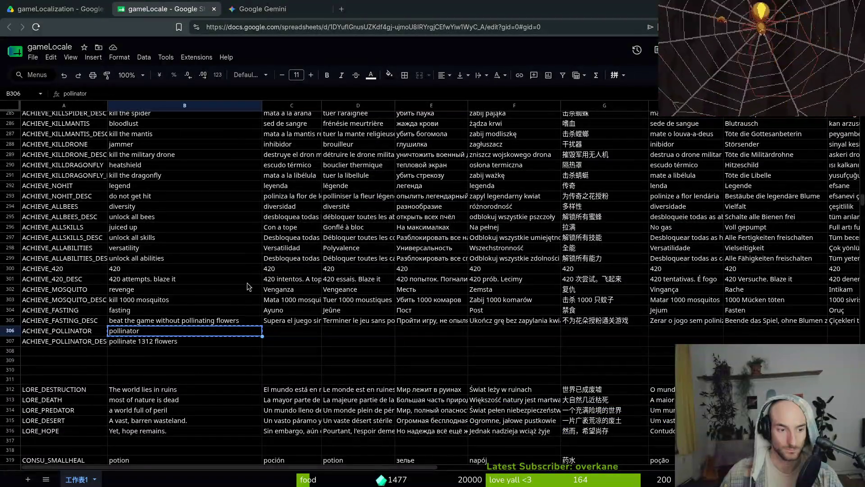
click(263, 9)
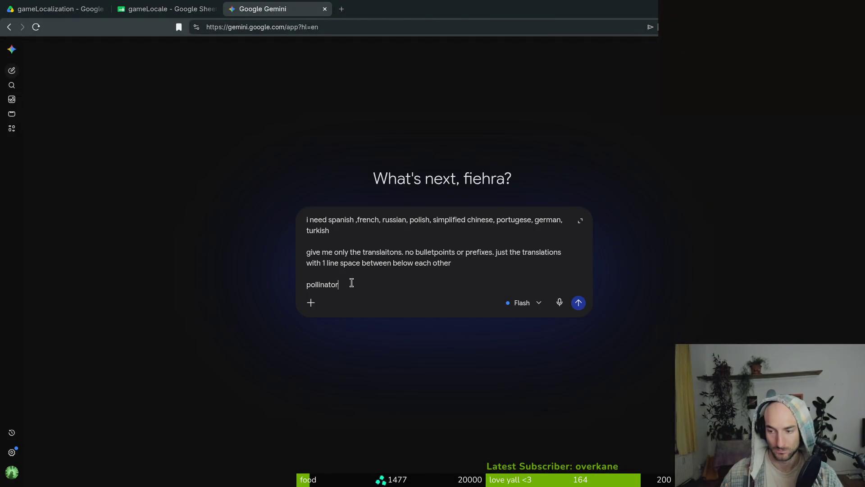
key(Return)
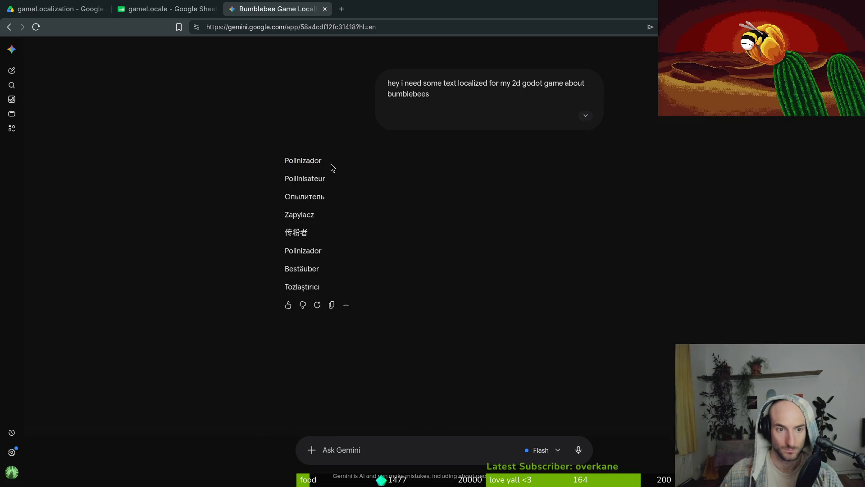
Select the Spanish translation Polinizador, expand the sent prompt, and paste into the message box.
drag(330, 164, 271, 161)
key(ctrl+c)
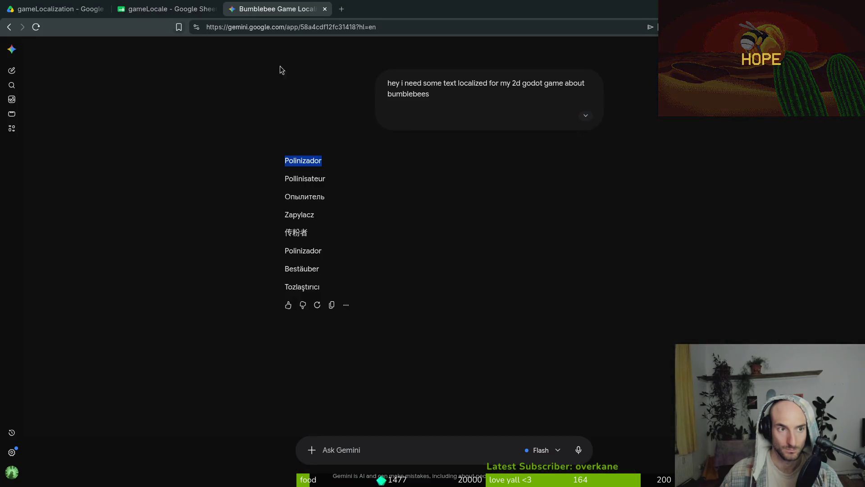
click(586, 116)
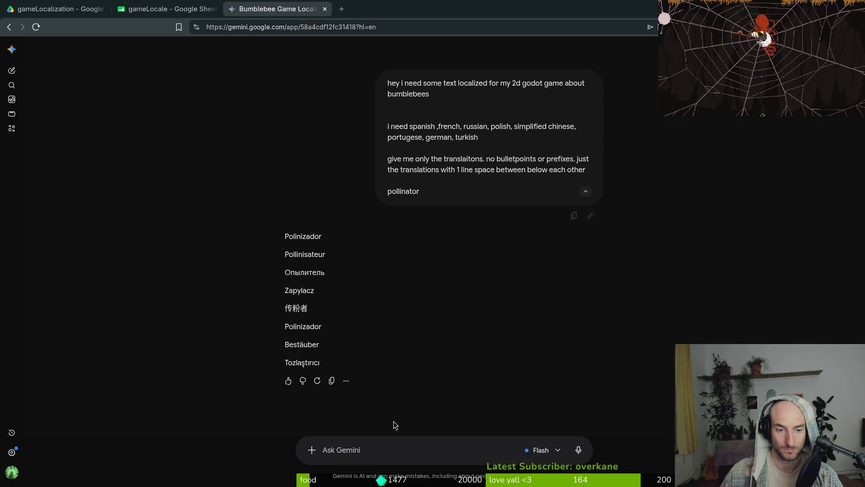
click(374, 443)
key(ctrl+v)
Restore the saved translation prompt and append 'all lowercase except german'.
key(ctrl+a)
key(ctrl+shift+v)
key(Down)
key(Escape)
key(ctrl+shift+v)
key(Down)
key(Down)
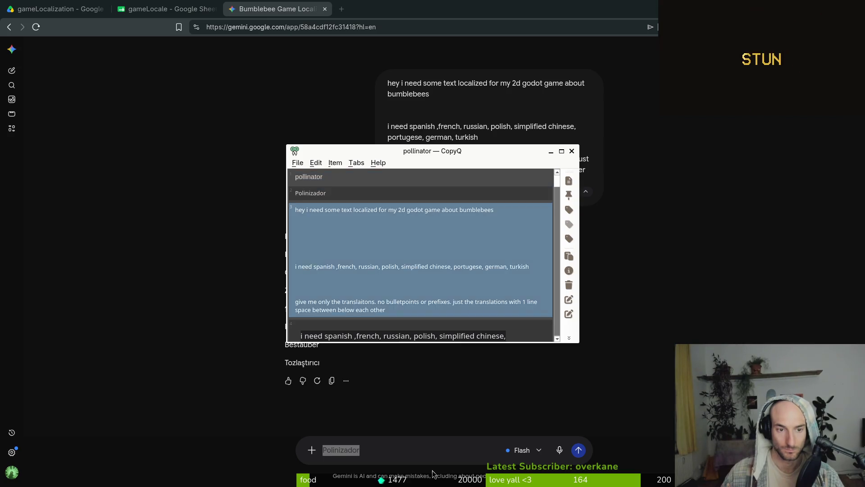
key(Return)
text(. al)
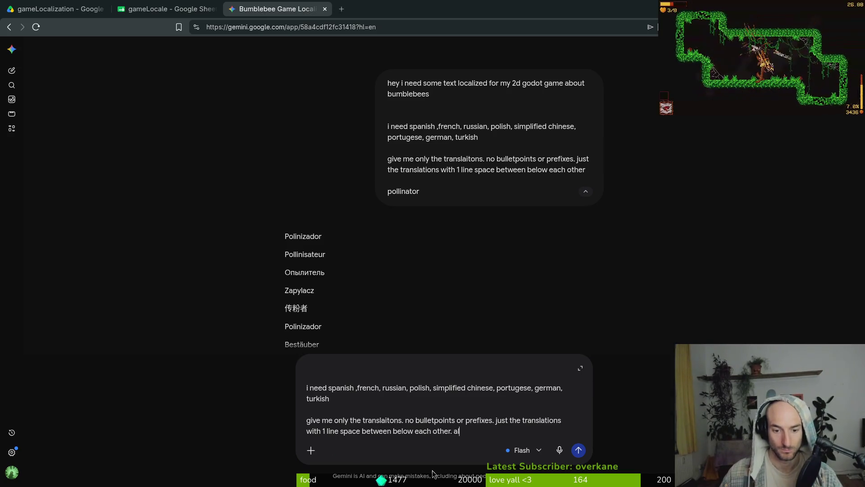
text(l lowercase excep)
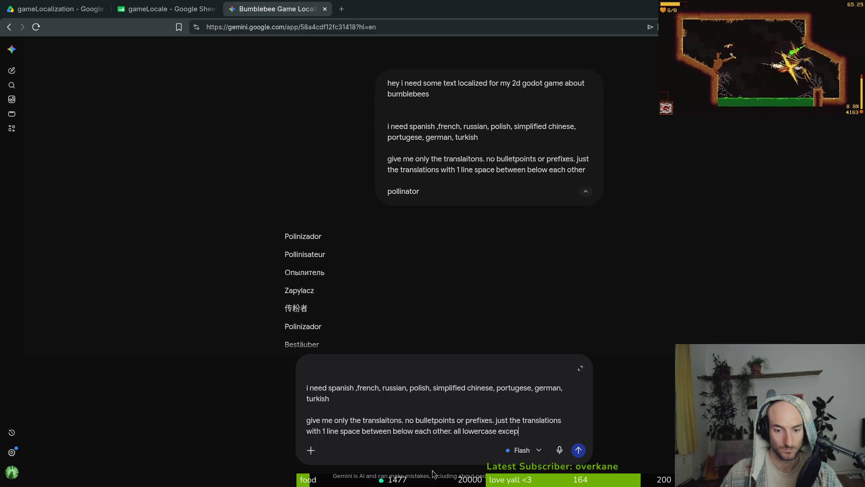
Re-paste the revised prompt with the word pollinator, send it, and select the Spanish polinizador.
key(ctrl+a)
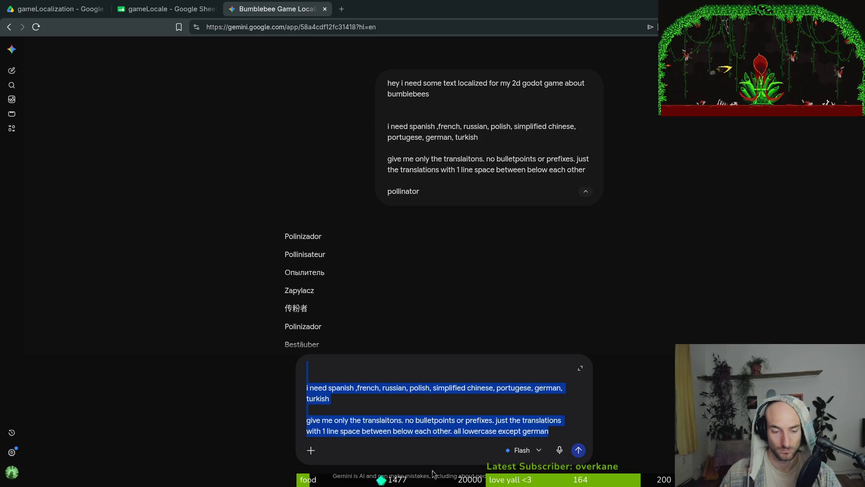
key(ctrl+x)
key(ctrl+v)
key(shift+Return)
key(shift+Return)
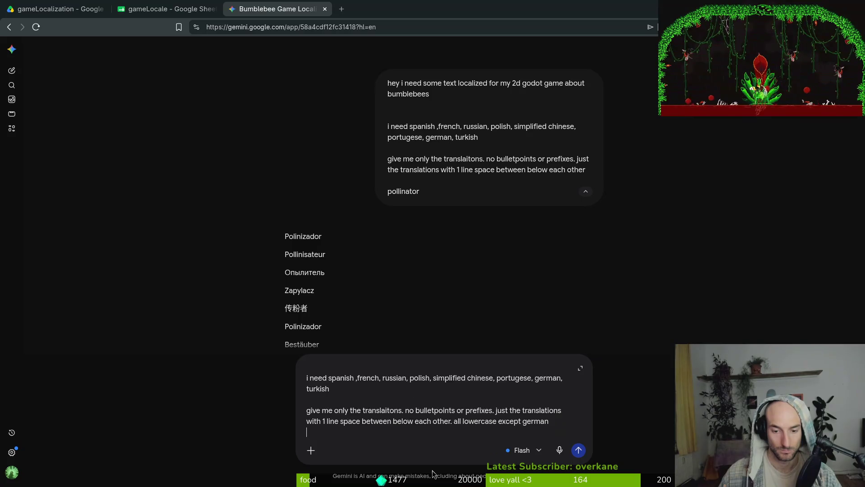
text(pollinator)
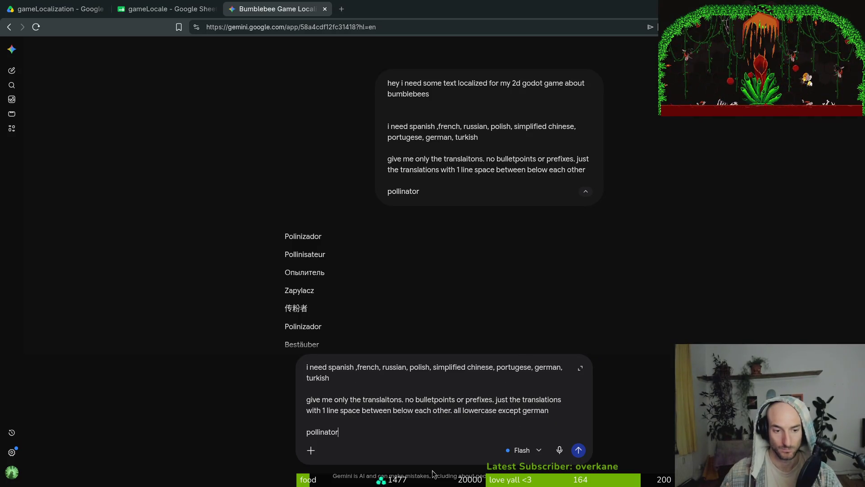
key(Return)
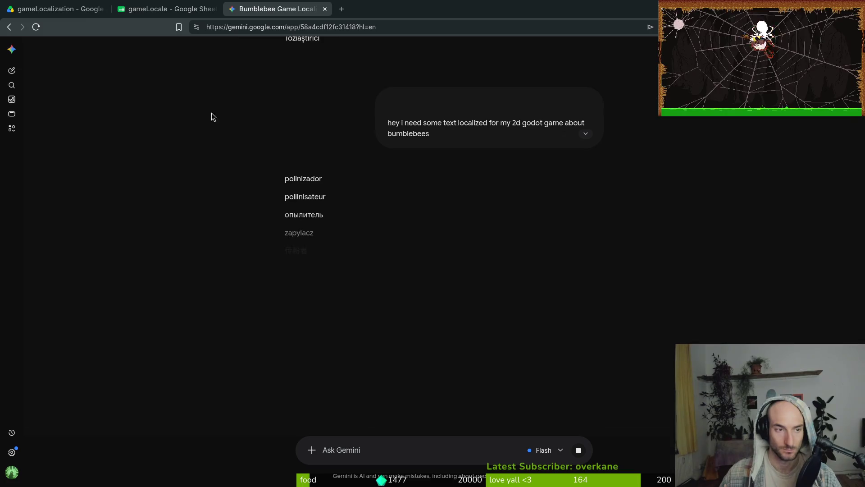
drag(287, 179, 342, 179)
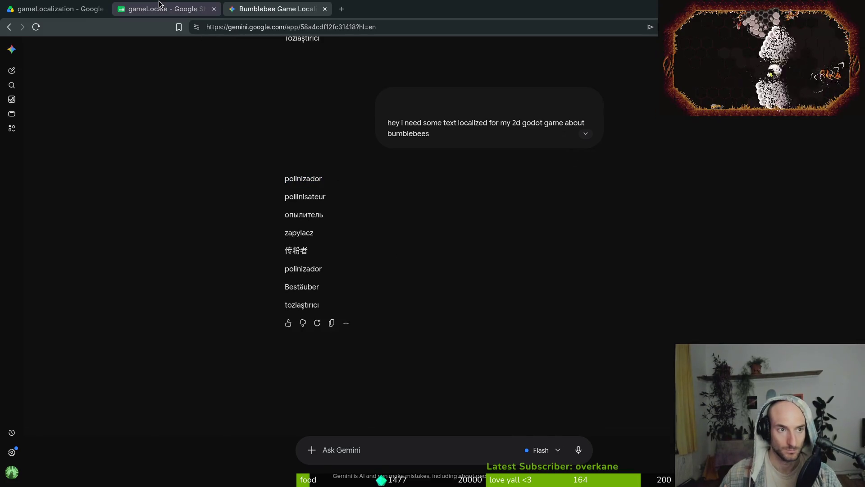
Fill C306 and D306 with 'polinizador' and 'pollinisateur', docking Gemini beside the sheet.
click(159, 4)
key(ctrl+v)
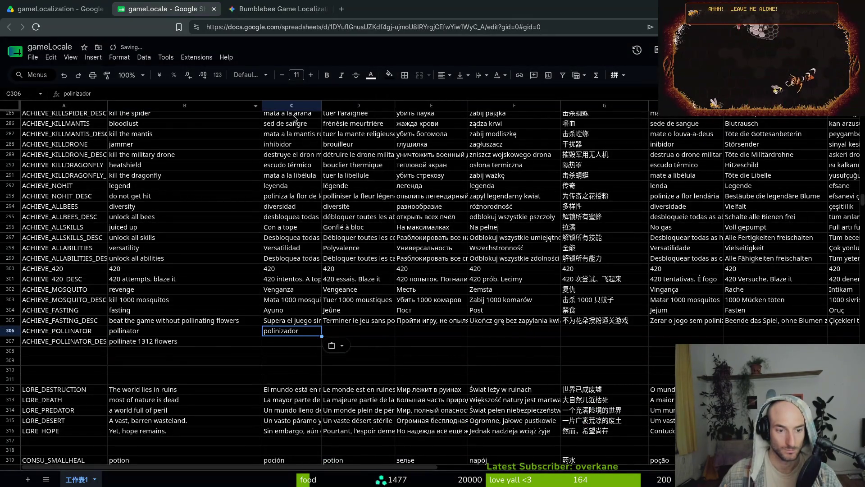
click(277, 9)
drag(283, 196, 346, 199)
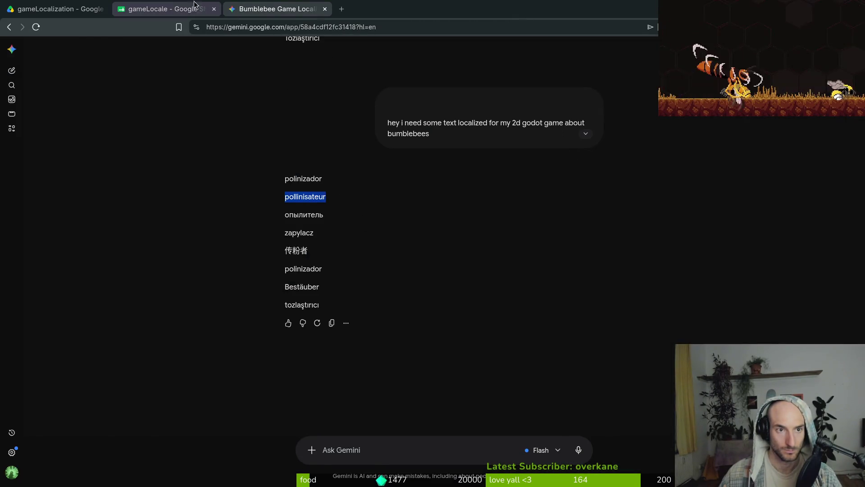
click(194, 3)
key(Tab)
key(ctrl+v)
drag(277, 9, 803, 13)
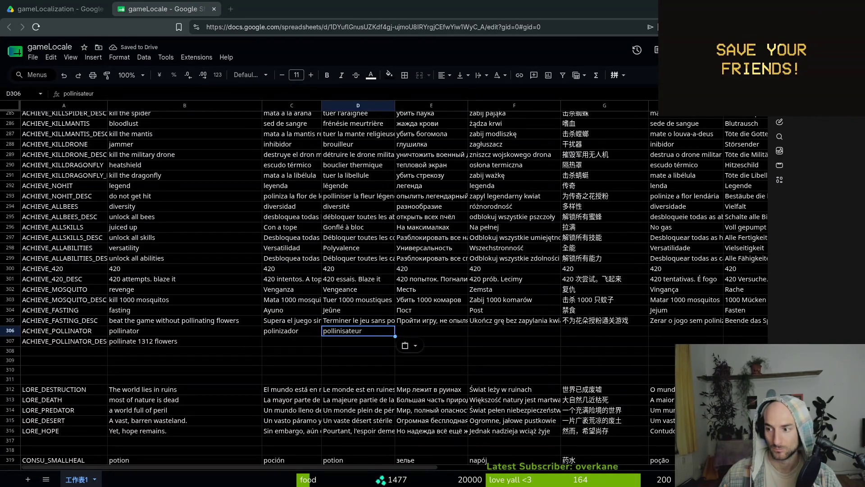
Paste 'опылитель', 'zapylacz', '传粉者' and 'polinizador' into E306 through H306.
click(447, 333)
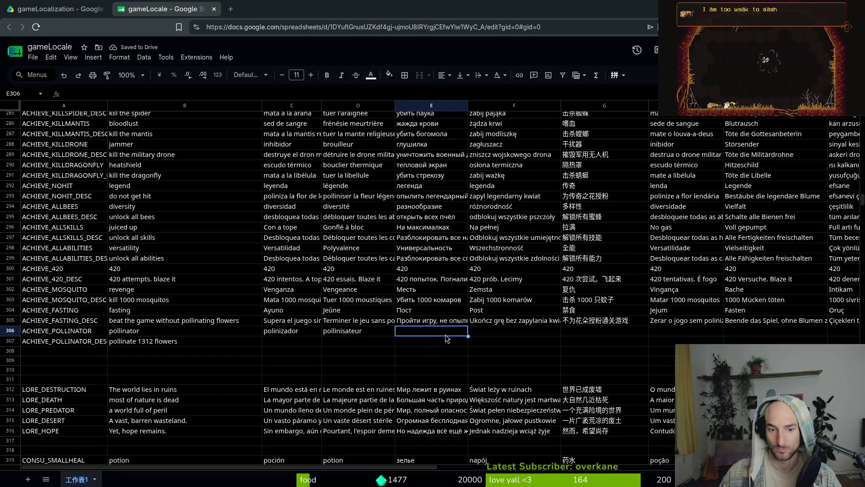
key(ctrl+v)
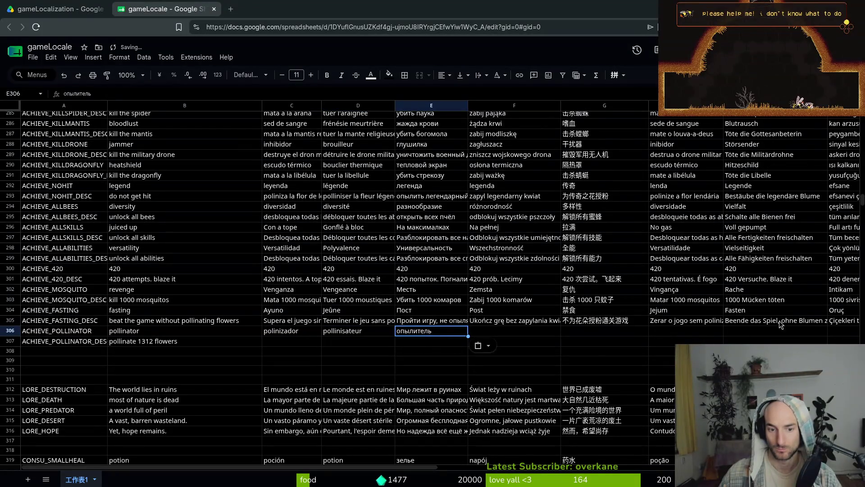
key(ctrl+z)
key(ctrl+y)
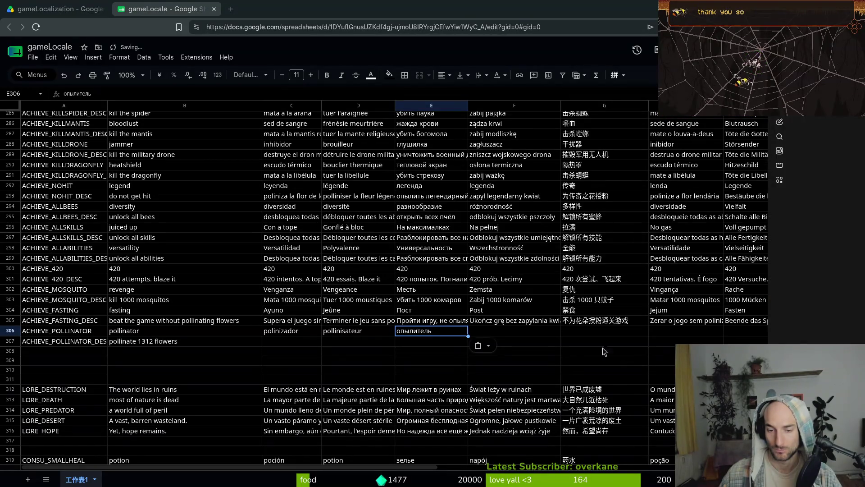
click(548, 340)
click(545, 331)
key(ctrl+v)
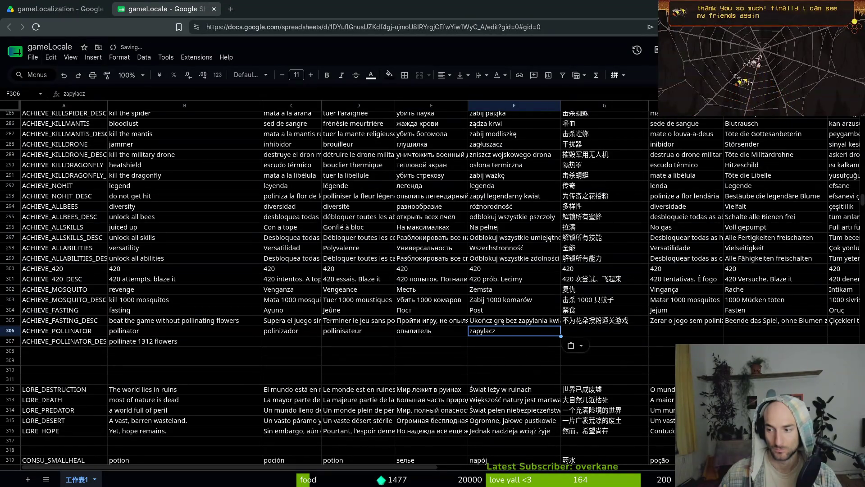
click(628, 331)
key(ctrl+v)
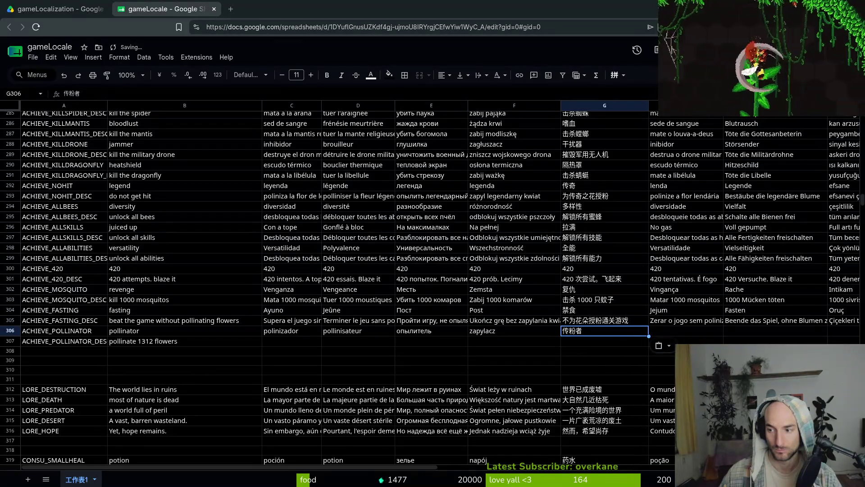
click(694, 334)
key(ctrl+v)
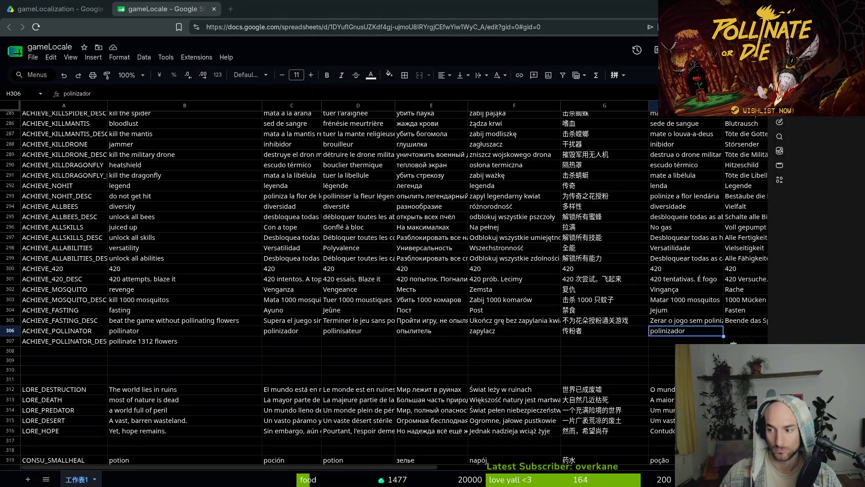
Paste 'Bestäuber' and 'tozlaştırıcı' into I306 and J306, then narrow column B.
key(Tab)
key(ctrl+v)
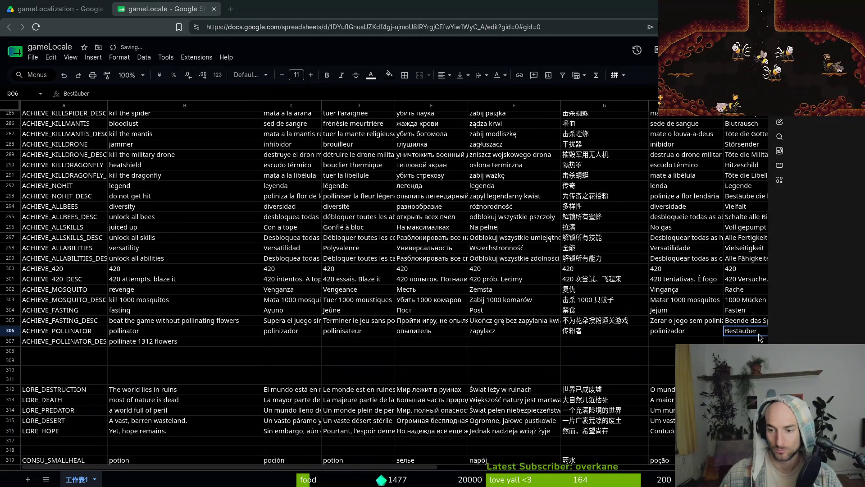
key(Tab)
key(ctrl+v)
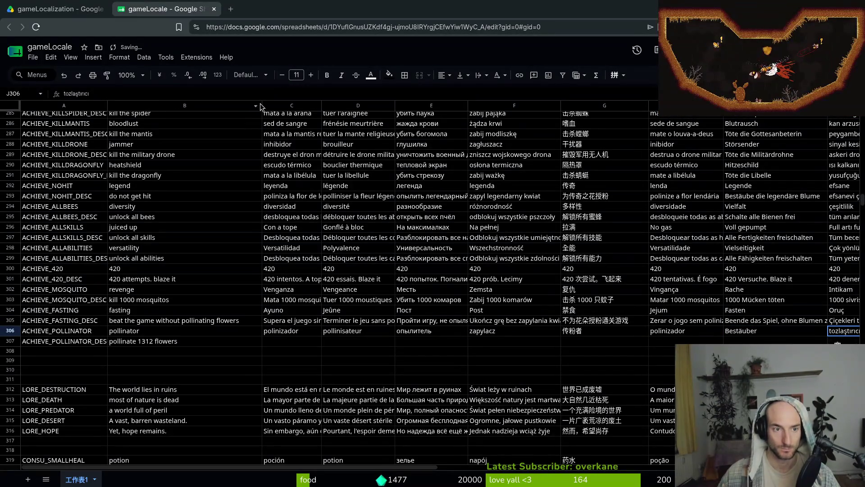
drag(262, 105, 220, 105)
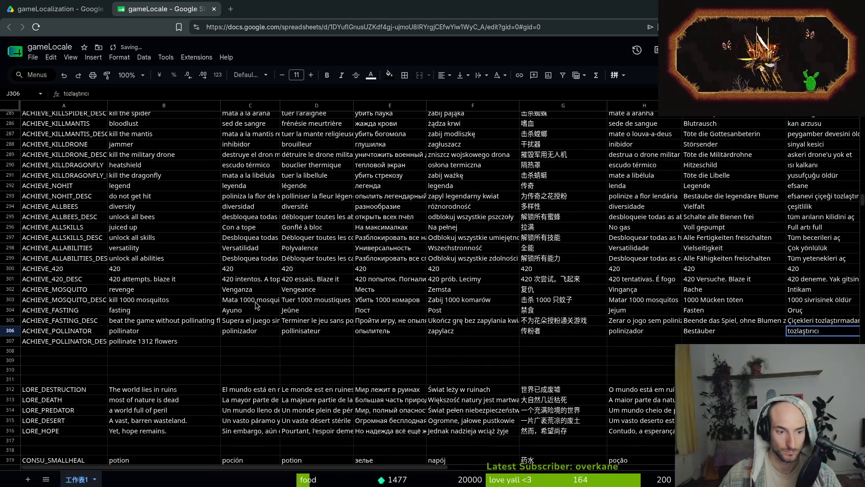
click(167, 343)
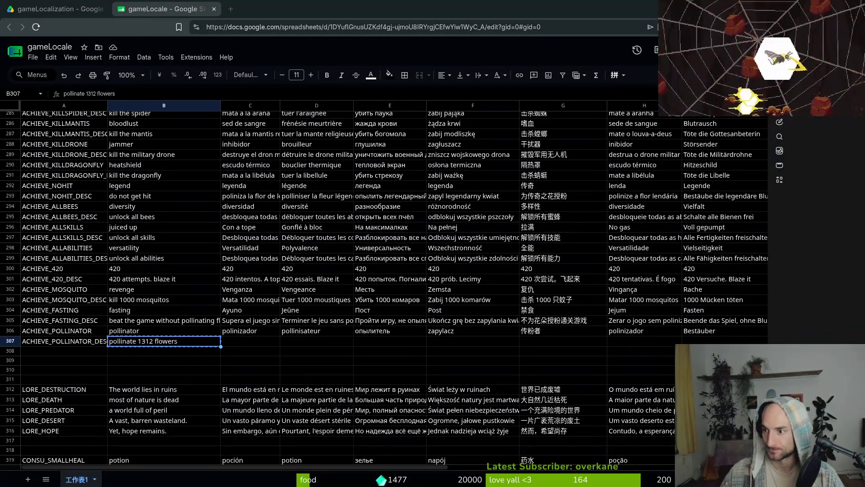
Paste the Spanish, French, Russian and Polish 'pollinate 1312 flowers' descriptions into C307–F307.
click(249, 340)
key(ctrl+v)
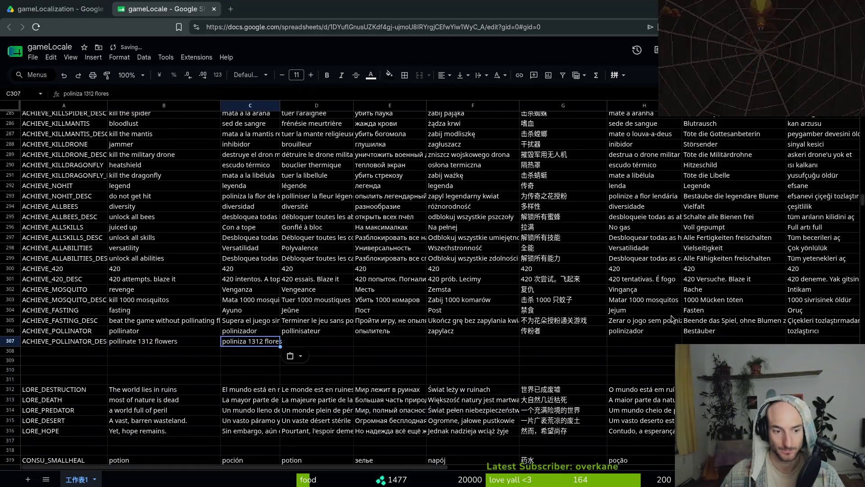
key(Tab)
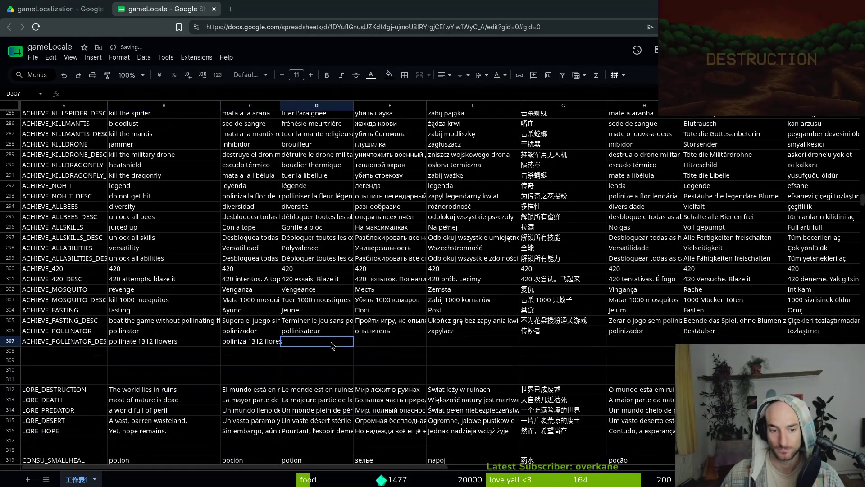
key(ctrl+v)
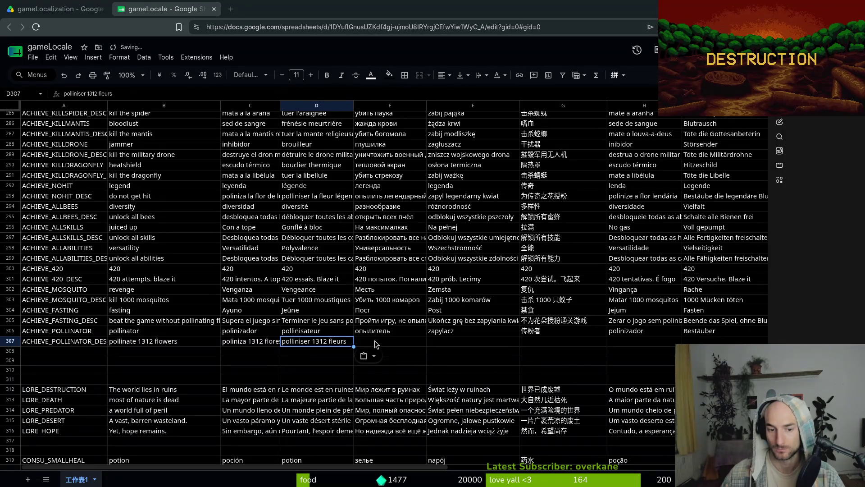
key(Tab)
key(ctrl+v)
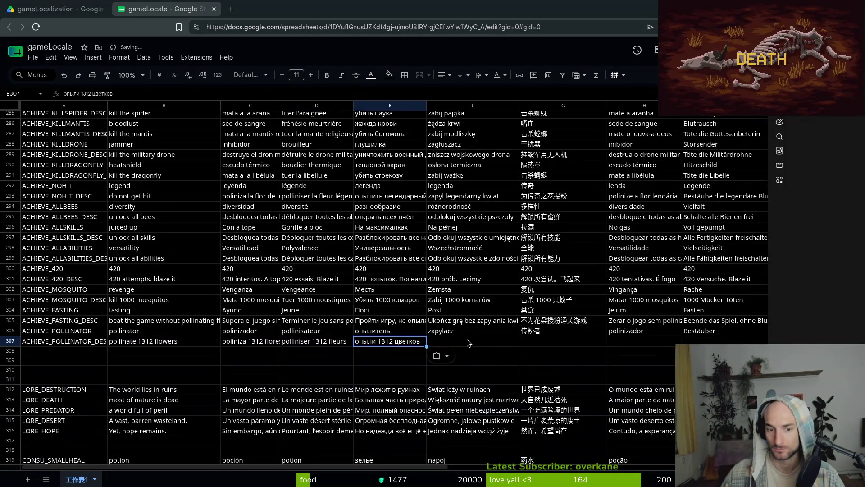
key(Tab)
key(ctrl+v)
Paste '传粉 1312 朵花', 'polinize 1312 flores', 'Bestäube 1312 Blumen' and '1312 çiçeği tozlaştır' into G307–J307.
key(Tab)
key(ctrl+v)
key(Tab)
key(ctrl+v)
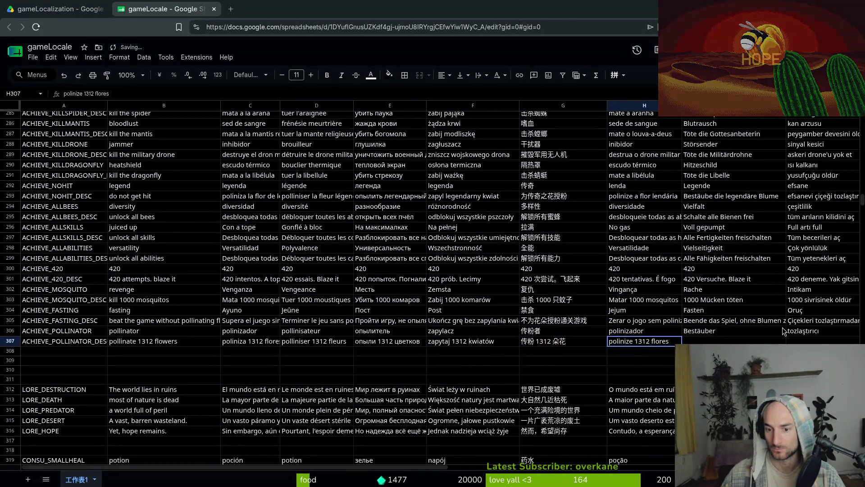
key(Tab)
key(ctrl+v)
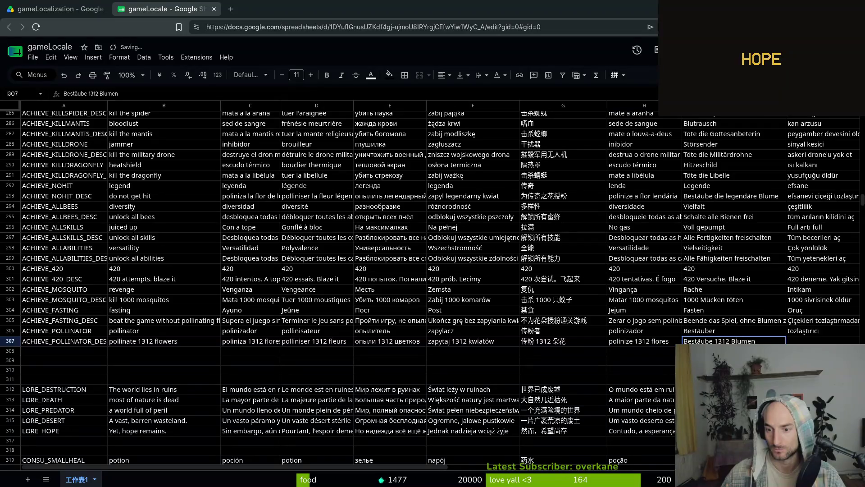
key(Tab)
key(ctrl+v)
click(333, 310)
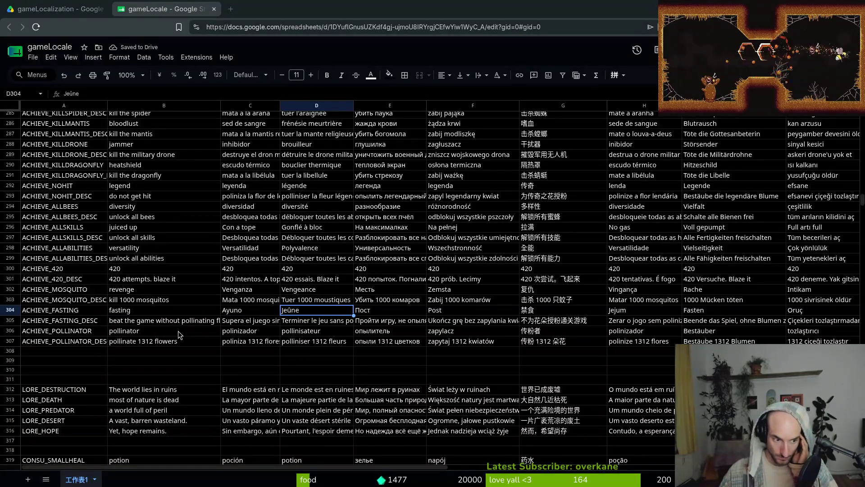
scroll(178, 331, down, 5)
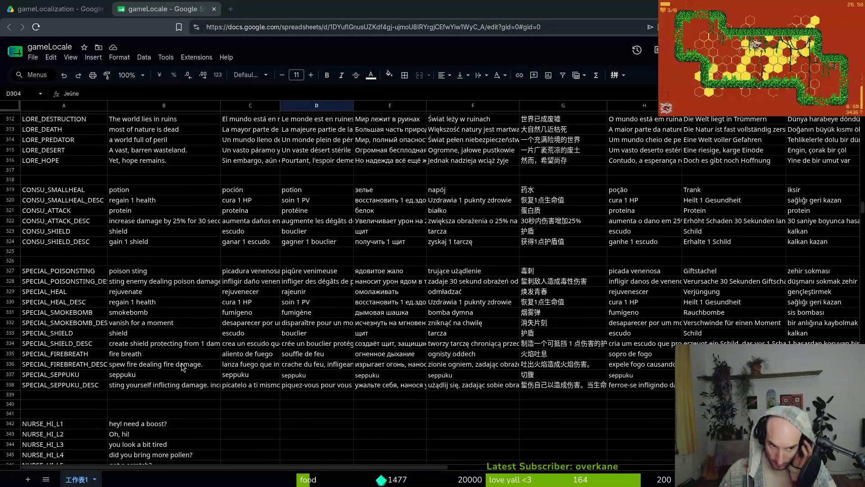
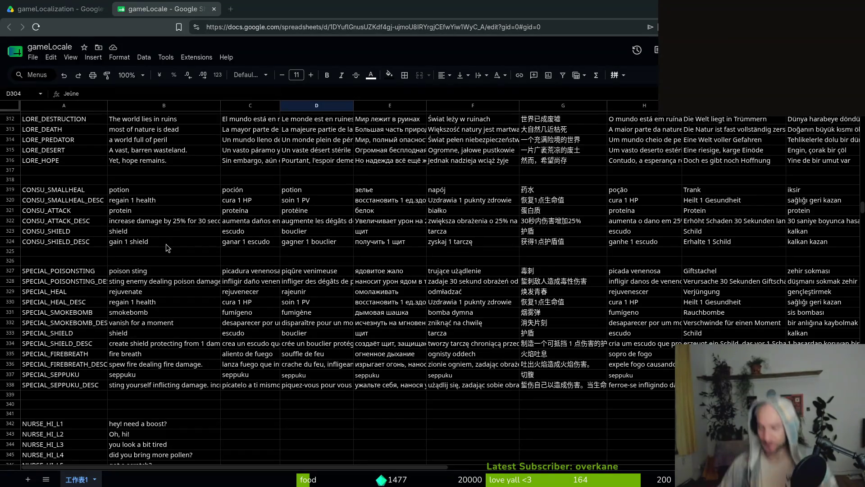
Check the first-day welcome line in B378, then scroll up to the ACHIEVE_ rows near row 275.
scroll(315, 314, down, 15)
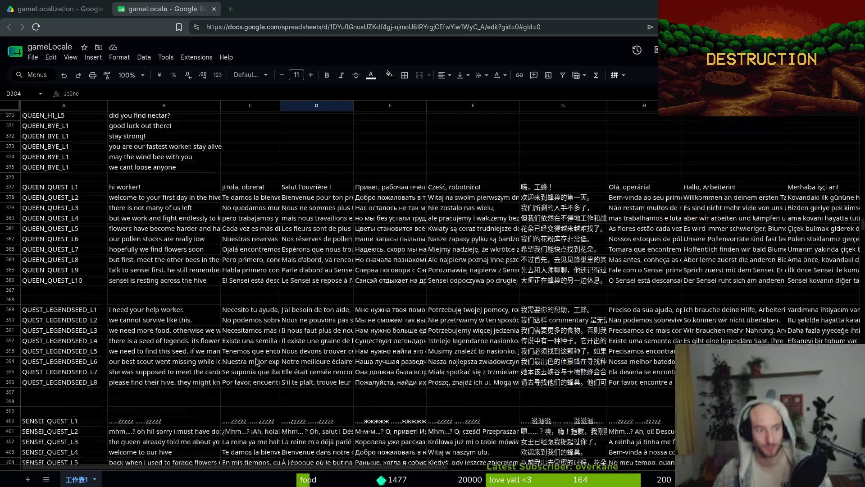
scroll(256, 361, down, 2)
scroll(187, 318, down, 5)
scroll(186, 311, up, 5)
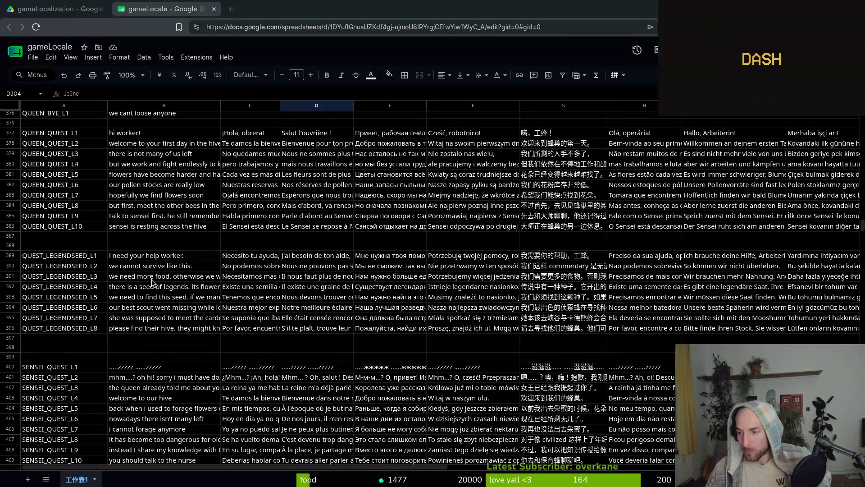
click(147, 143)
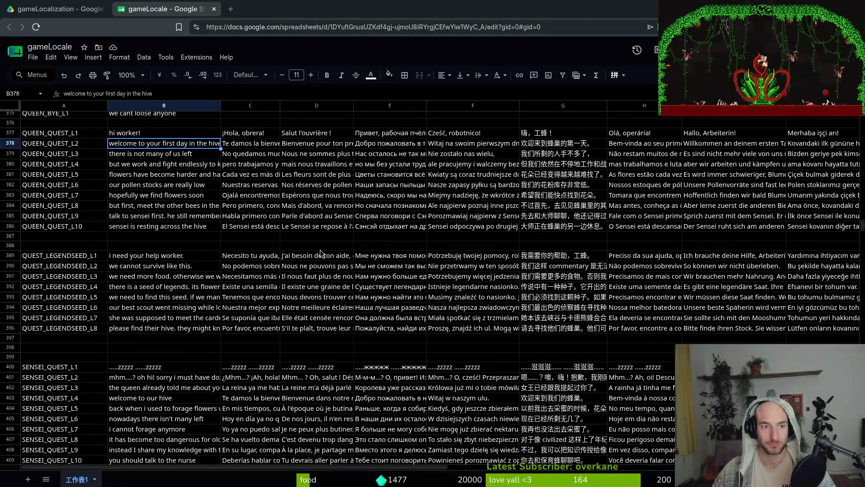
scroll(284, 309, up, 20)
scroll(284, 309, up, 15)
scroll(301, 309, down, 20)
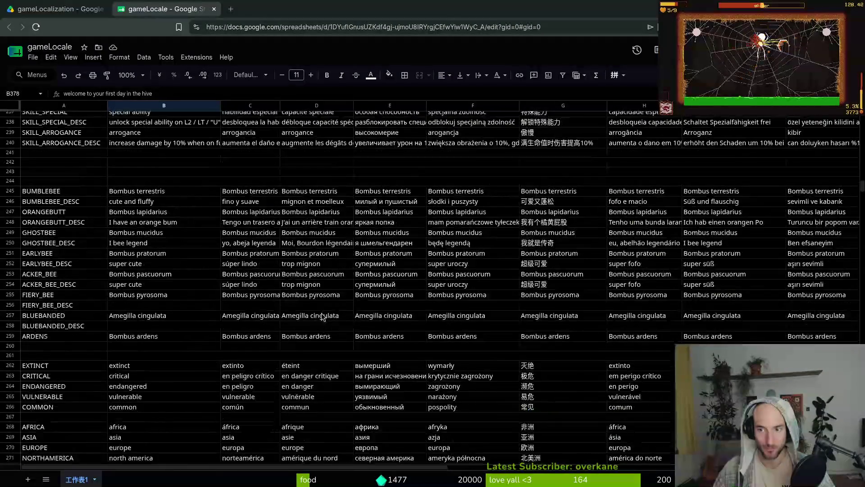
scroll(321, 315, down, 8)
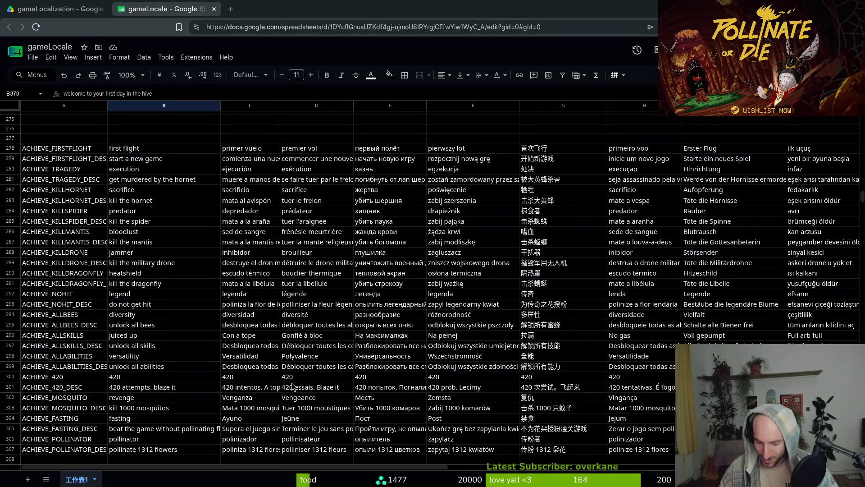
Change the English ACHIEVE_TRAGEDY name in B280 to 'tragedy'.
click(161, 275)
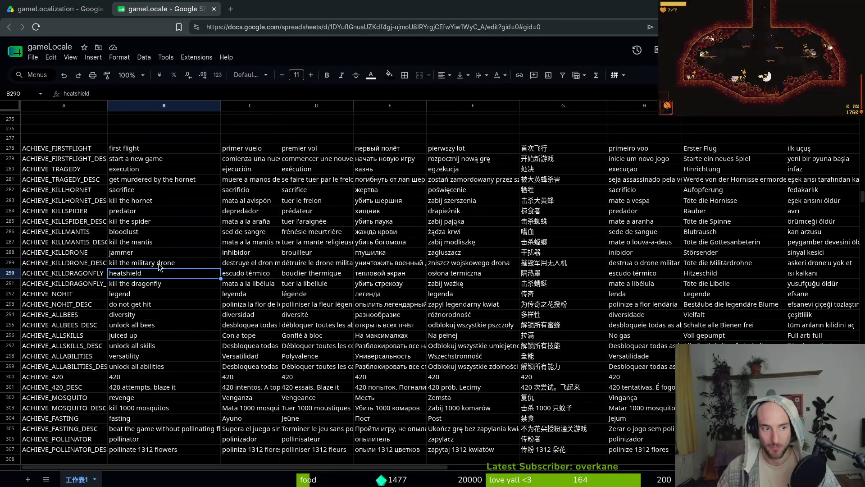
click(158, 266)
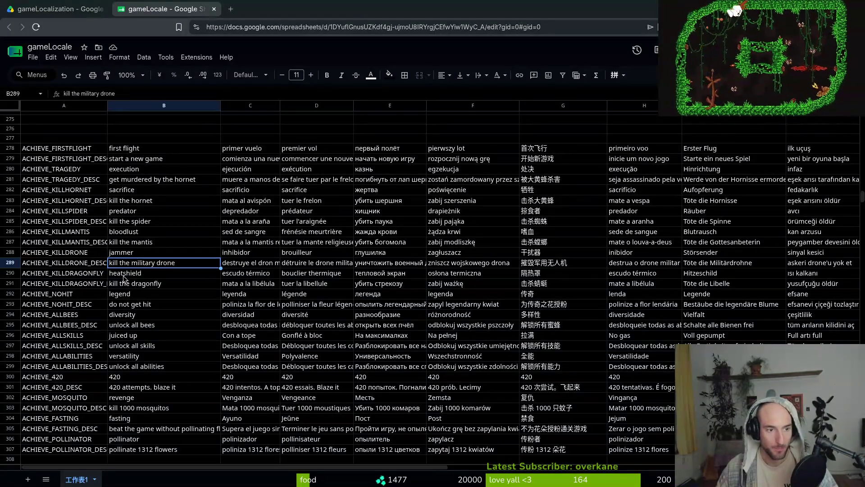
click(137, 169)
text(t)
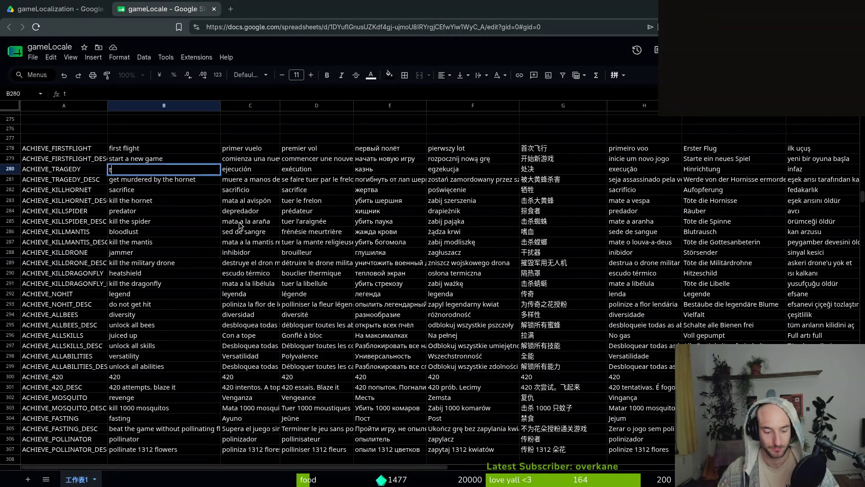
text(ragedy)
key(Return)
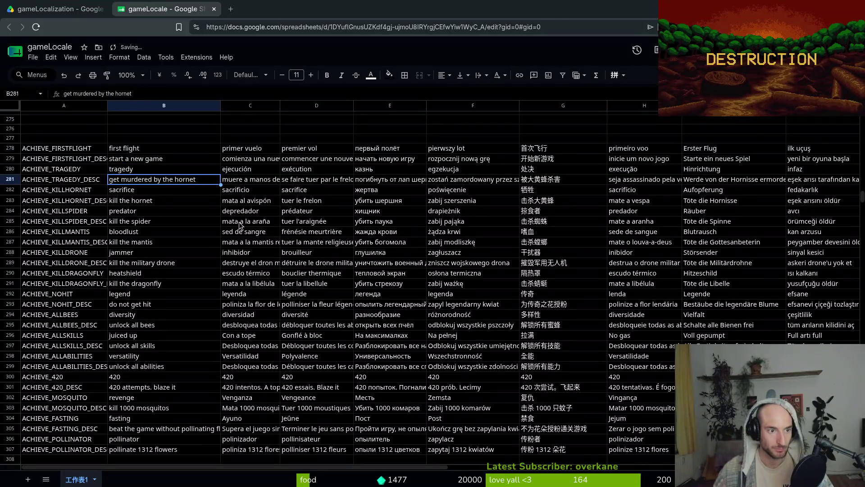
key(Up)
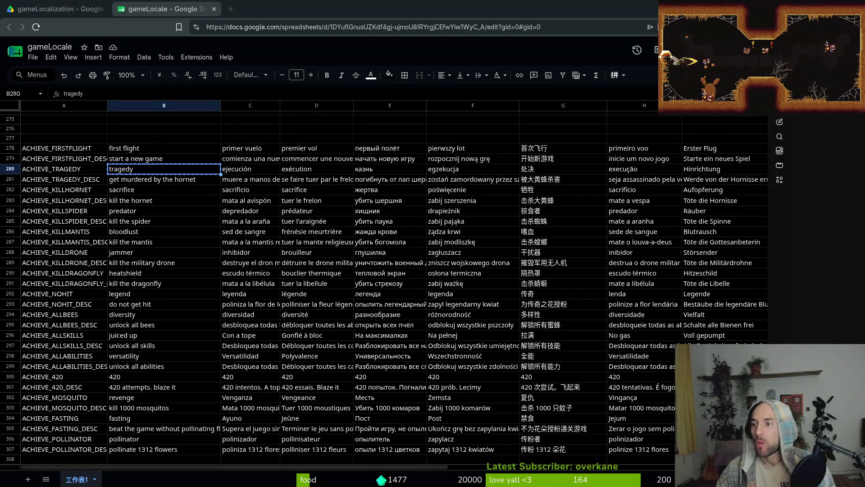
Paste Spanish 'tragedia', French 'tragédie', Russian 'трагедия' and Polish 'tragedia' into row 280.
key(Right)
text(tragedia)
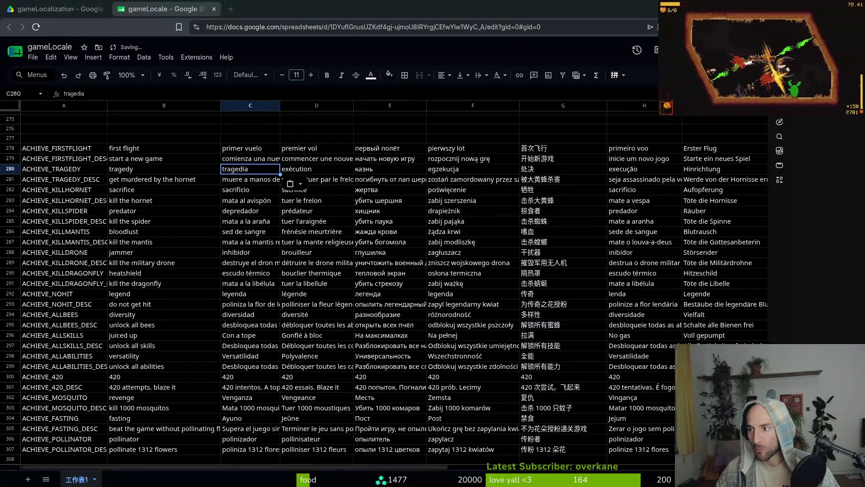
key(Right)
text(tragédie)
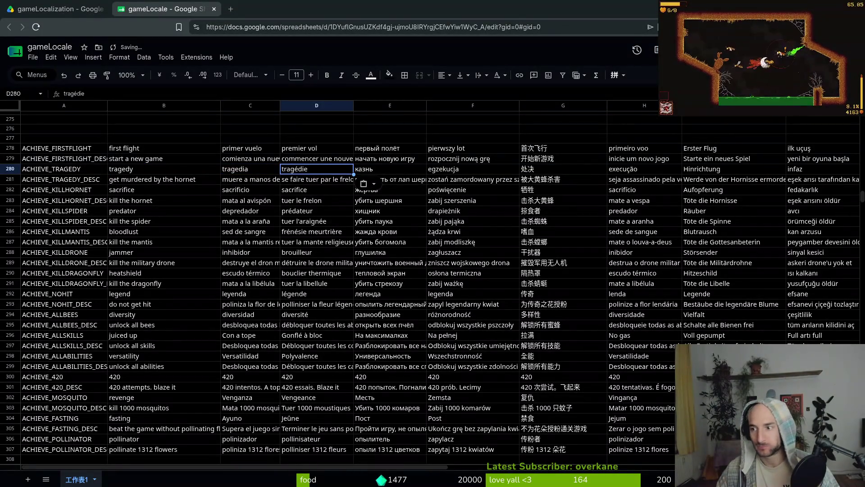
key(Right)
text(трагедия)
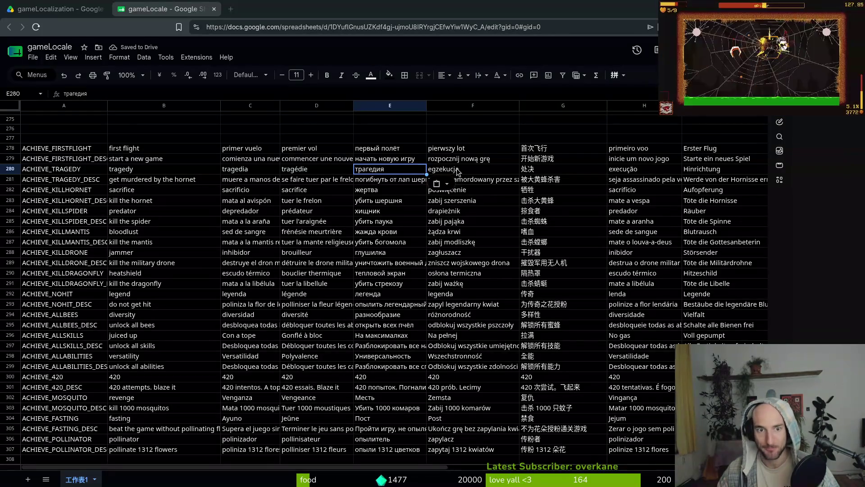
key(Right)
text(tragedia)
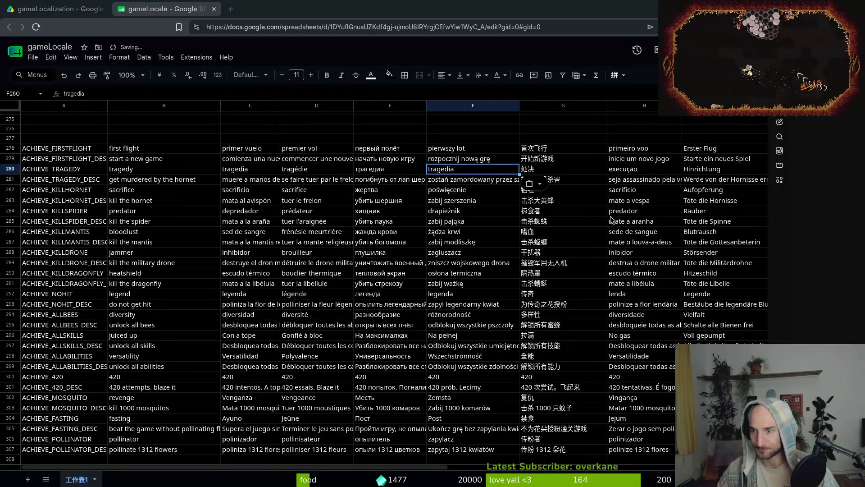
Paste Chinese '悲剧', Portuguese 'tragédia', German 'Tragödie' and enter Turkish 'trajedi' in row 280.
key(Right)
text(悲剧)
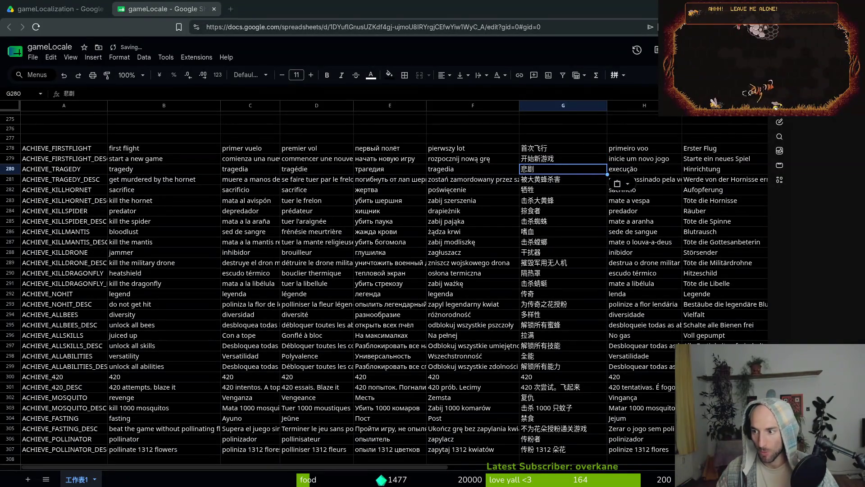
key(Right)
text(tragédia)
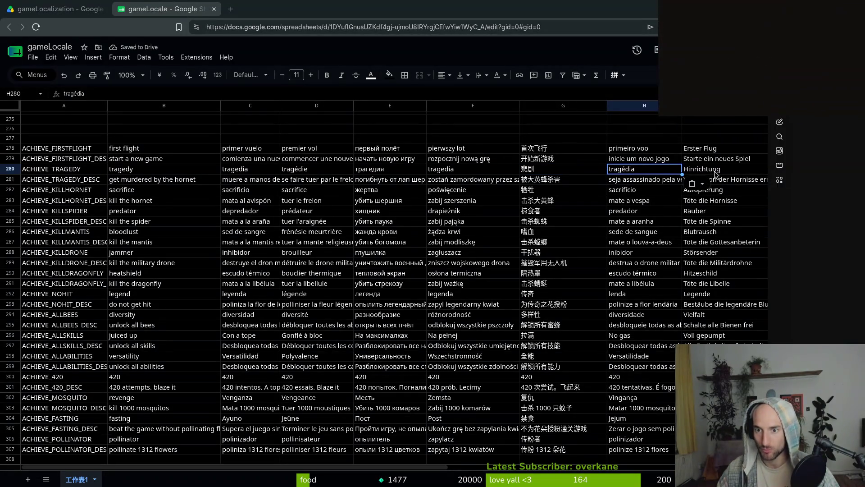
key(Right)
text(Tragödie)
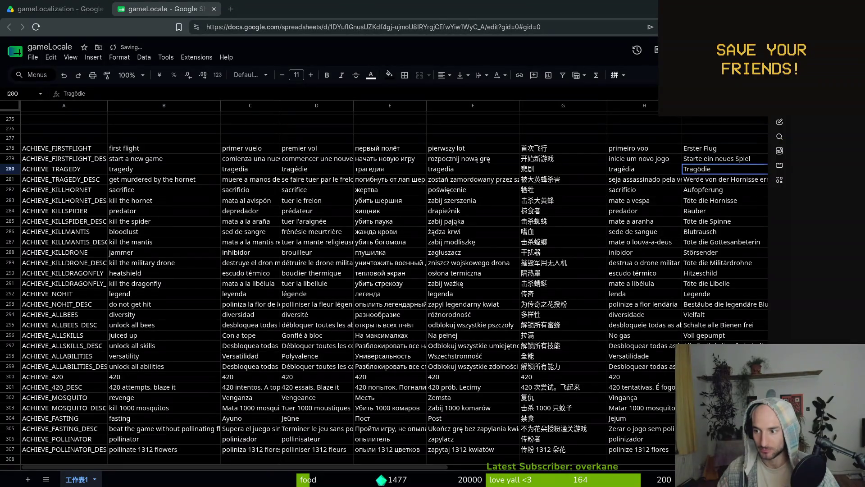
click(819, 170)
text(trajedi)
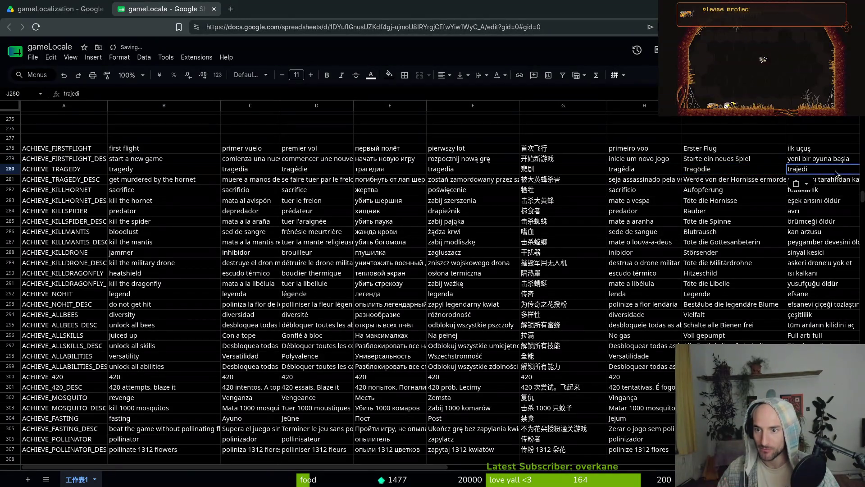
click(716, 184)
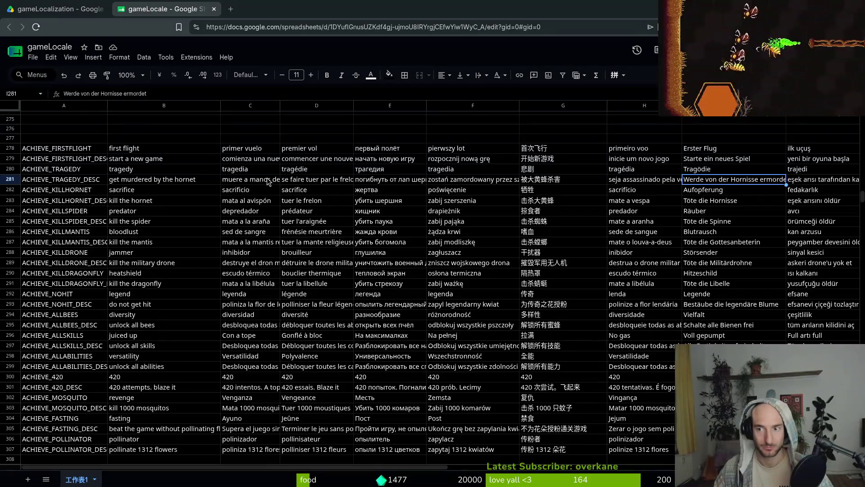
Review the smokebomb, fire breath and shield descriptions unchanged, then scroll down toward the NURSE rows.
scroll(127, 208, down, 5)
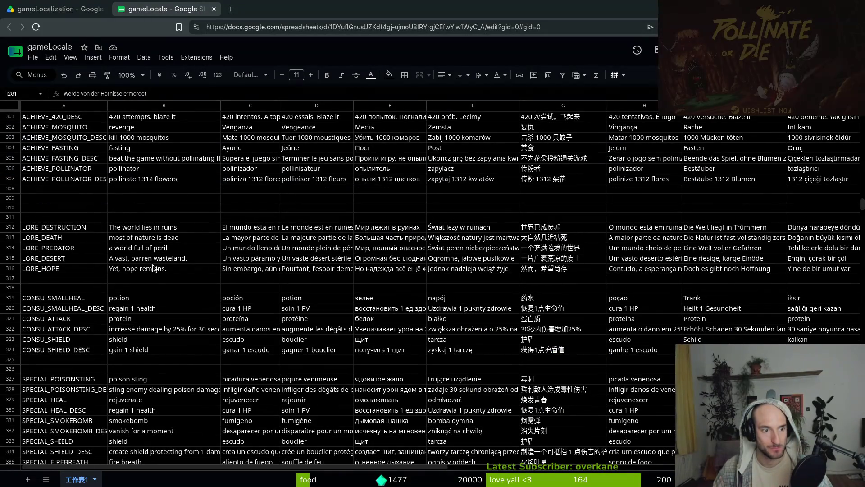
scroll(145, 304, down, 4)
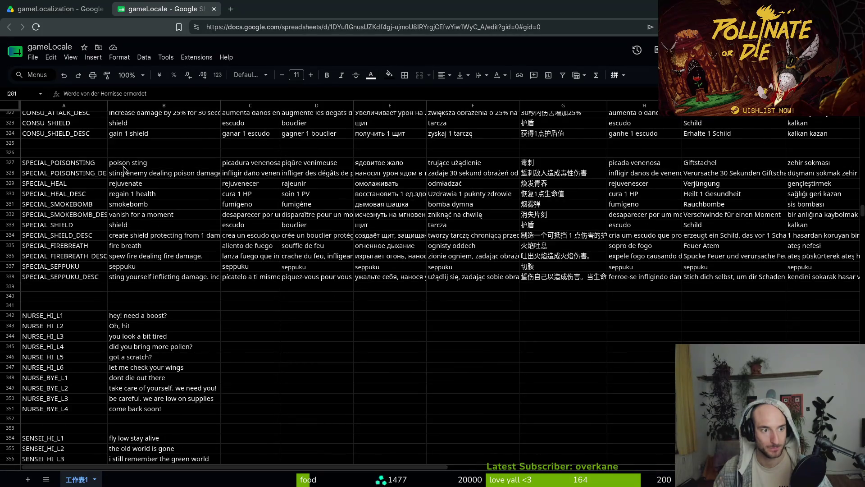
click(146, 216)
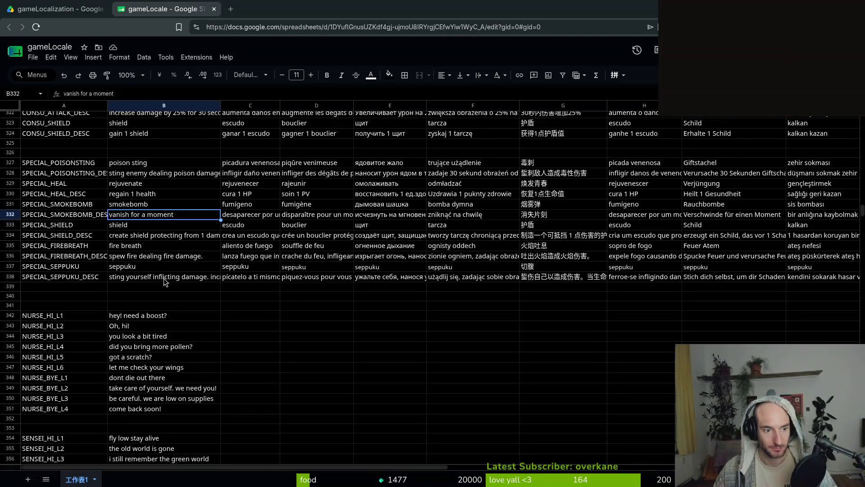
click(142, 258)
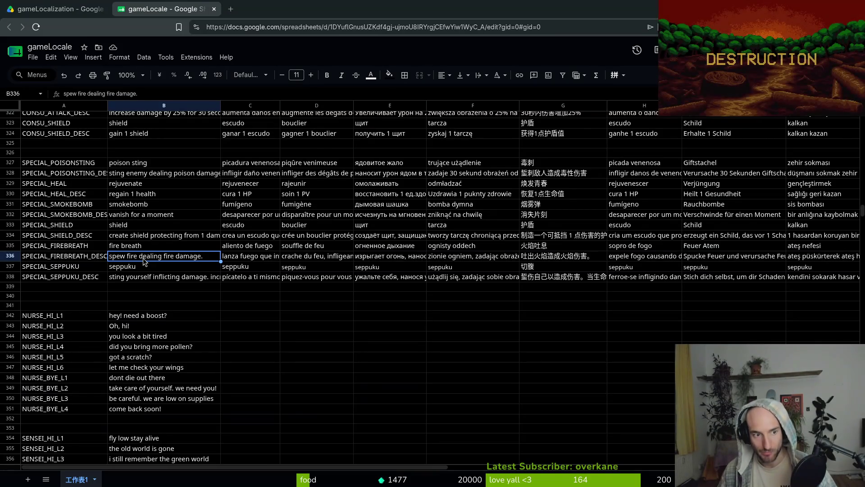
click(171, 234)
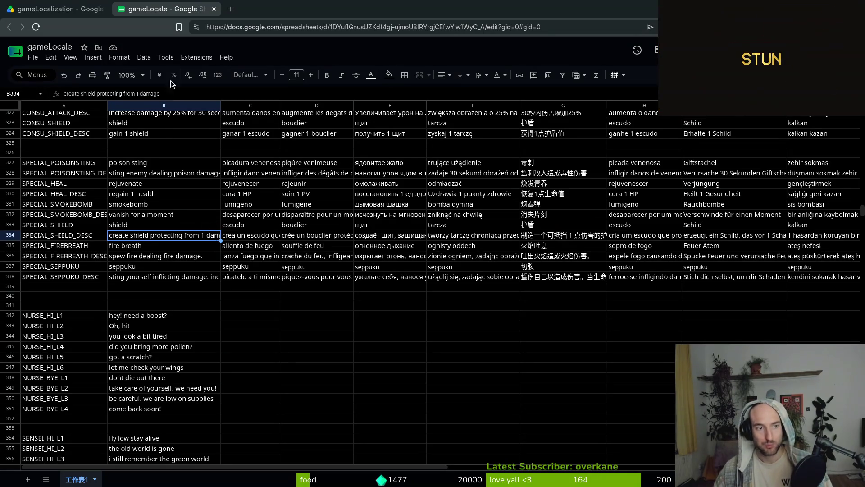
click(191, 93)
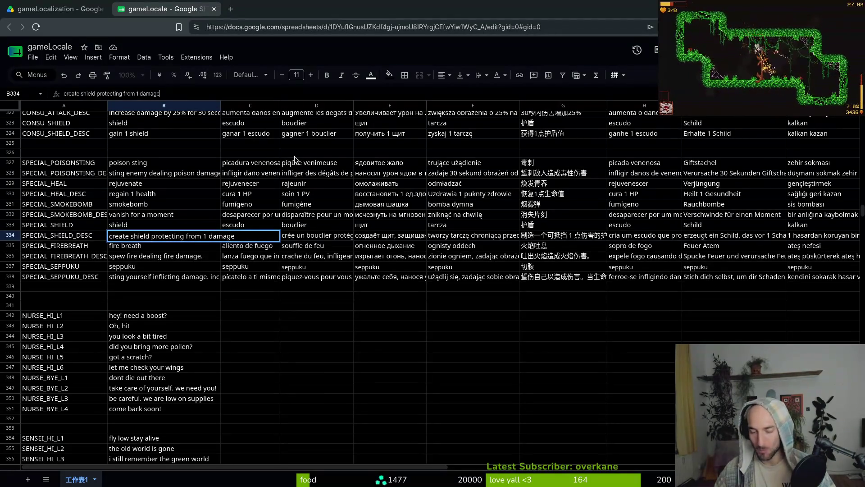
key(Return)
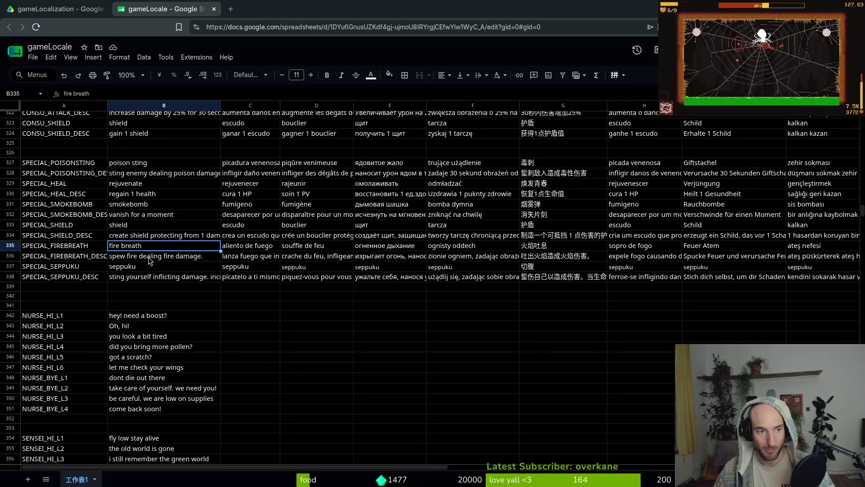
scroll(149, 289, down, 3)
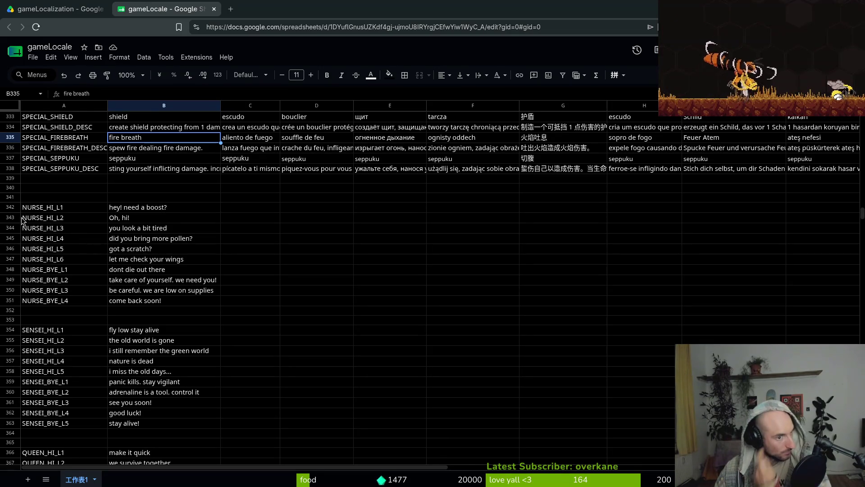
Select the rows below NOTE_2_9 and locate where the blank rows begin and end.
mouse_move(10, 206)
mouse_down()
mouse_move(324, 356)
mouse_move(329, 298)
mouse_move(354, 391)
mouse_up()
scroll(145, 288, down, 6)
scroll(145, 300, up, 10)
scroll(25, 320, down, 2)
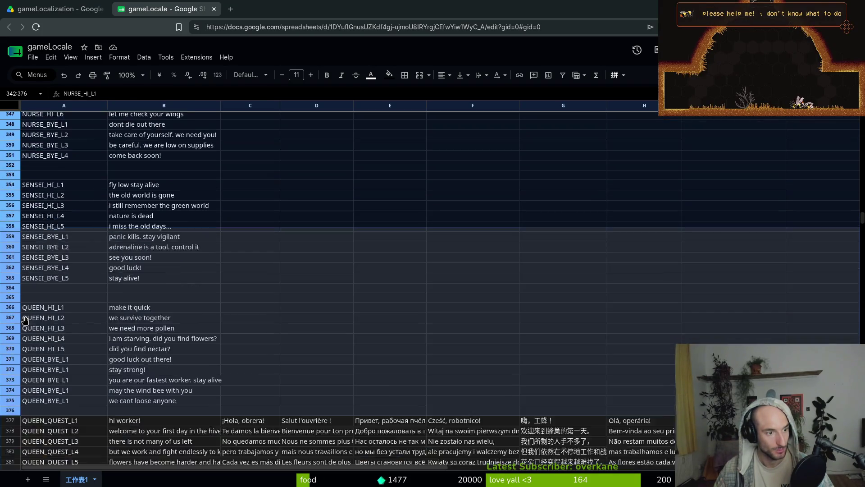
scroll(25, 320, up, 2)
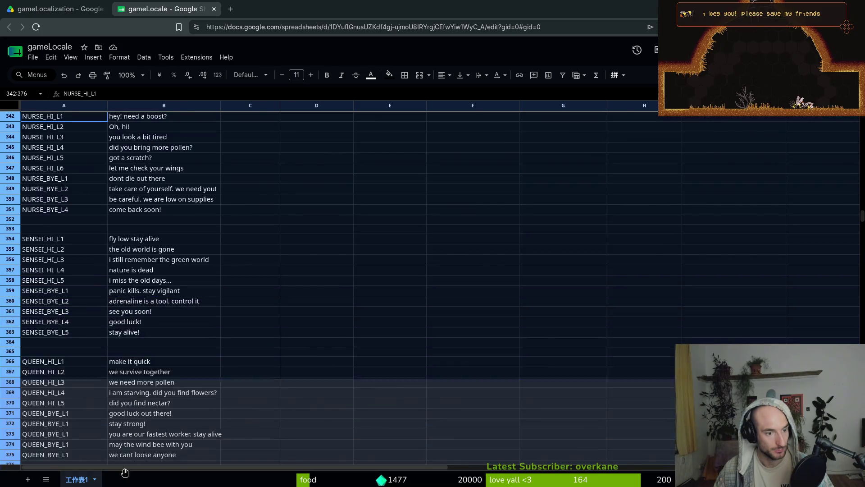
scroll(129, 302, down, 20)
scroll(128, 77, up, 20)
scroll(128, 78, up, 20)
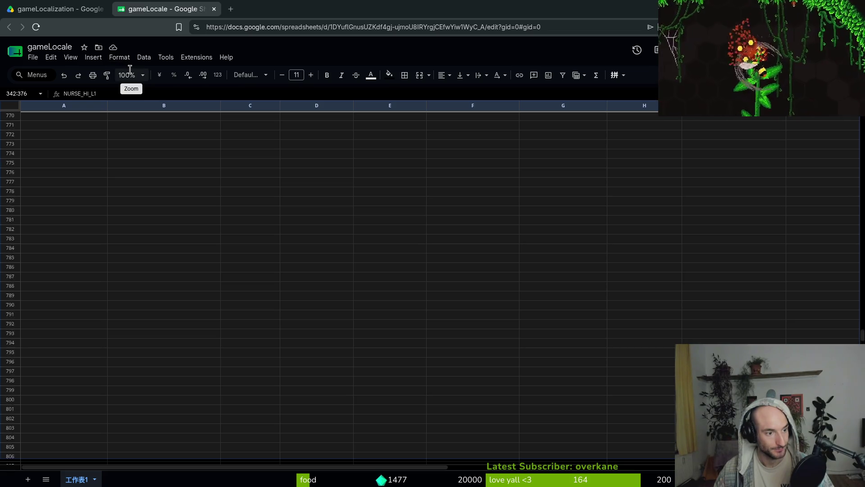
scroll(147, 347, up, 20)
scroll(147, 347, down, 20)
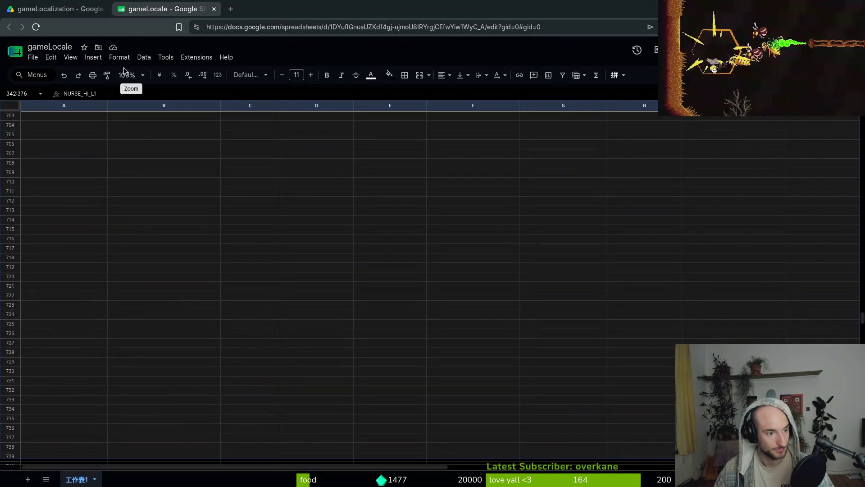
scroll(113, 117, up, 20)
drag(115, 144, 115, 88)
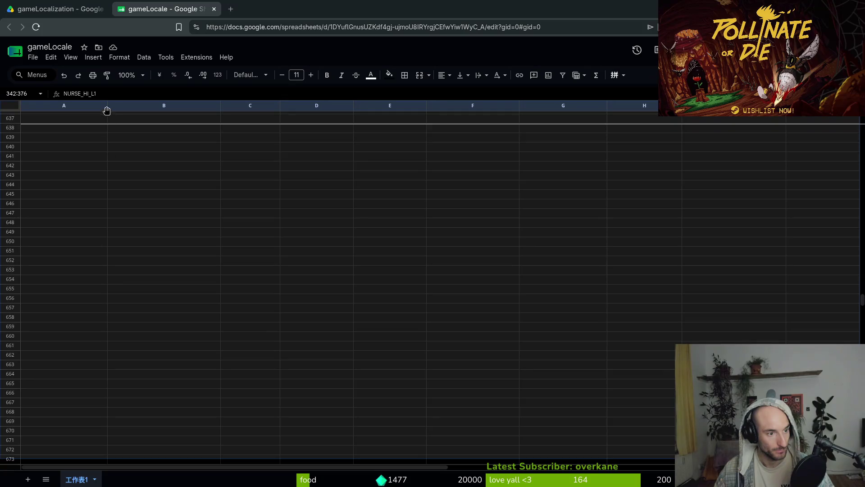
drag(107, 110, 110, 145)
scroll(122, 180, up, 20)
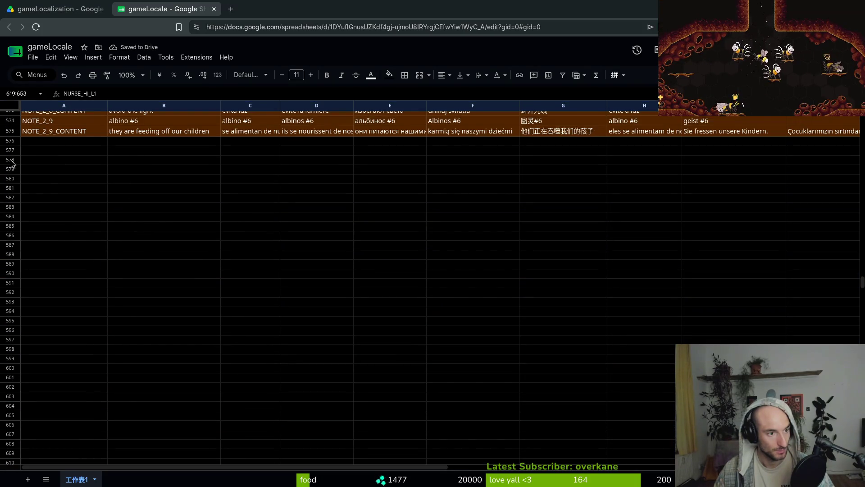
Delete the empty rows 578–603 so the NURSE dialogue moves up.
drag(12, 163, 20, 395)
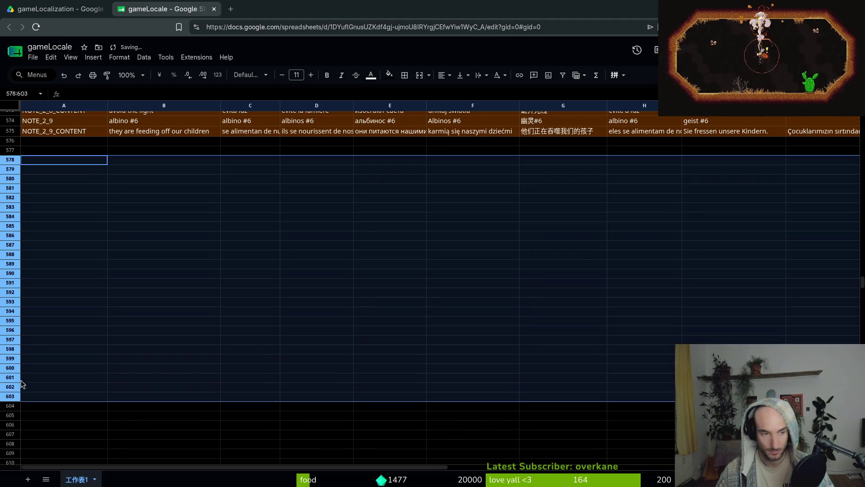
right_click(33, 265)
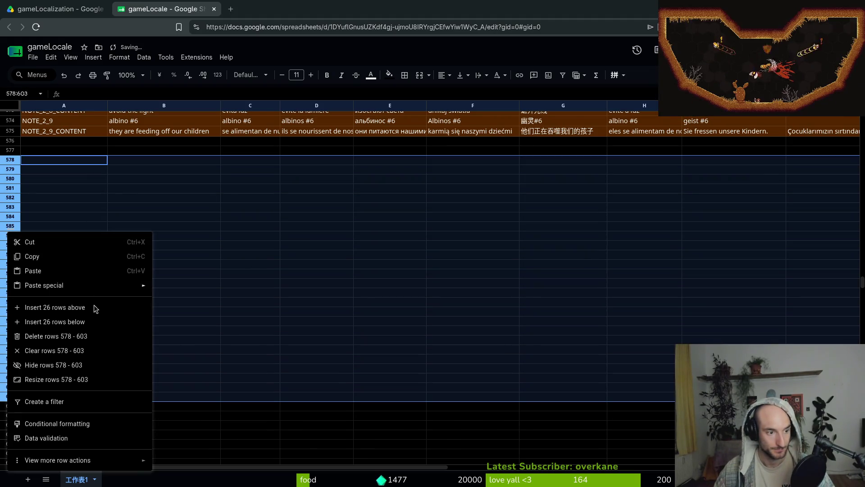
click(94, 337)
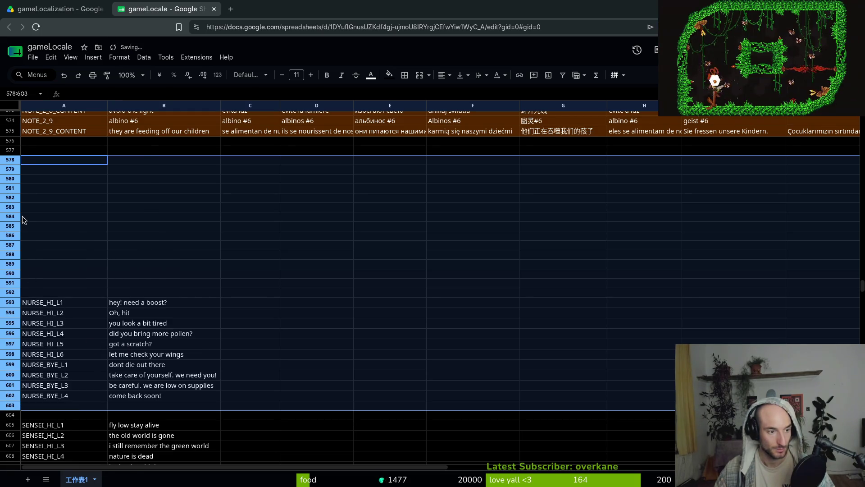
click(23, 215)
scroll(96, 269, up, 12)
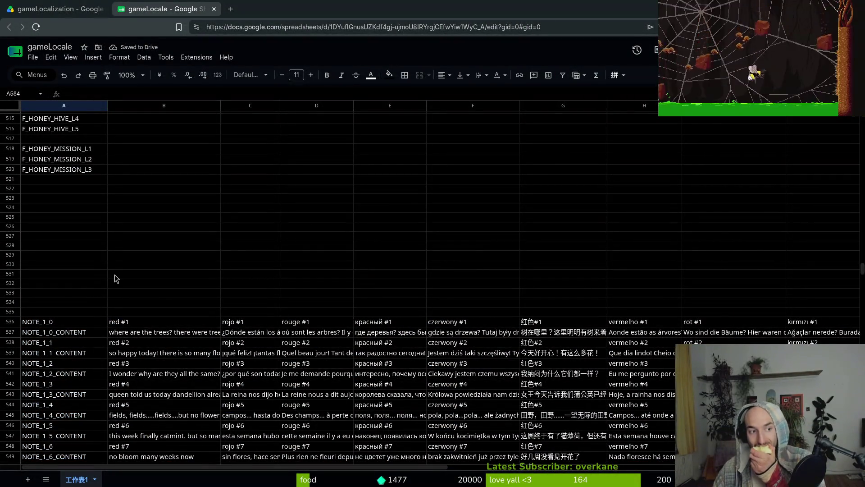
In B454 replace 'you are' with 'Did you get' and copy the corrected line.
scroll(116, 284, up, 20)
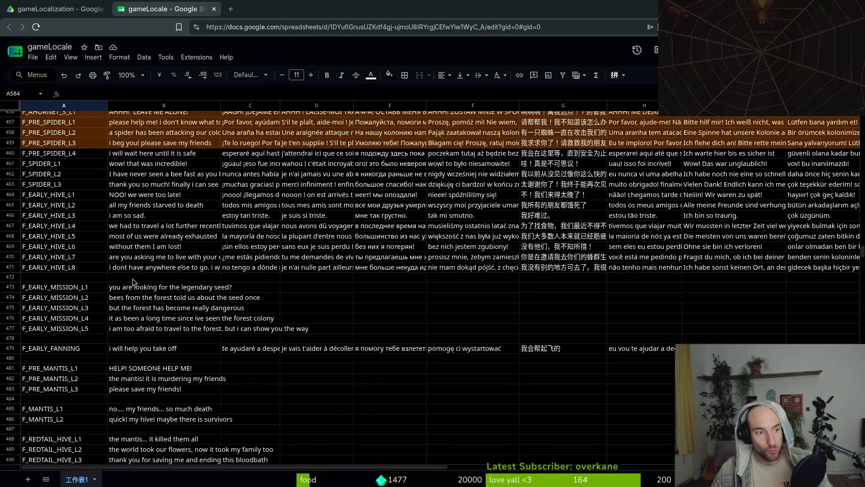
scroll(138, 289, up, 5)
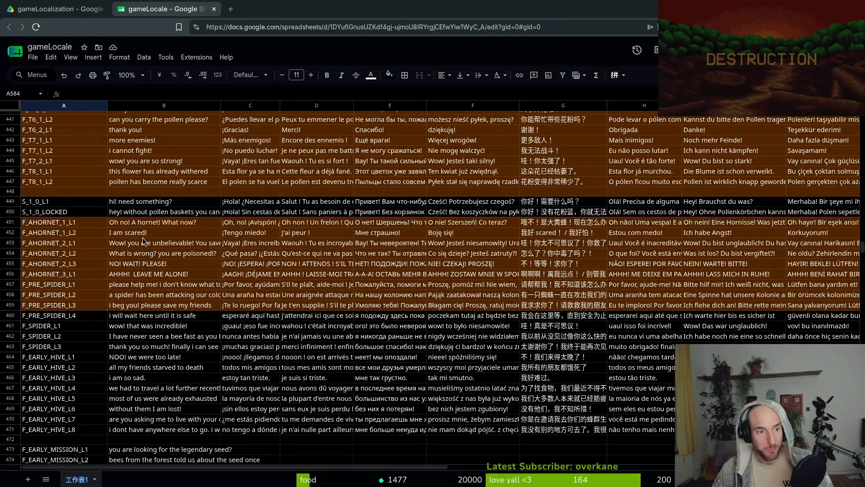
click(160, 256)
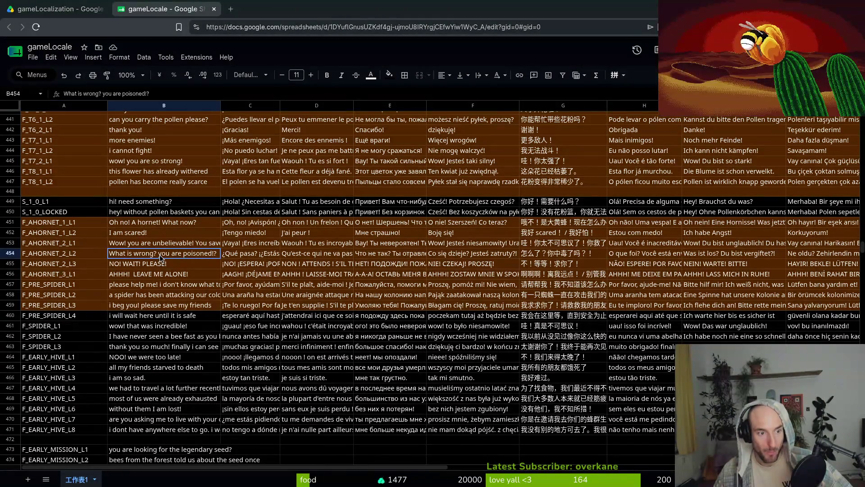
click(104, 93)
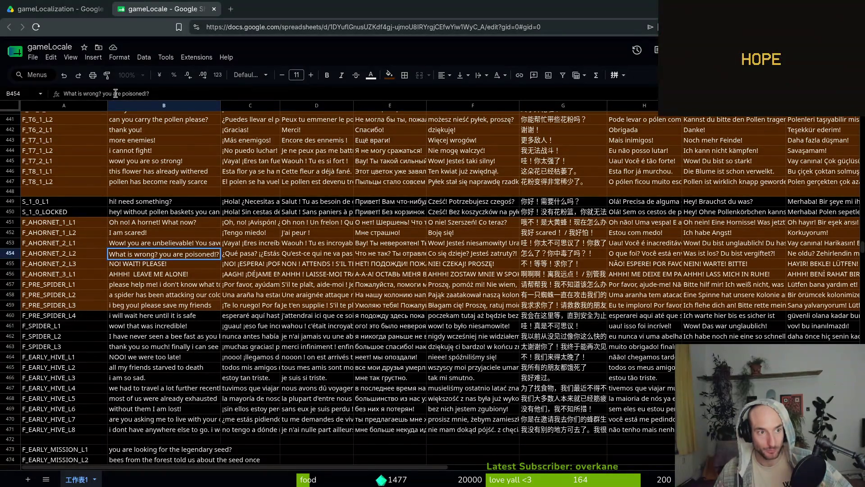
drag(102, 94, 121, 94)
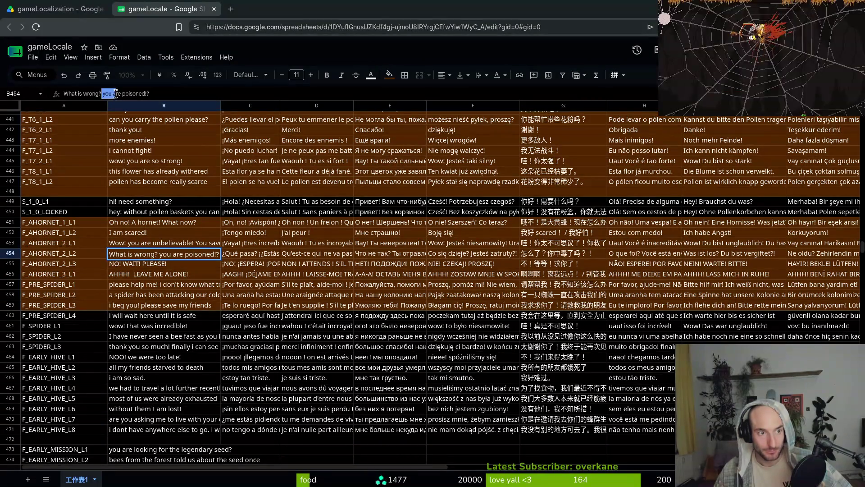
text(Did you)
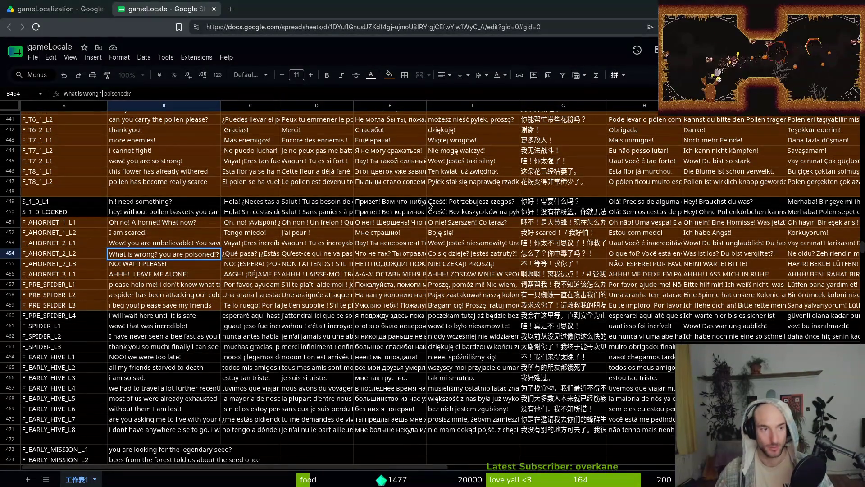
text( get)
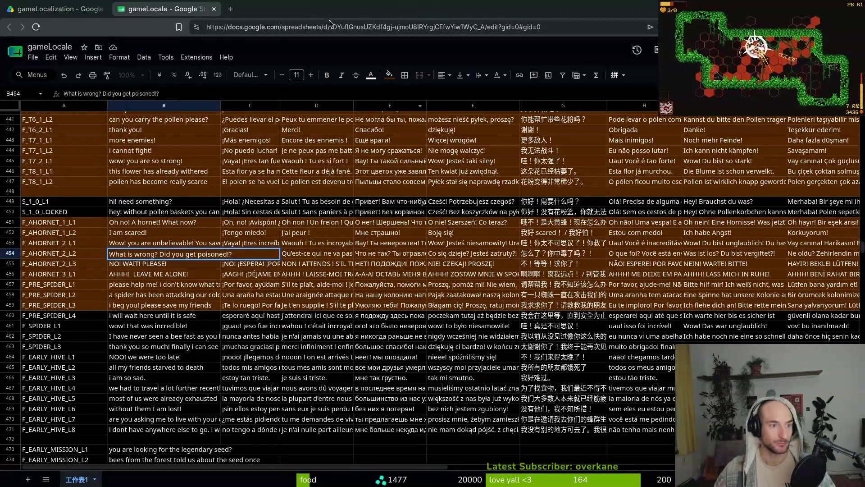
triple_click(207, 94)
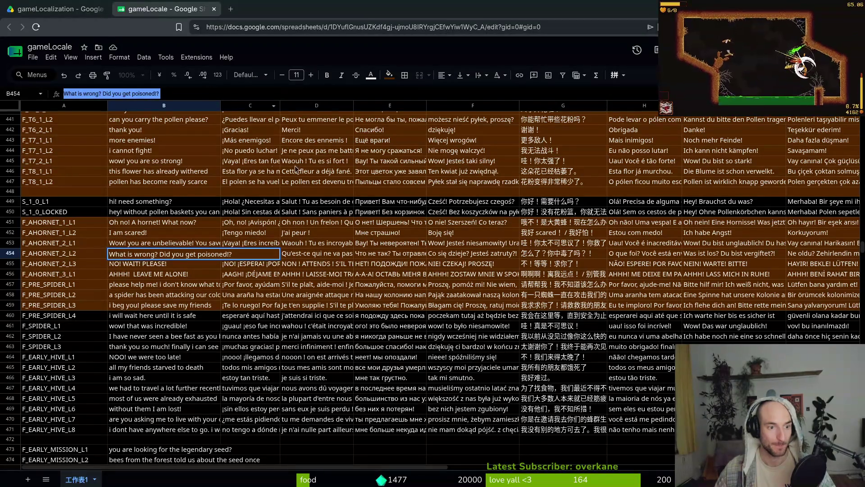
key(alt+Tab)
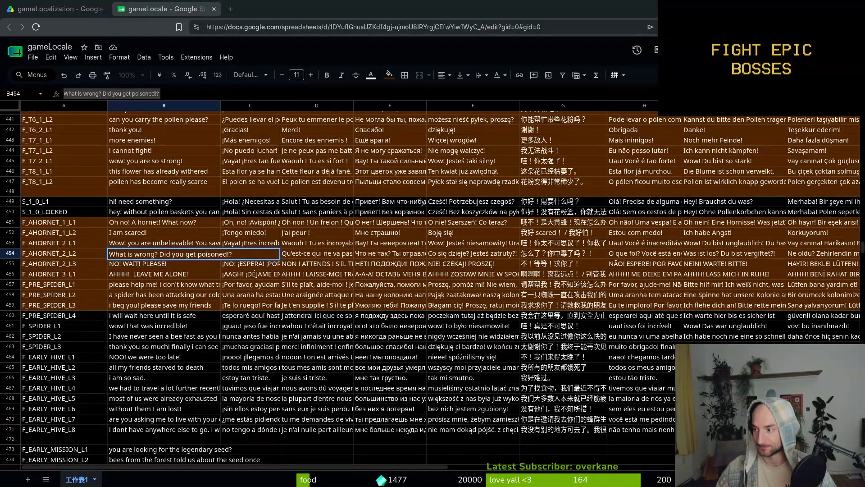
key(alt+Tab)
key(Return)
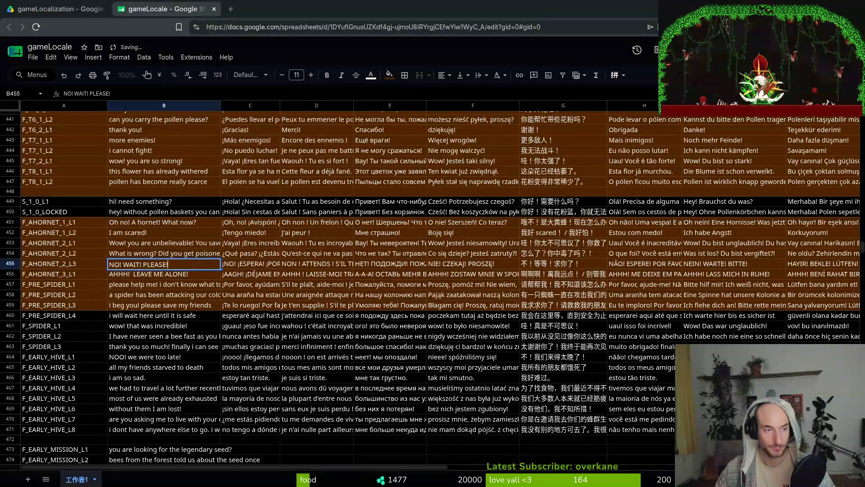
Paste the new Spanish, French, Russian and Polish translations into C454–F454.
key(alt+Tab)
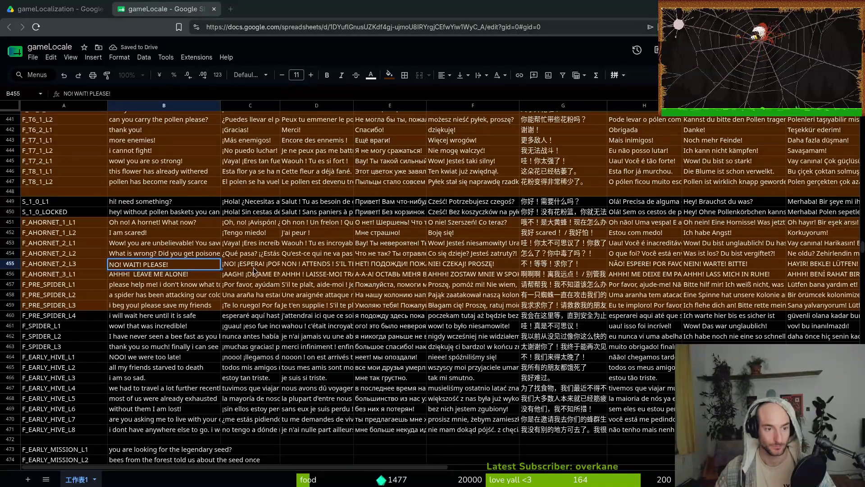
double_click(244, 255)
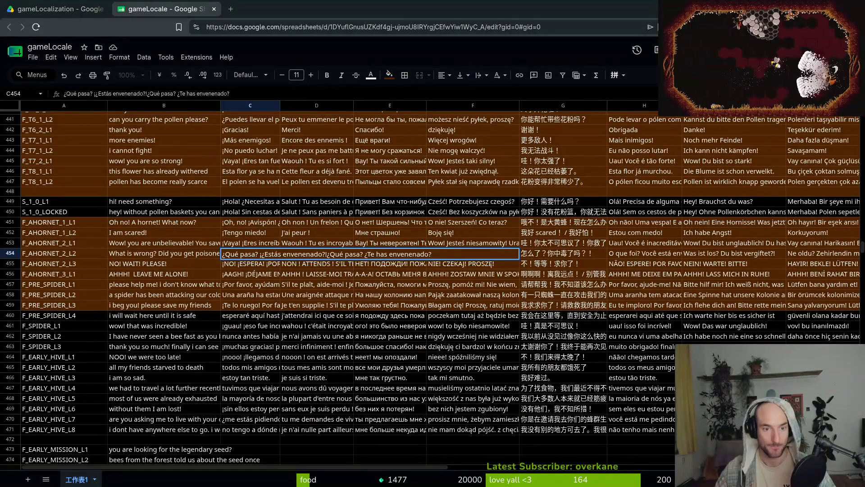
key(ctrl+a)
text(¿Qué pasa? ¿Te has envenenado?)
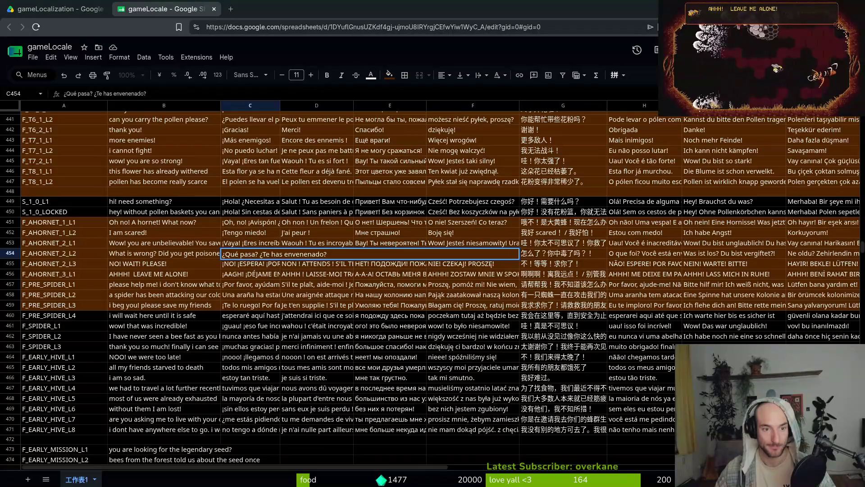
key(Tab)
key(ctrl+v)
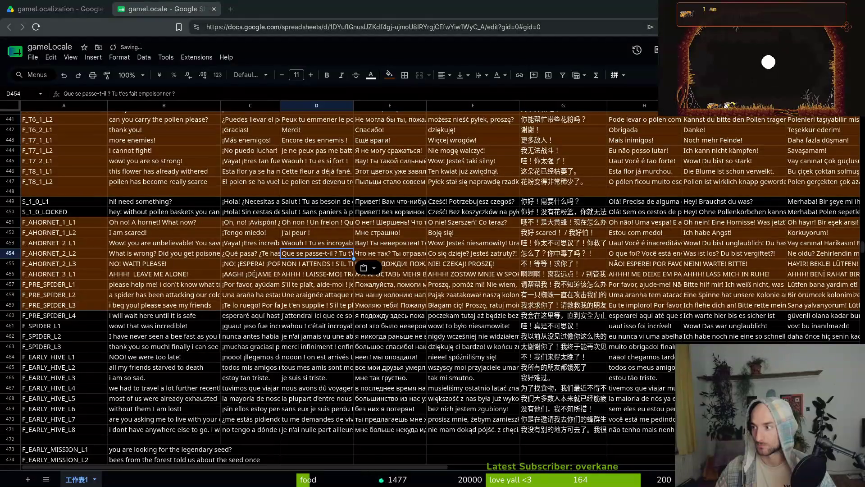
click(364, 254)
text(Что случилось? Ты отравился?)
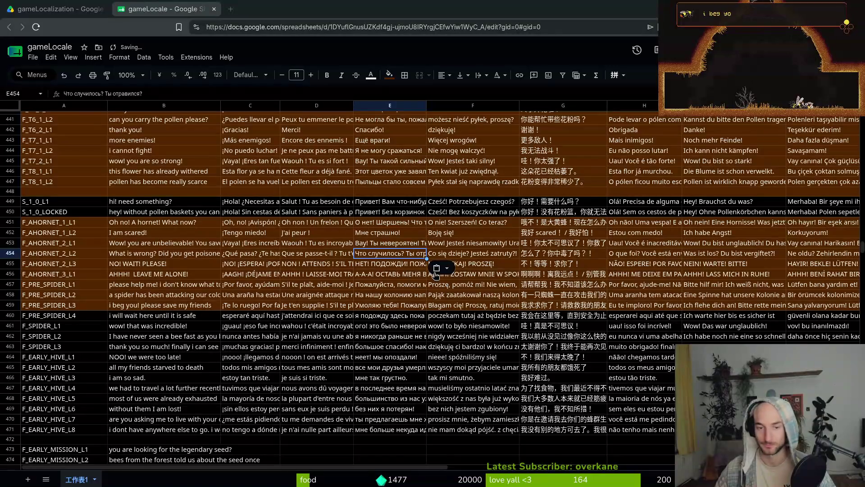
click(446, 254)
text(Co się stało? Czy się zatrułeś?)
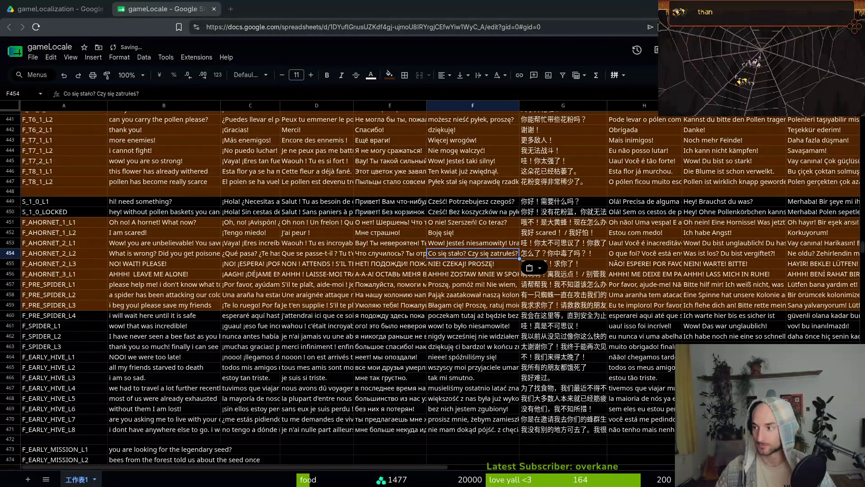
Paste the new Chinese, Portuguese, German and Turkish translations into G454–J454.
click(531, 254)
key(ctrl+v)
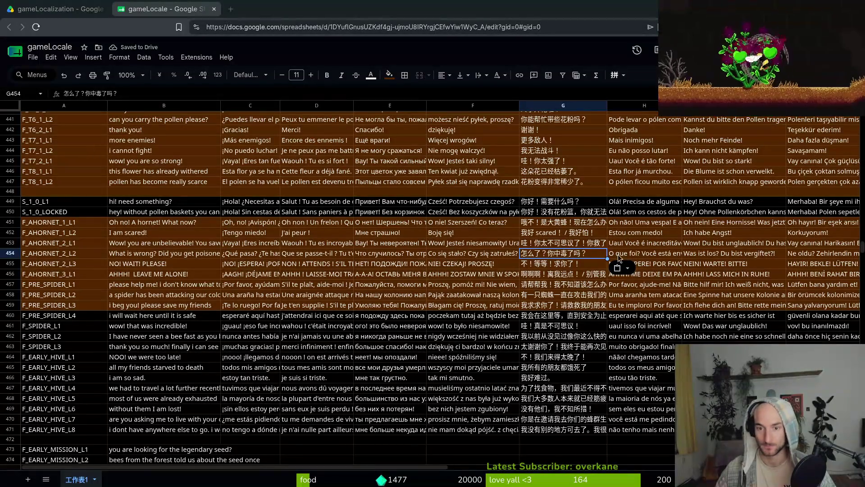
click(637, 255)
text(O que aconteceu? Você foi envenenado?)
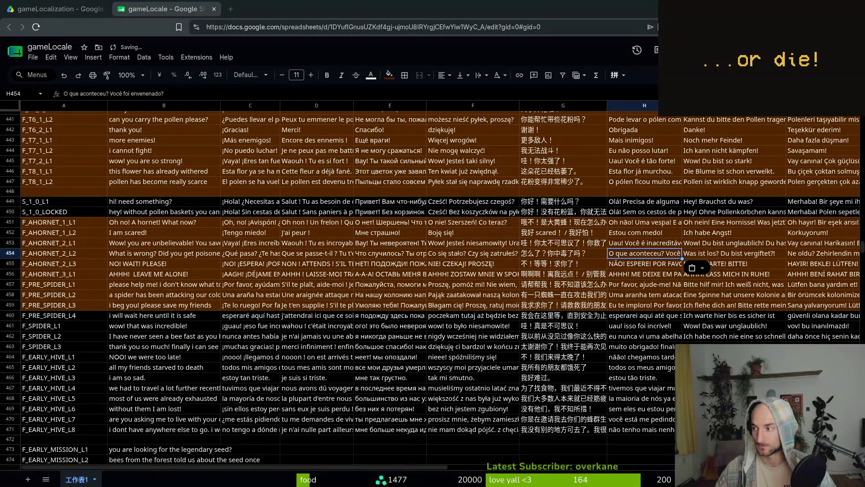
click(734, 253)
text(Was ist los? Wurdest du vergiftet?)
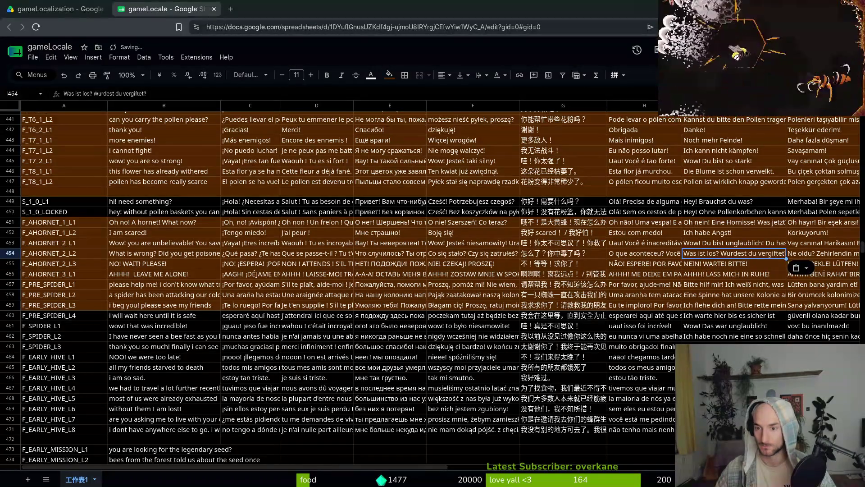
click(815, 256)
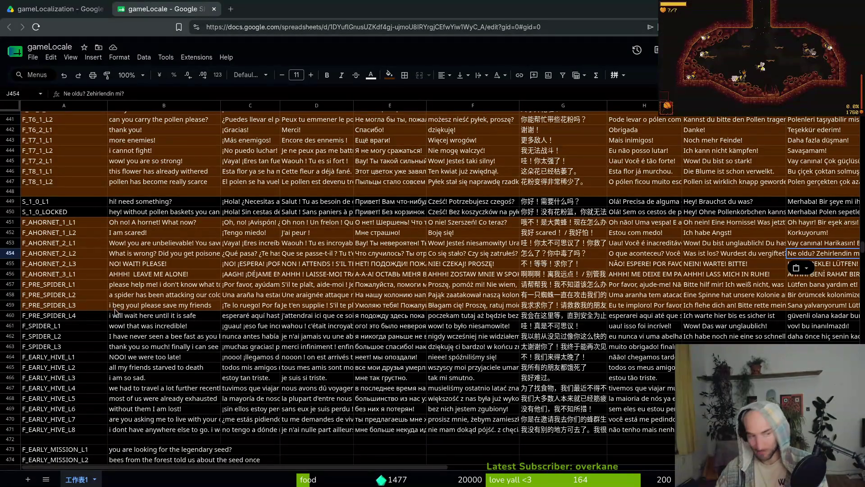
click(167, 269)
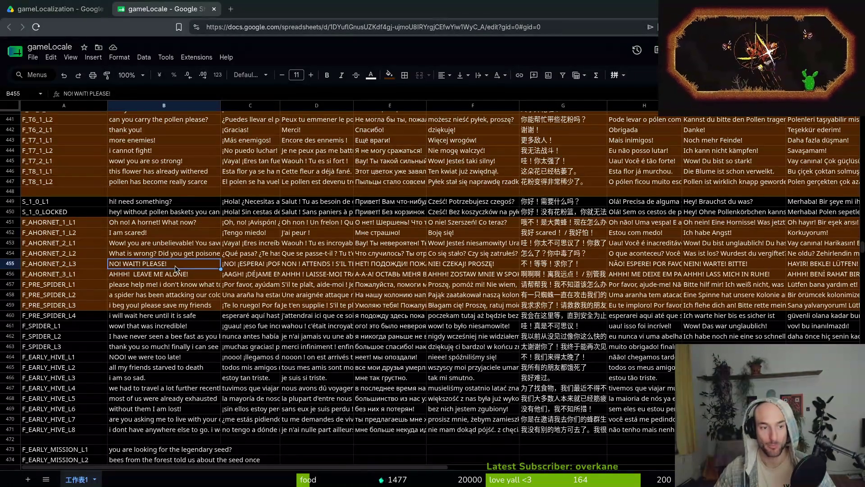
Clear the old B455 text and enter 'NO! PLEASE DON'T LEAVE ME!' as the English line.
text(HELP)
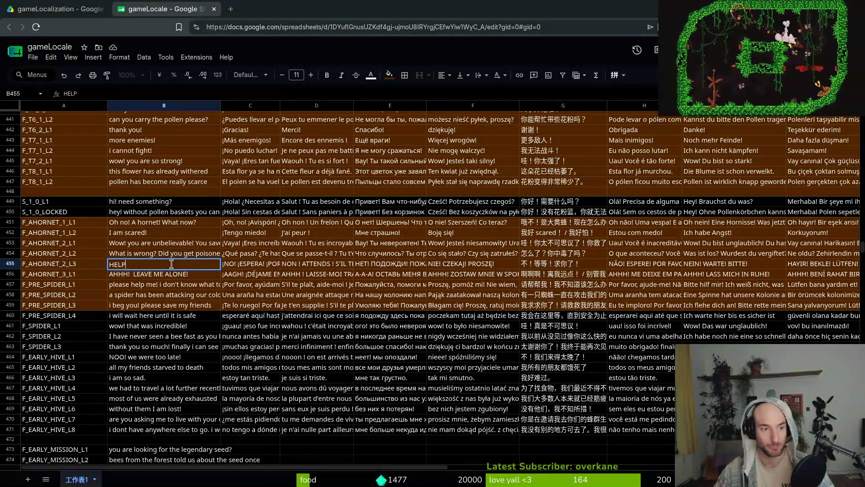
text(! I)
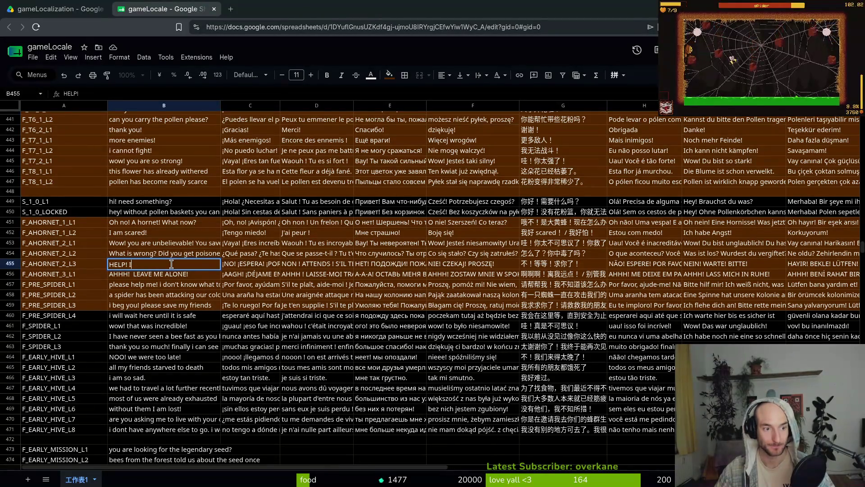
text( NEED)
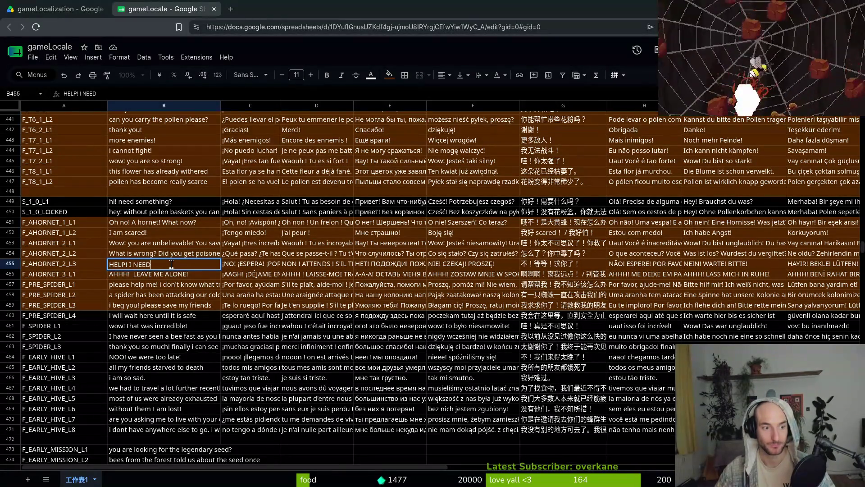
text( HELP! AHHH)
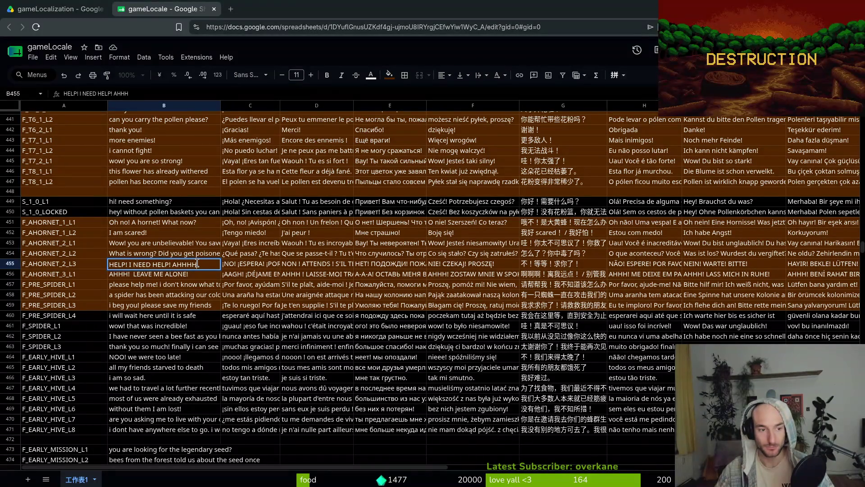
key(BackSpace)
key(BackSpace)
key(BackSpace)
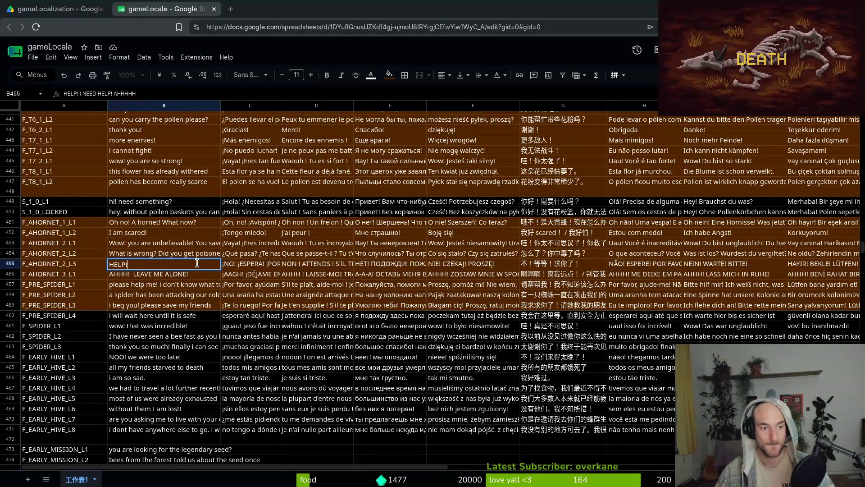
click(165, 255)
click(166, 266)
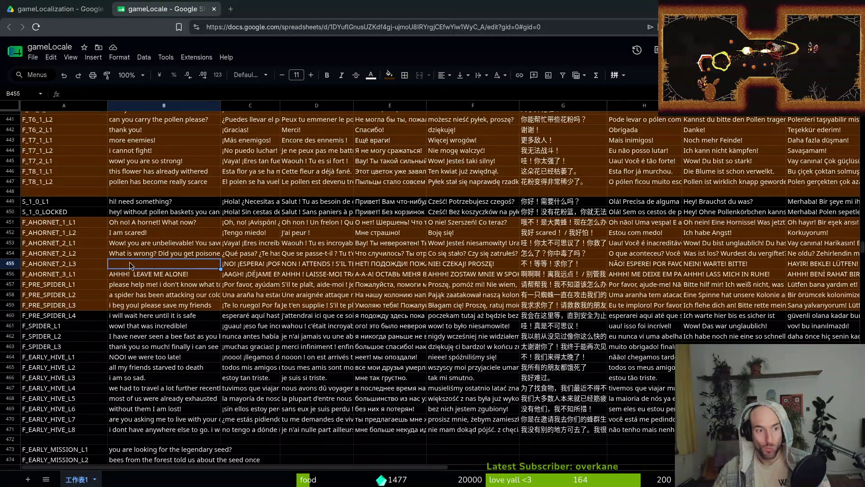
text(NPO)
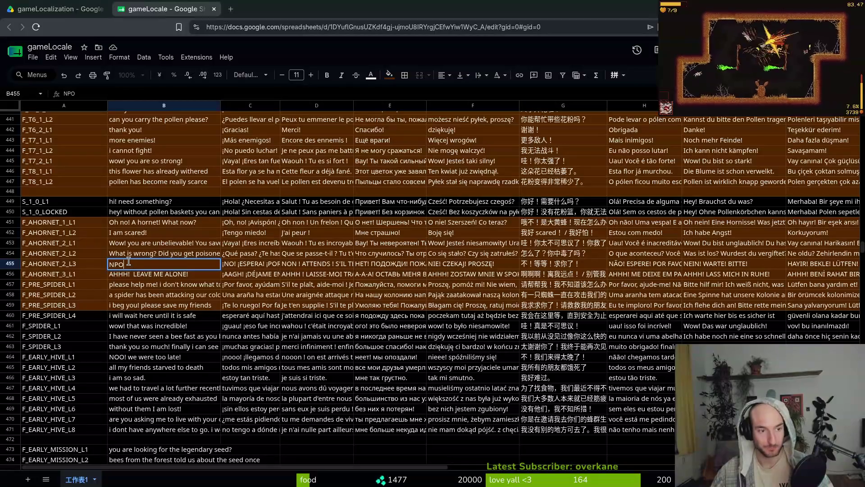
key(BackSpace)
key(BackSpace)
text(O)
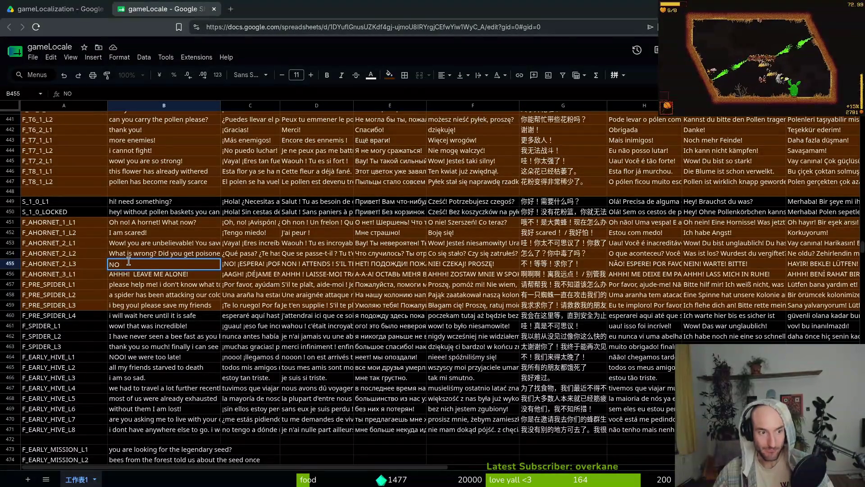
text(! PLEASE DON)
text(=)
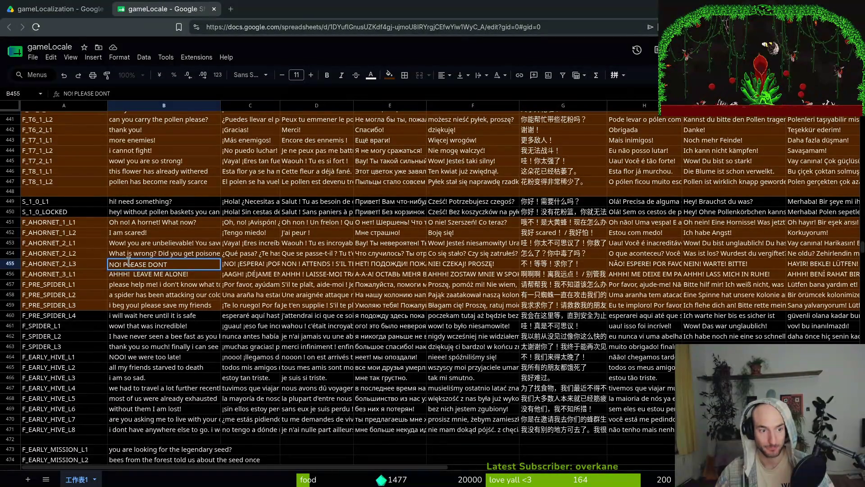
text('T LEA)
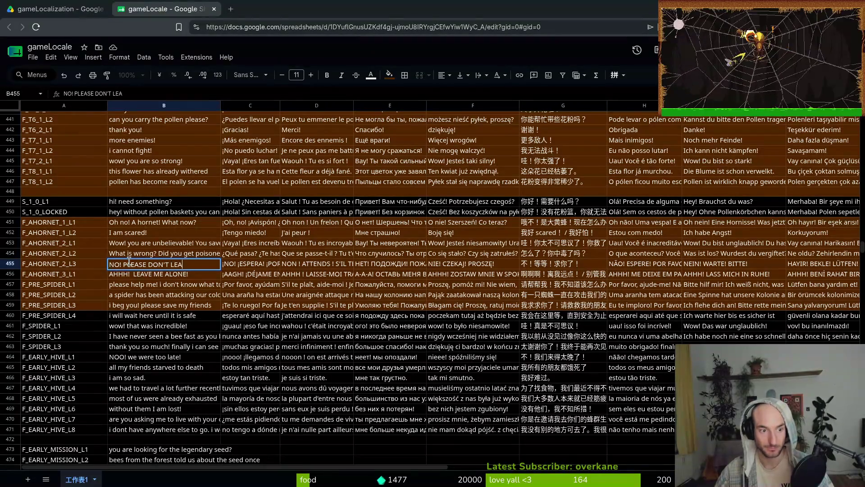
text(VE ME!)
key(Return)
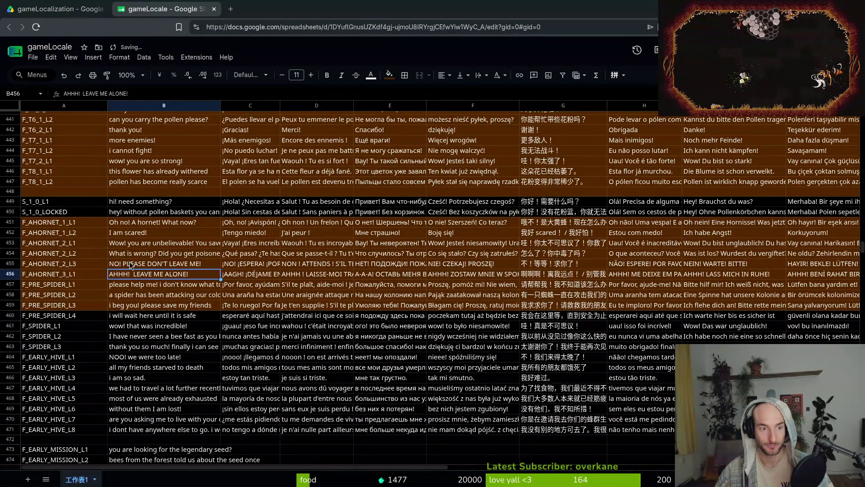
click(179, 266)
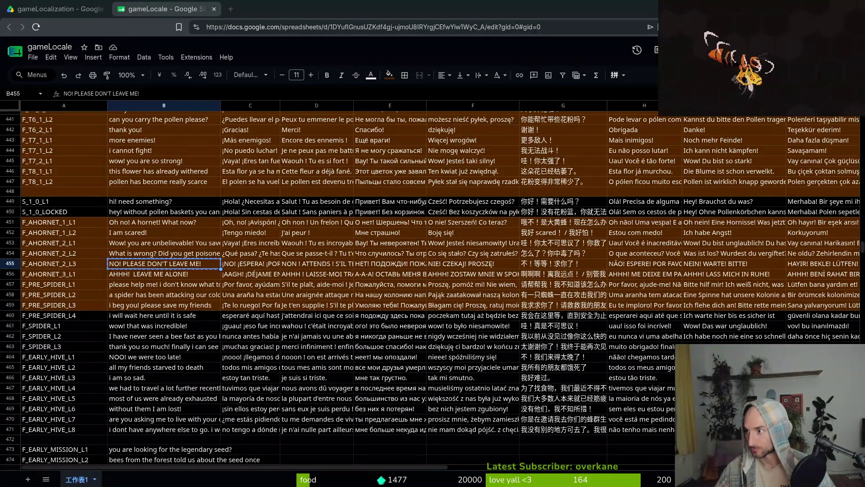
Paste the new Spanish, French, Russian and Polish translations into C455–F455.
click(260, 266)
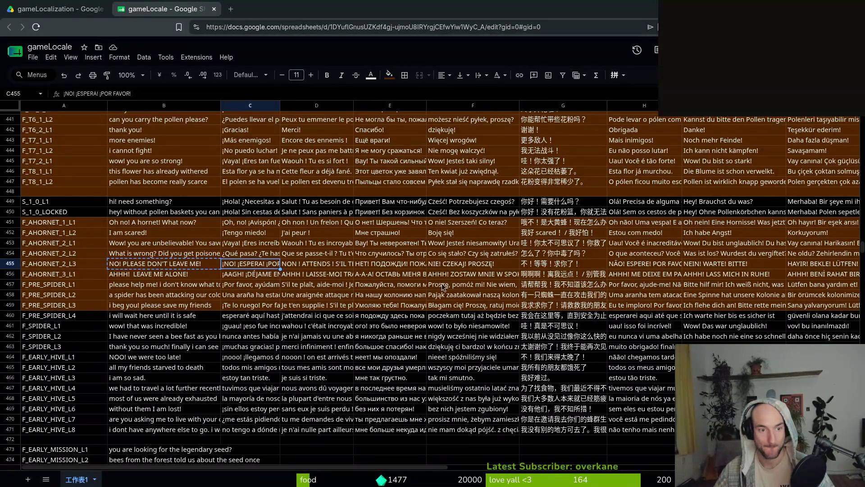
text(¡NO! ¡POR FAVOR, NO ME DEJES!)
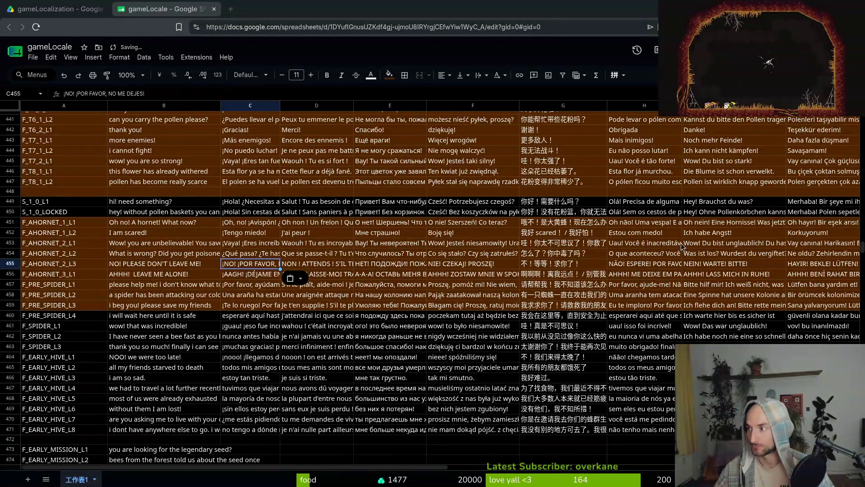
click(347, 265)
text(NON ! S'IL TE PLAÎT, NE ME LAISSE PAS !)
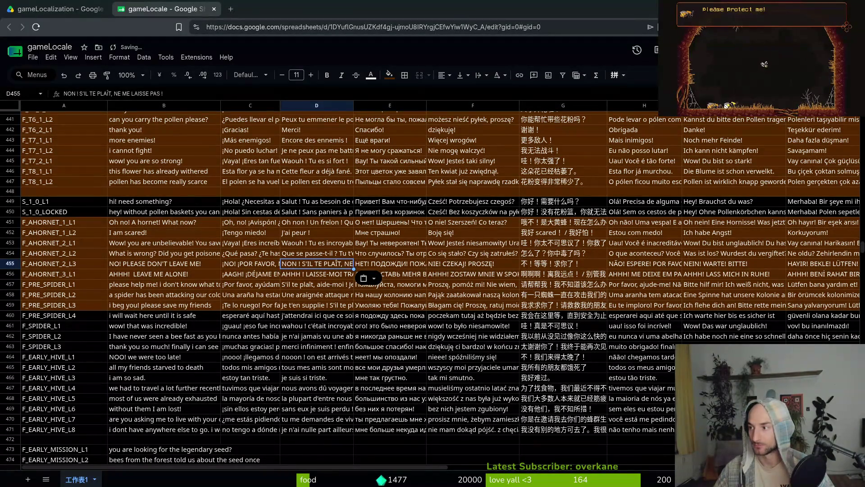
click(390, 264)
text(НЕТ! ПОЖАЛУЙСТА, НЕ ОСТАВЛЯЙ МЕНЯ!)
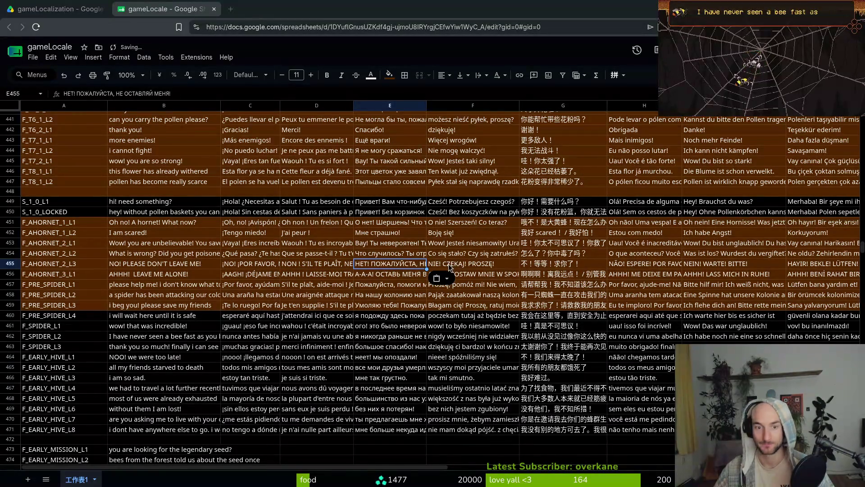
click(448, 264)
text(NIE! BŁAGAM, NIE ZOSTAWIAJ MNIE!)
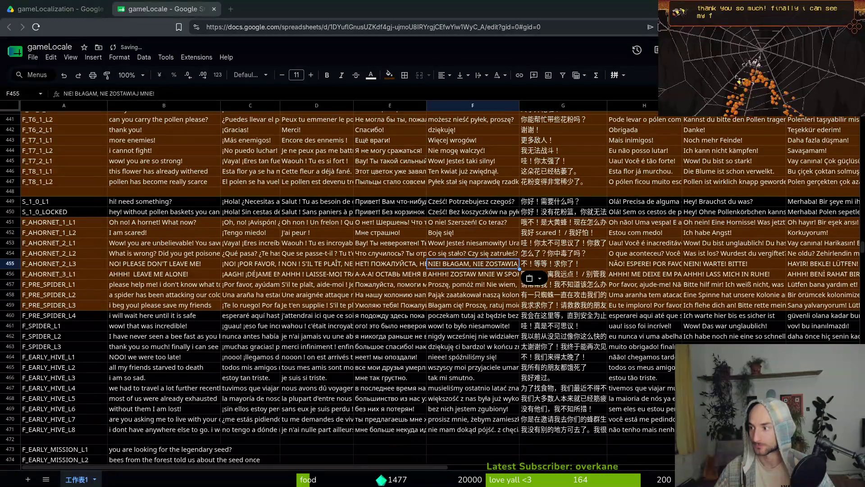
Paste the new Chinese, Portuguese, German and Turkish translations into G455–J455.
click(545, 266)
text(不！请不要离开 me！)
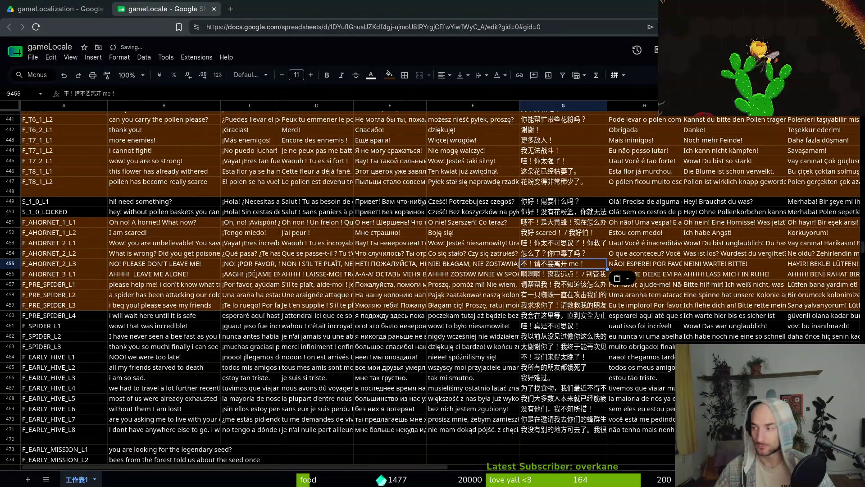
click(645, 263)
text(NÃO! POR FAVOR, NÃO ME DEIXE!)
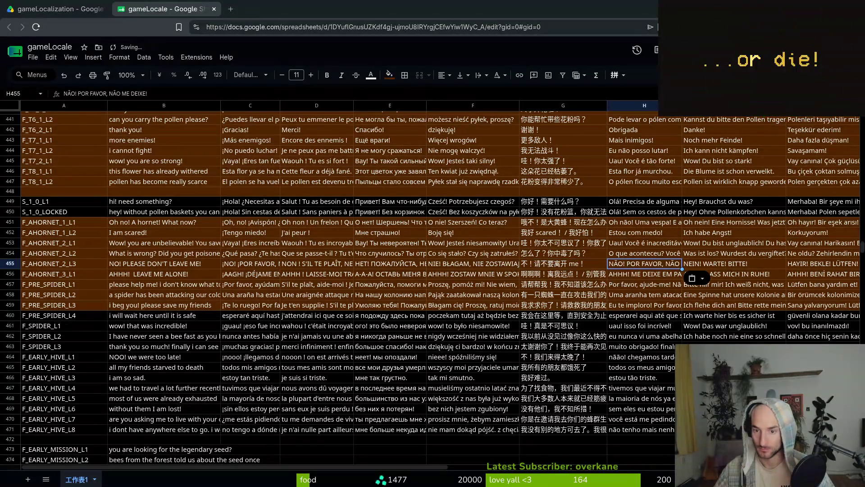
click(719, 266)
text(NEIN! BITTE VERLASS MICH NICHT!)
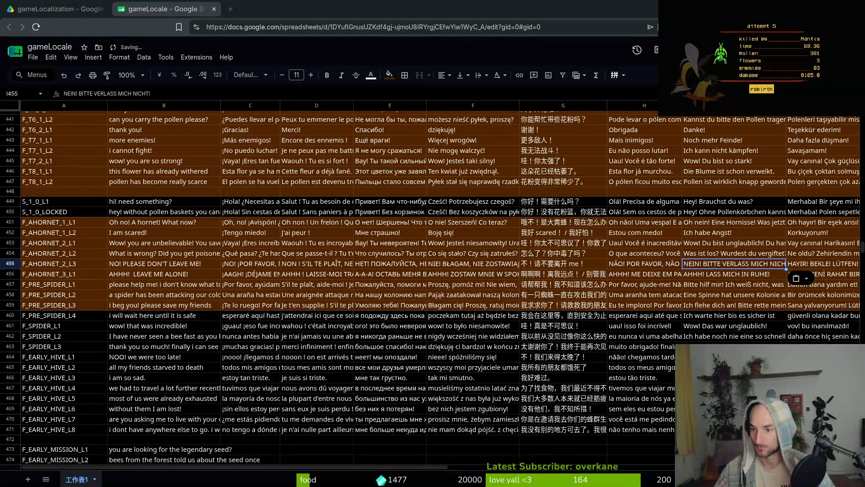
click(821, 266)
text(HAYIR! LÜTFEN BENİ BIRAKMA!)
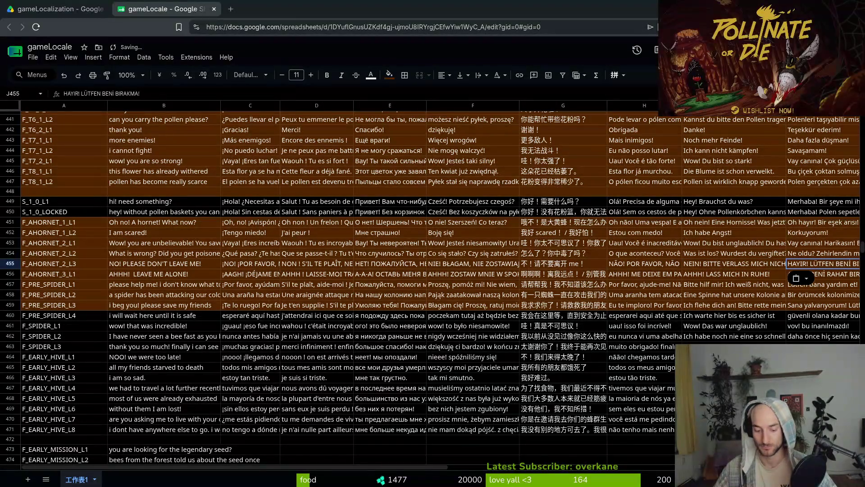
click(121, 276)
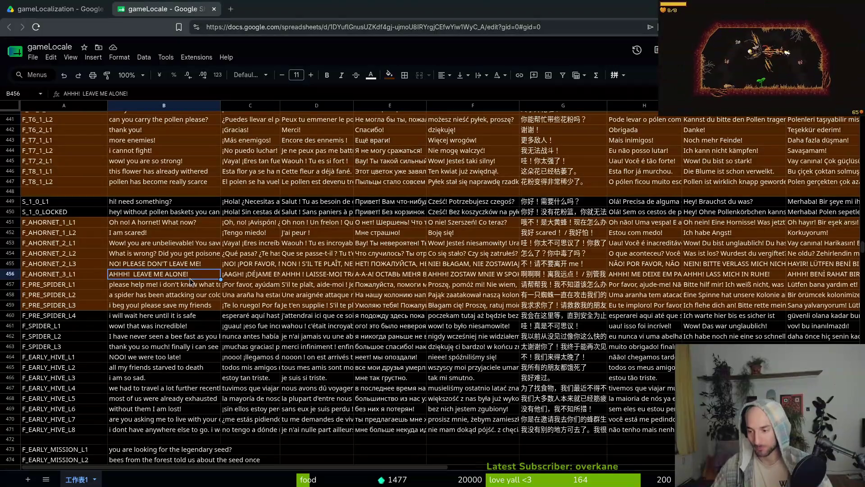
Review the spider dialogue lines in B457 through B461.
click(145, 288)
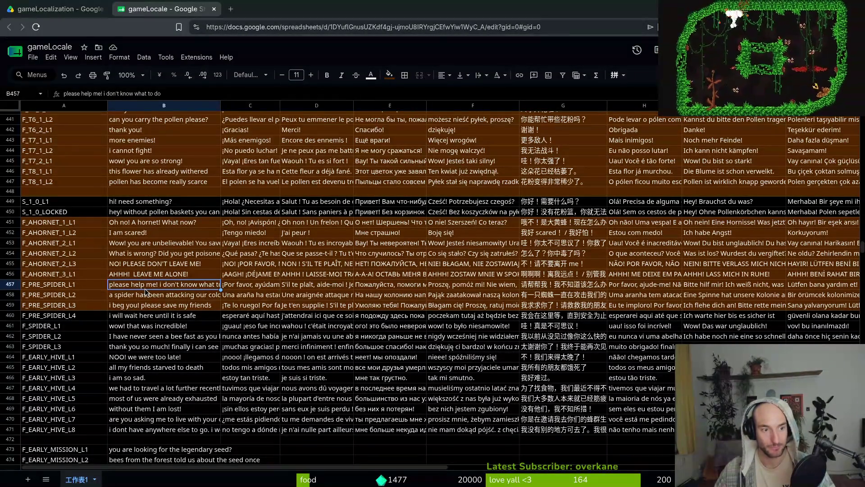
click(143, 298)
click(143, 309)
click(136, 317)
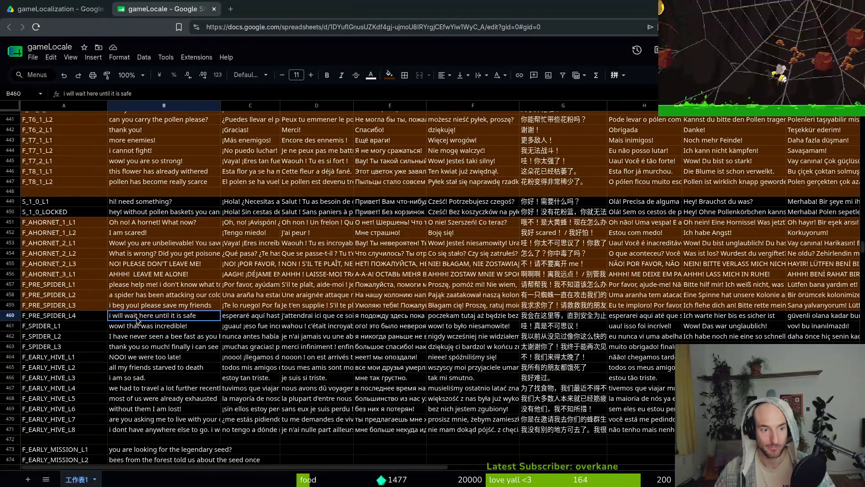
click(139, 326)
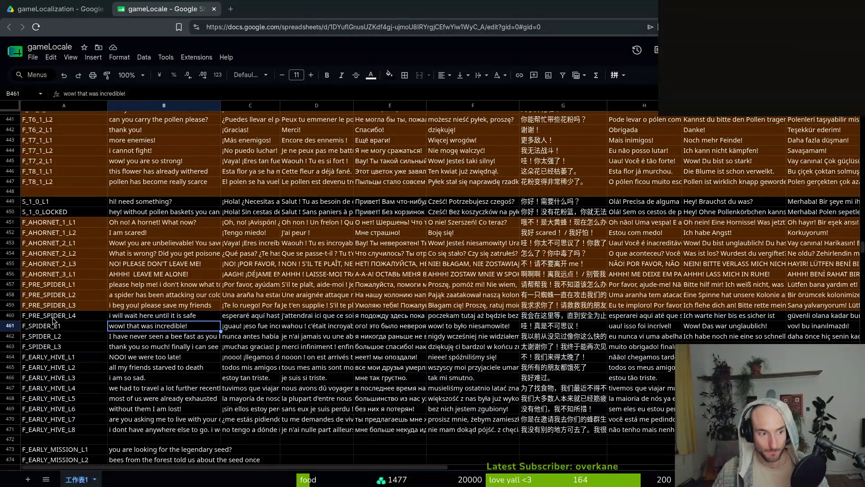
Fill the F_PRE_SPIDER_L4 row 460 with the same brown as the rows above.
click(11, 316)
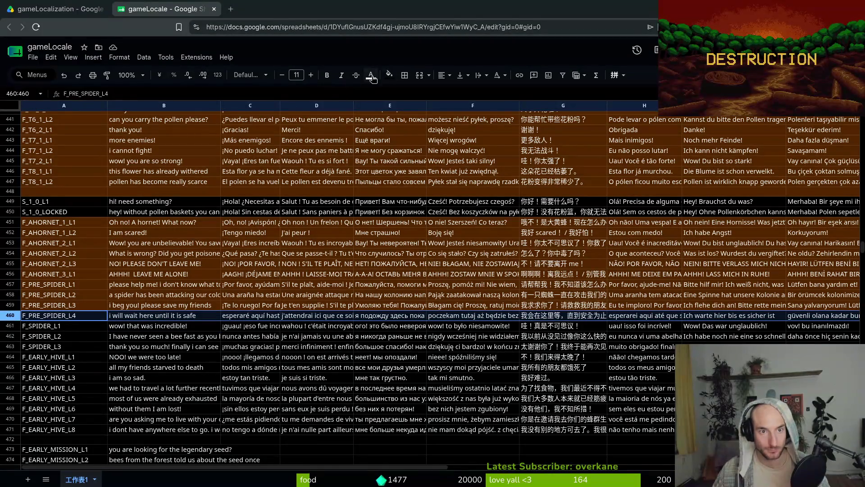
click(389, 75)
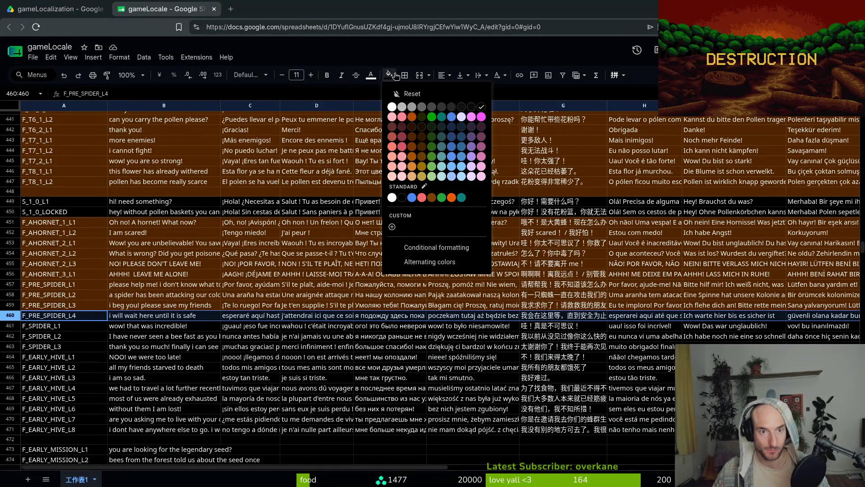
click(415, 148)
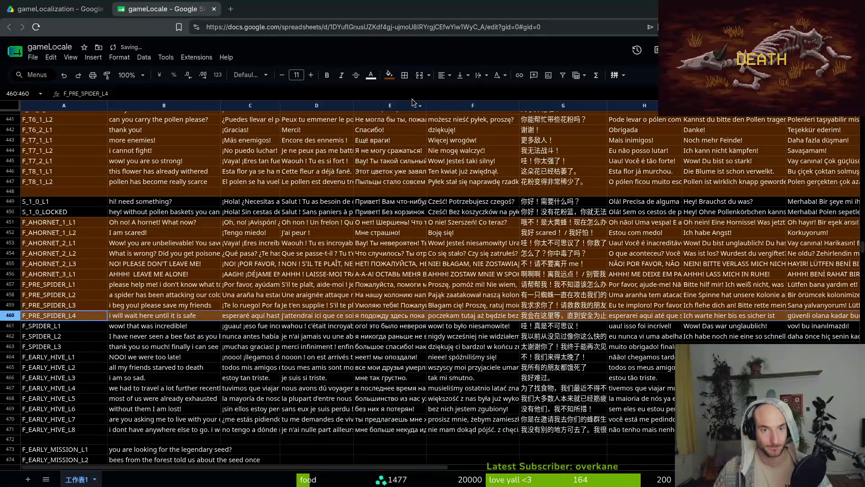
click(395, 77)
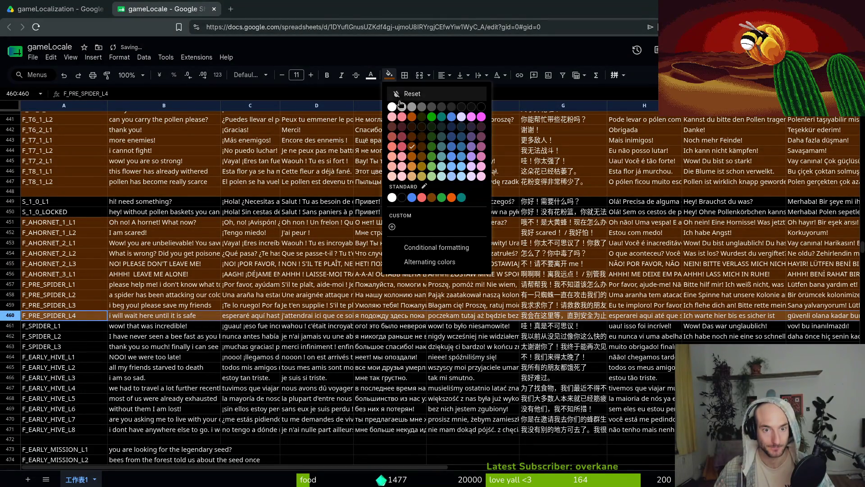
click(414, 139)
Review the F_EARLY_HIVE lines, then start typing 'can i come live with your' into B470.
click(176, 340)
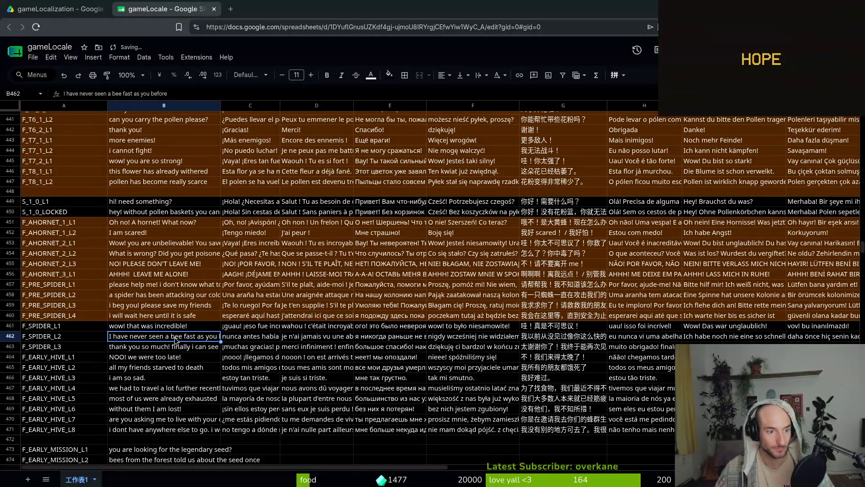
click(140, 350)
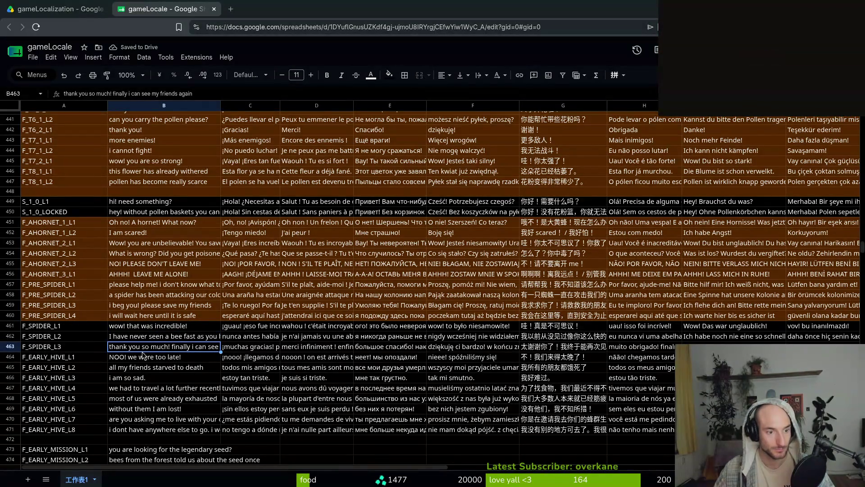
click(140, 359)
click(148, 367)
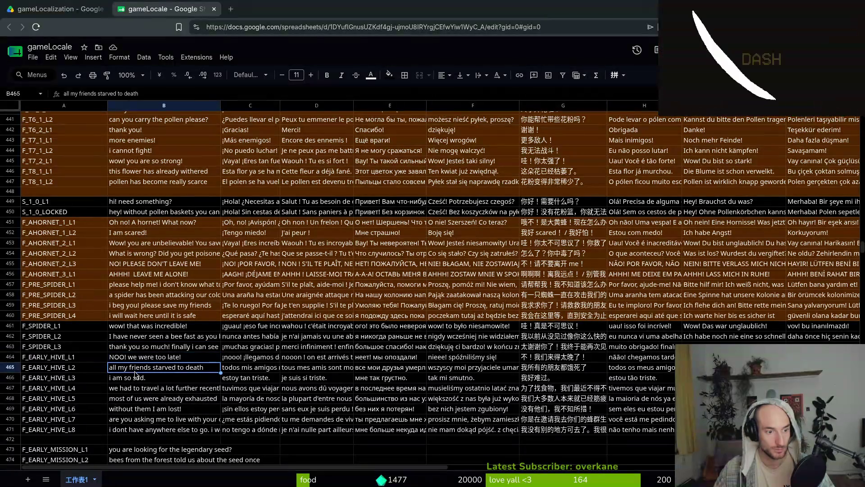
click(155, 378)
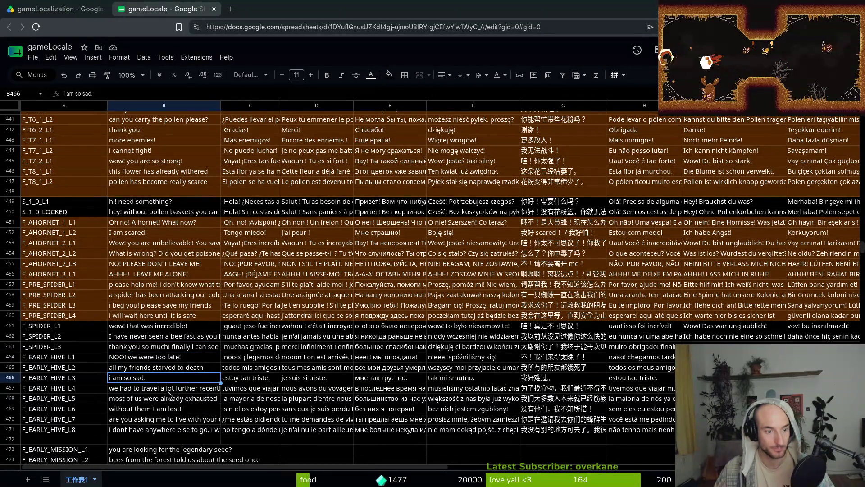
click(170, 391)
click(122, 398)
click(136, 390)
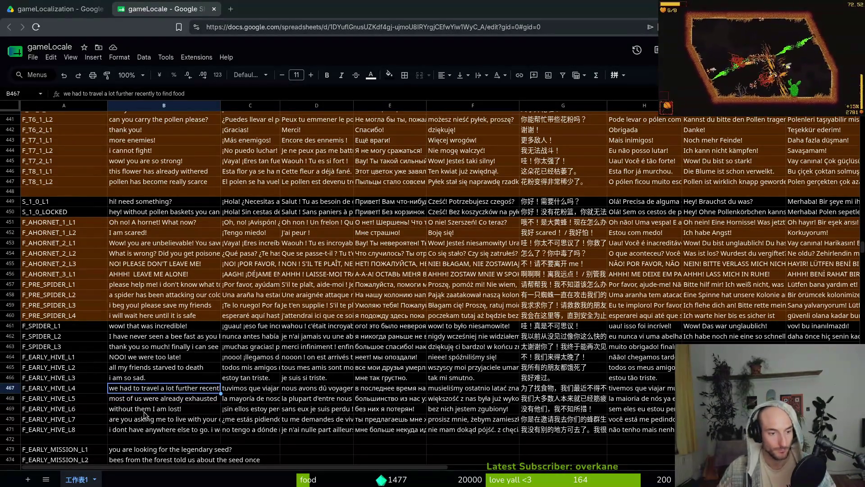
click(155, 420)
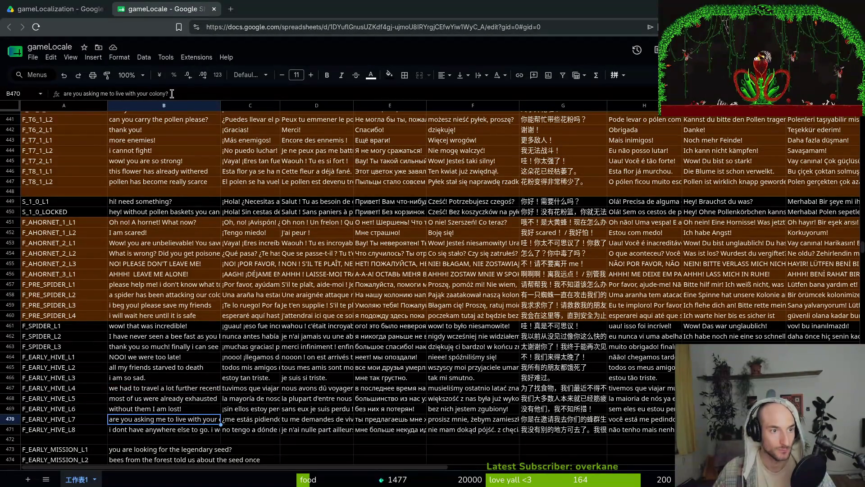
text(can i)
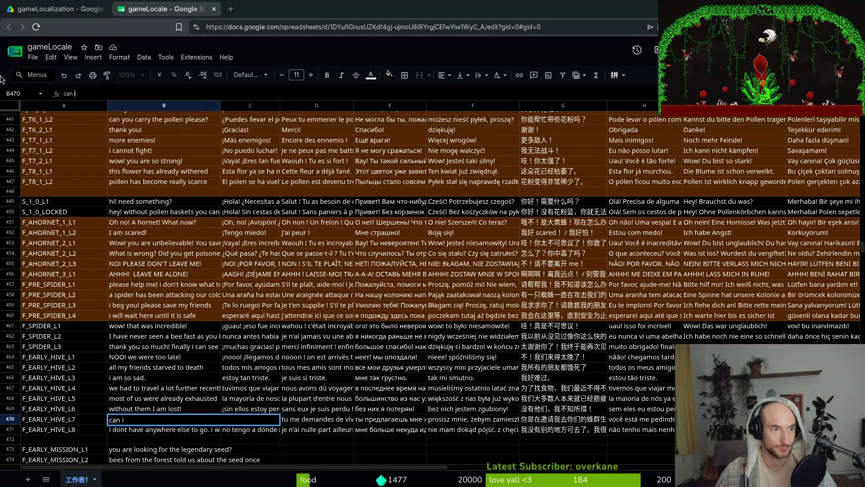
text( come live with )
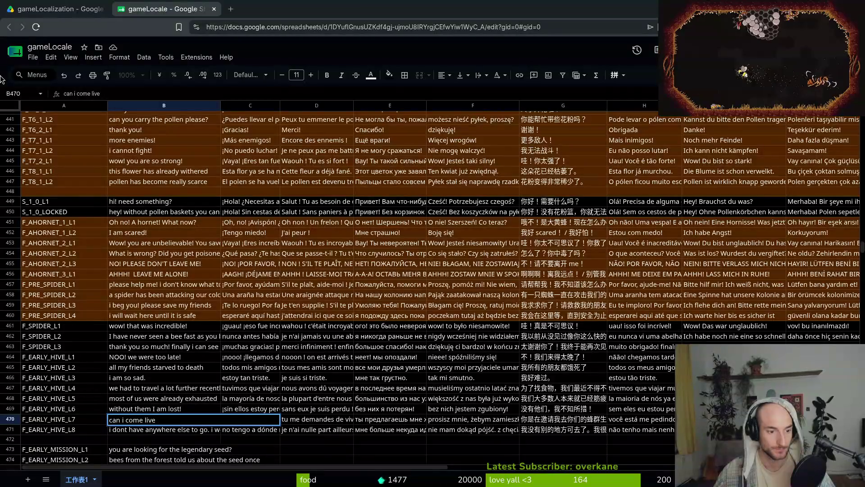
text(your col)
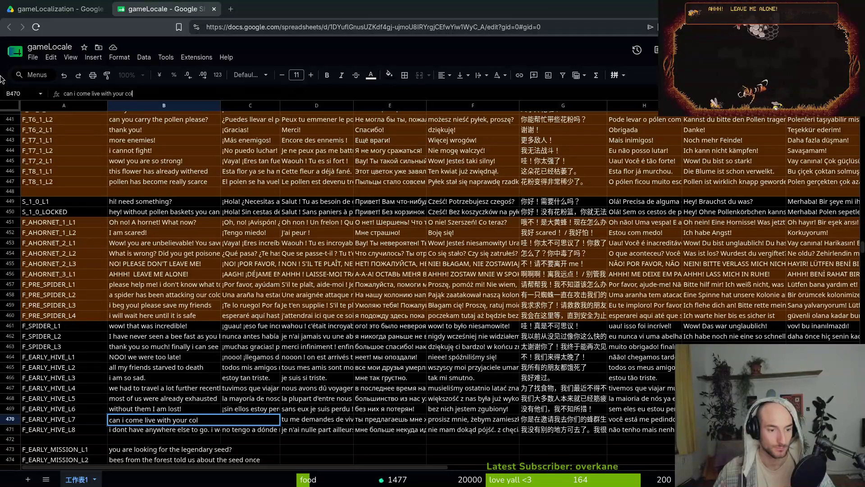
Commit B470 as 'can i come live with you?' and trim B471 to 'i dont have anywhere else to go.'.
key(BackSpace)
key(BackSpace)
key(BackSpace)
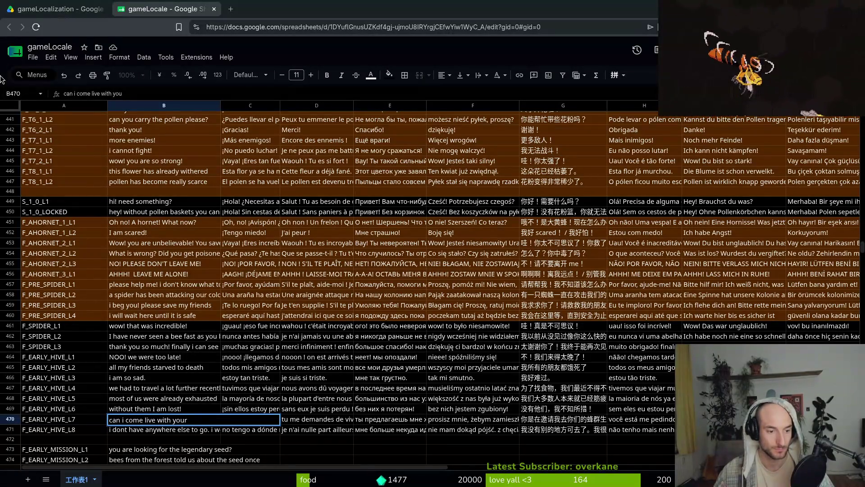
text(?)
key(Return)
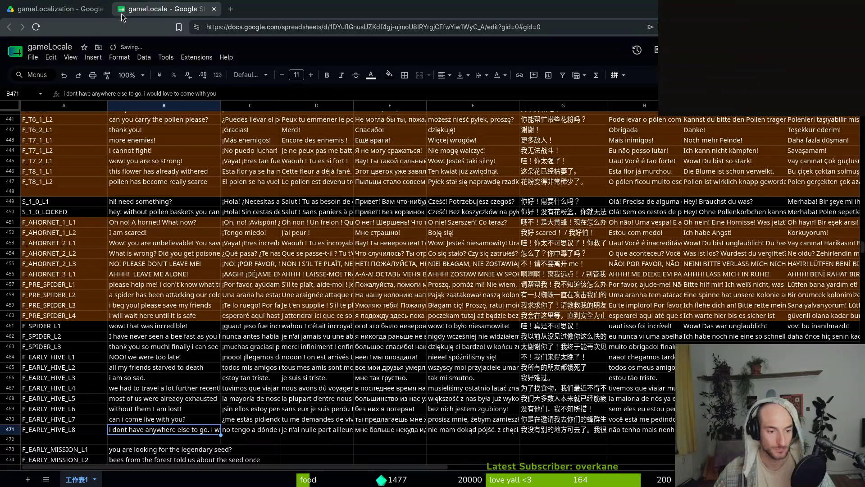
click(230, 93)
key(BackSpace)
key(BackSpace)
key(BackSpace)
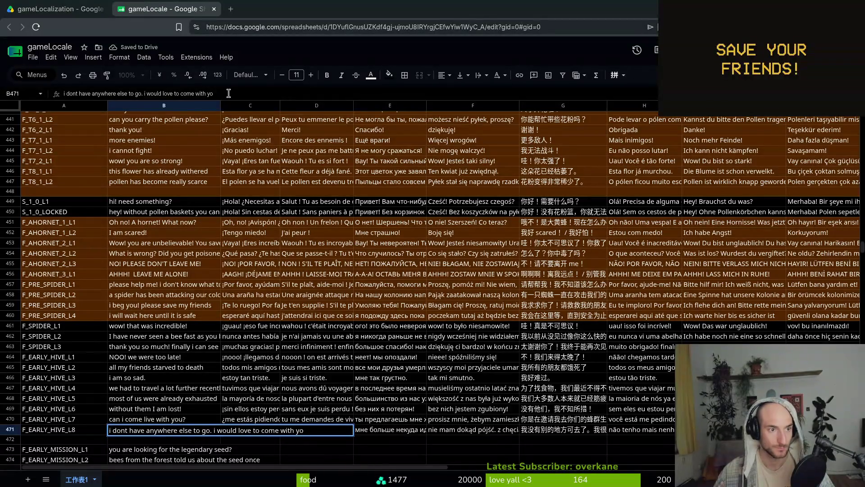
key(BackSpace)
key(BackSpace)
key(BackSpace)
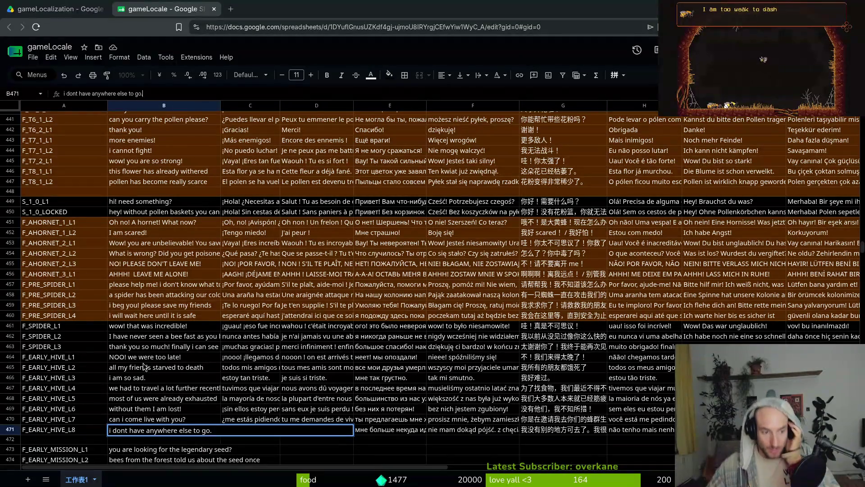
click(158, 380)
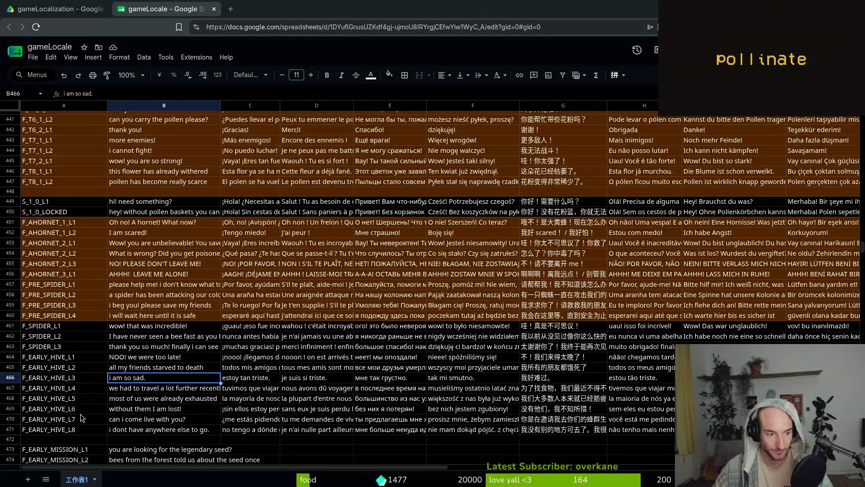
drag(81, 417, 79, 431)
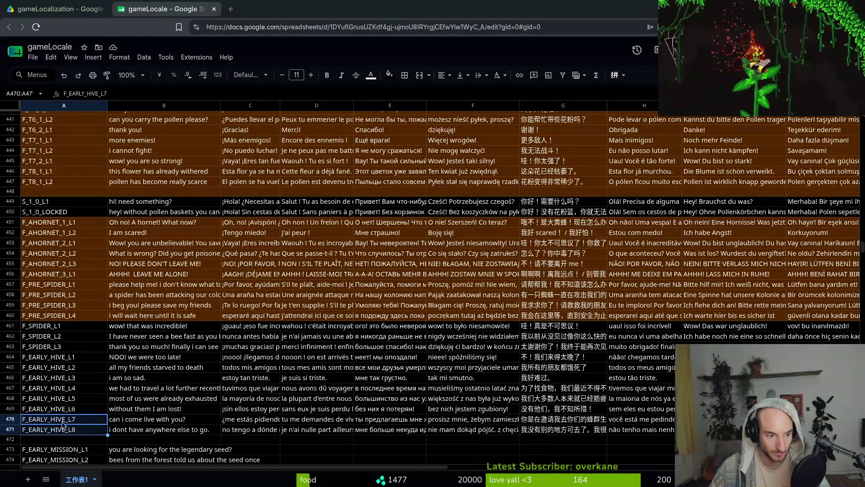
click(63, 422)
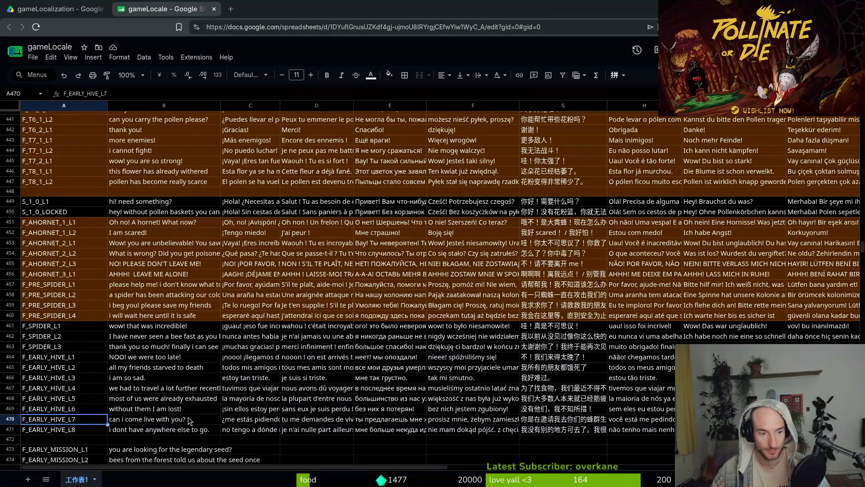
click(164, 424)
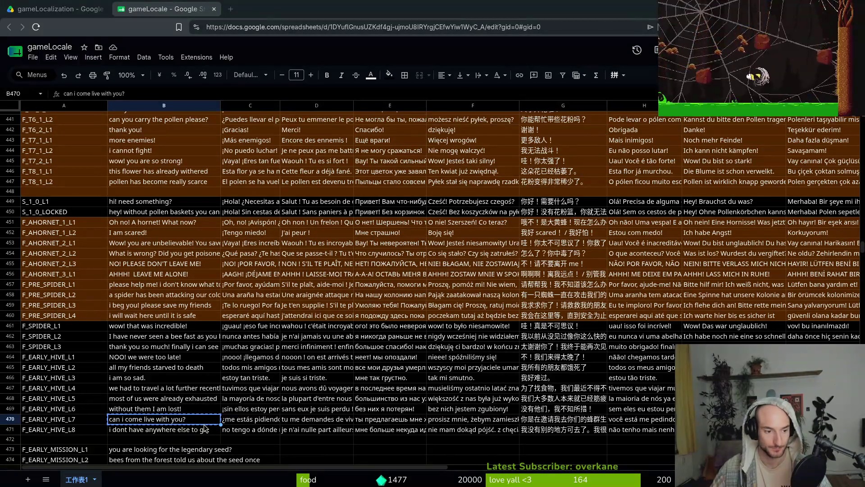
Paste the Spanish, French, Russian and Polish translations of "can i come live with you?" into row 470.
click(244, 420)
text(¿puedo ir a vivir contigo?)
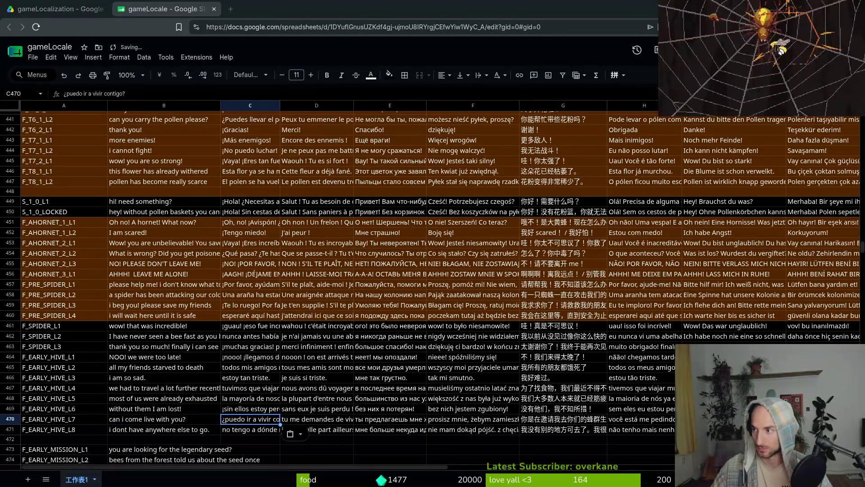
key(Right)
text(je peux venir vivre avec toi ?)
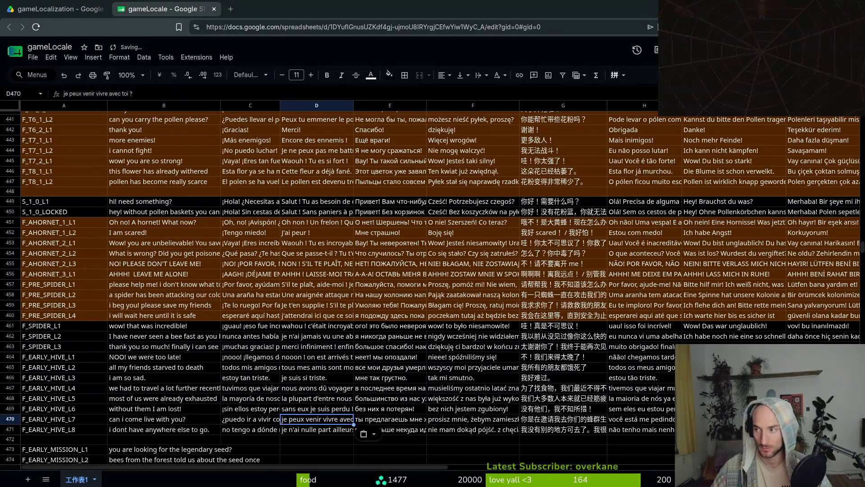
key(Right)
text(можно мне жить с тобой?)
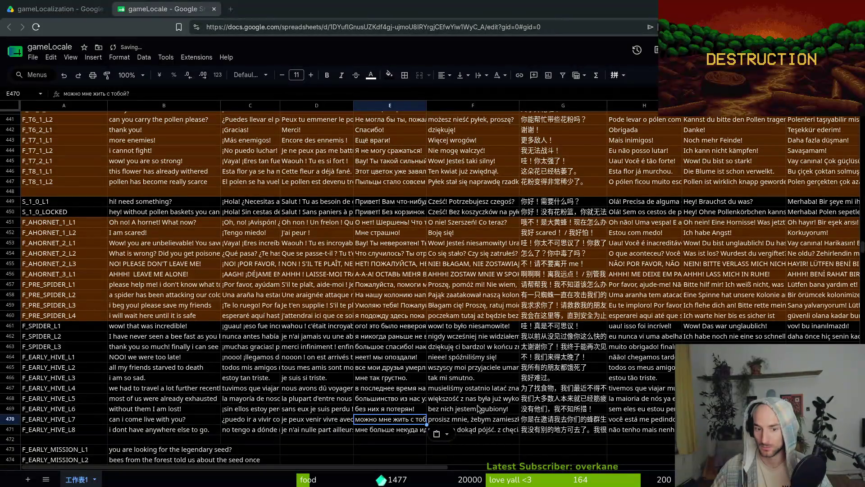
key(Right)
text(czy mogę zamieszkać z tobą?)
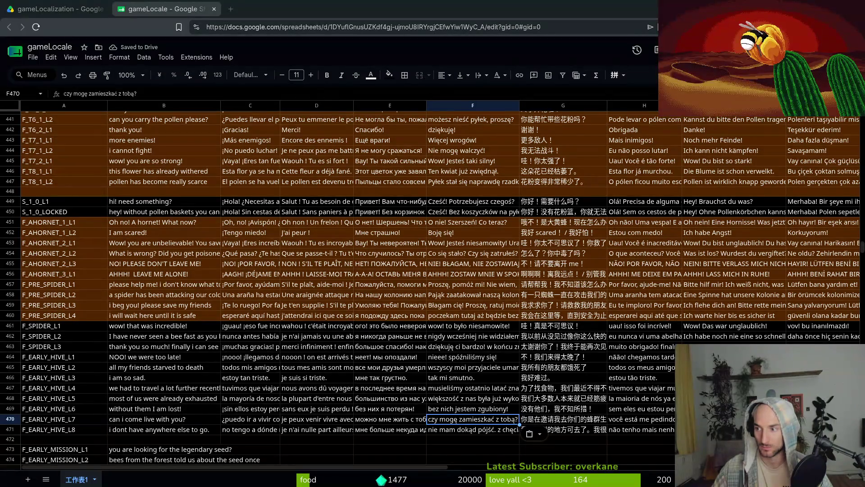
Paste the Chinese, Portuguese, German and Turkish translations, ending with "seninle yaşayabilir miyim?".
key(Right)
text(我可以和你一起住吗？)
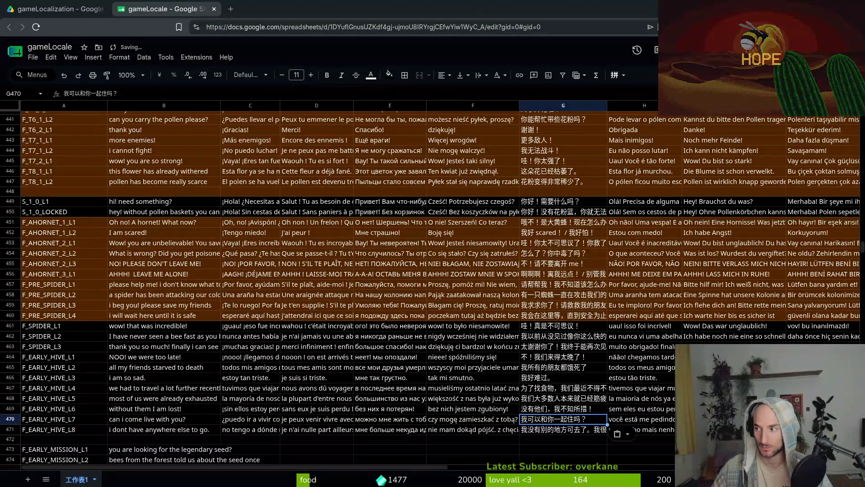
key(Right)
text(posso ir morar com você?)
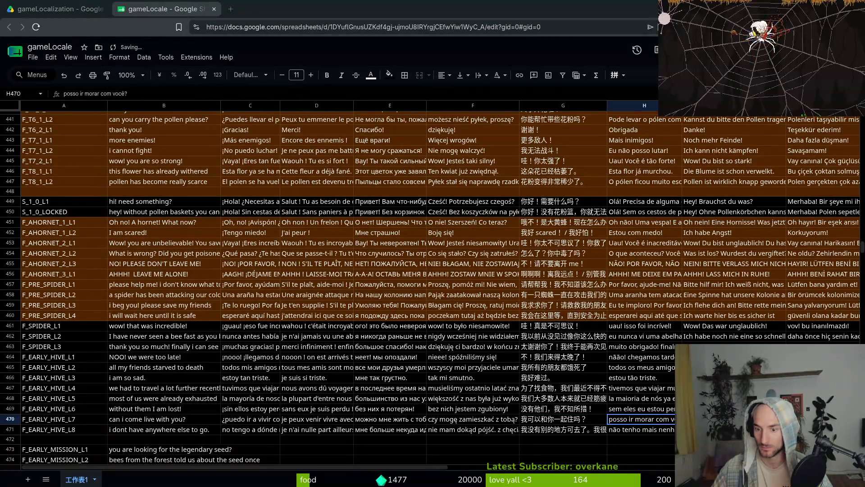
key(Right)
text(Kann ich bei dir wohnen?)
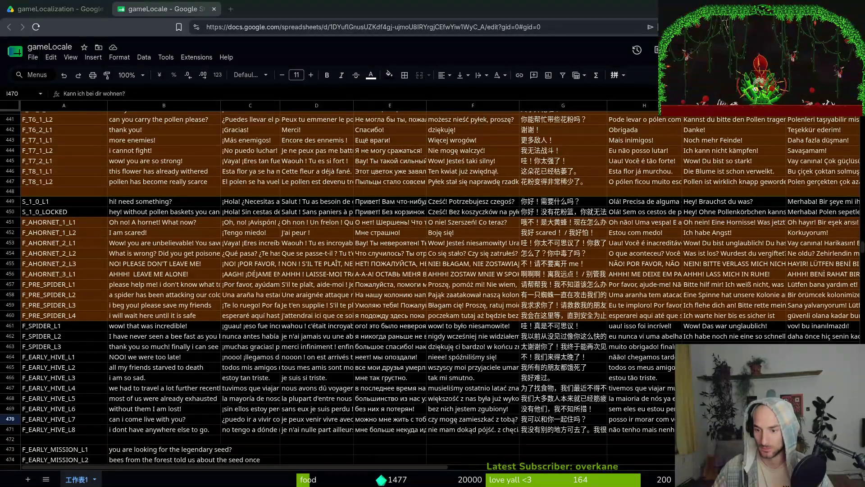
key(Tab)
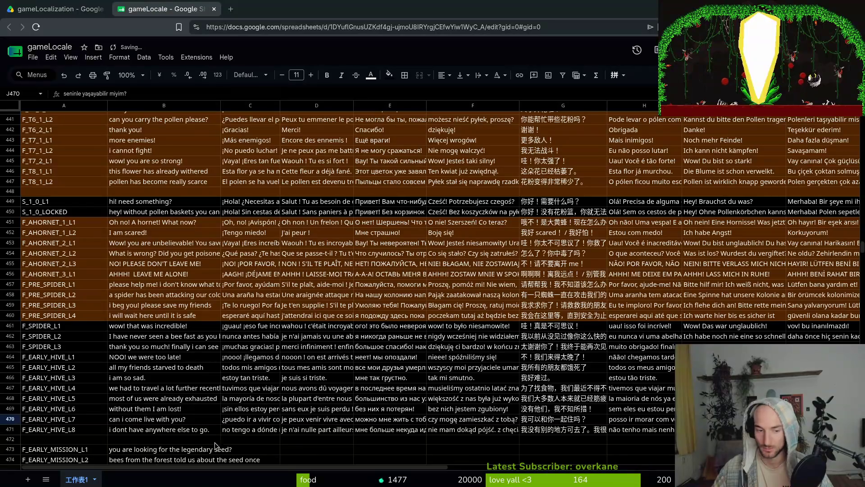
click(127, 431)
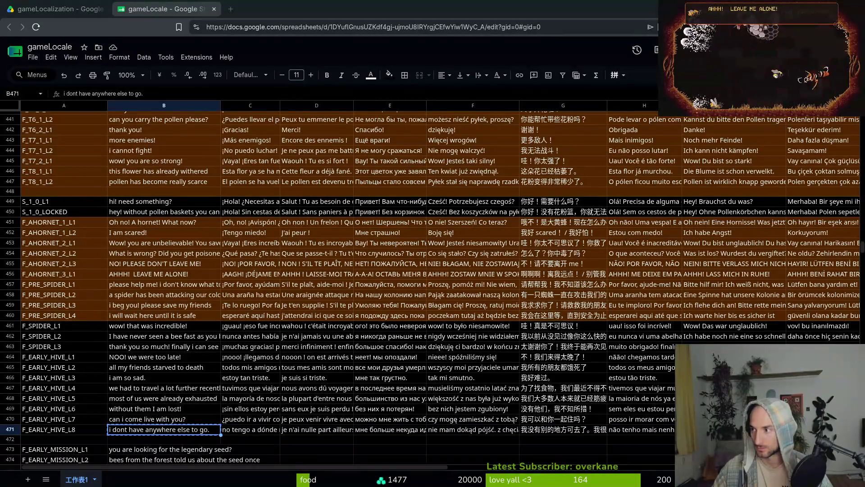
Paste the shortened Spanish L8 translation into C471 and review the existing French, Russian and German text.
click(237, 432)
text(no tengo a dónde más ir.)
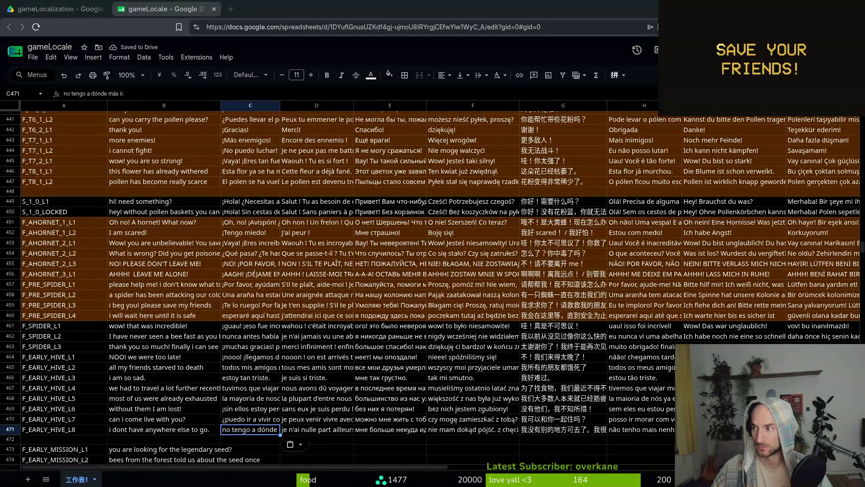
click(331, 429)
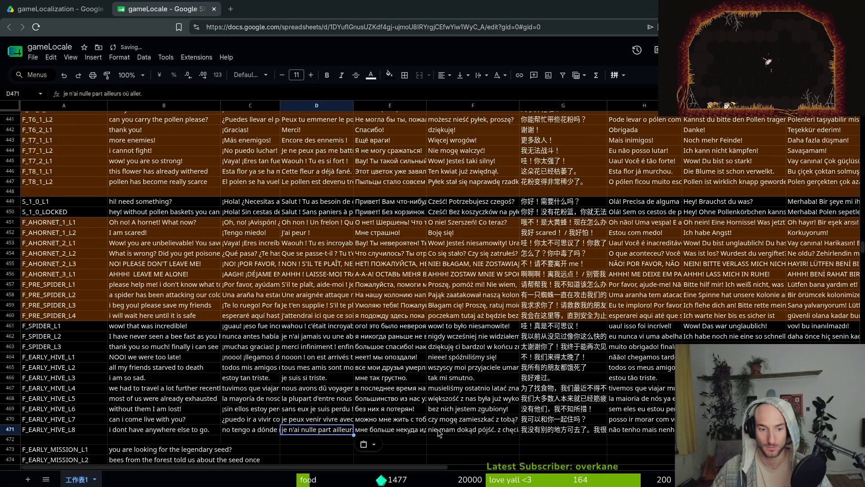
click(384, 428)
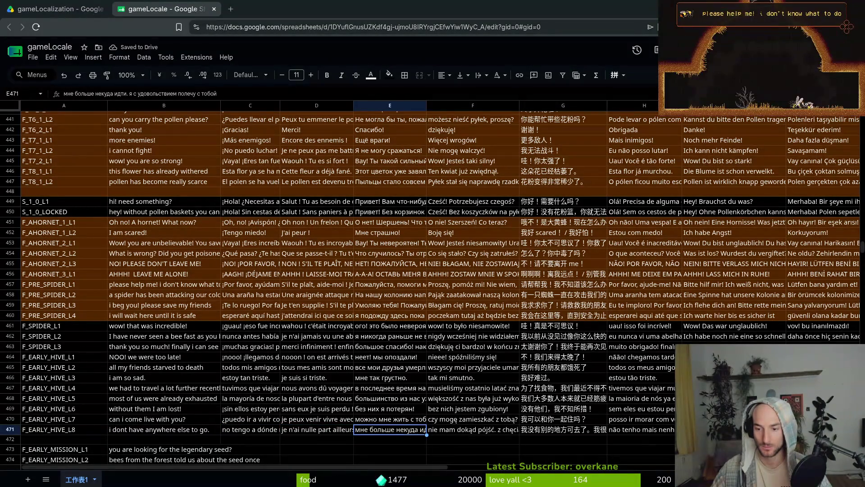
click(735, 429)
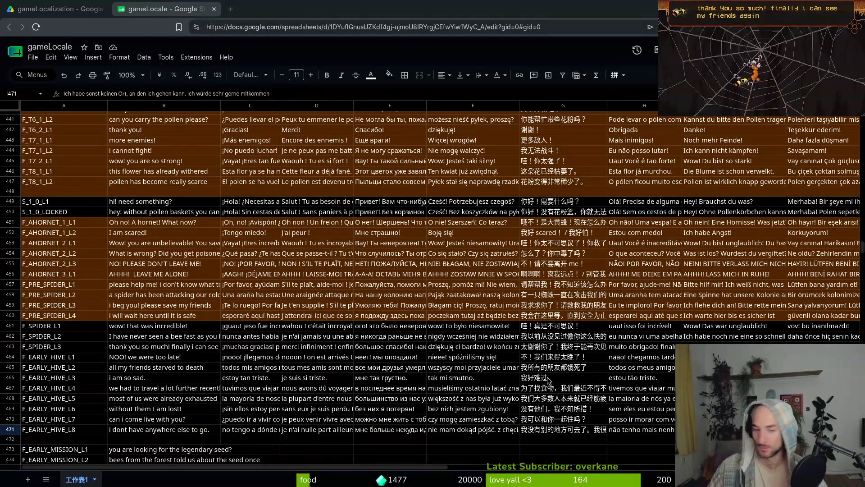
Paste the shortened Russian, Polish and Chinese ("我无处可去了。") translations into row 471.
click(390, 430)
text(мне больше некуда идти.)
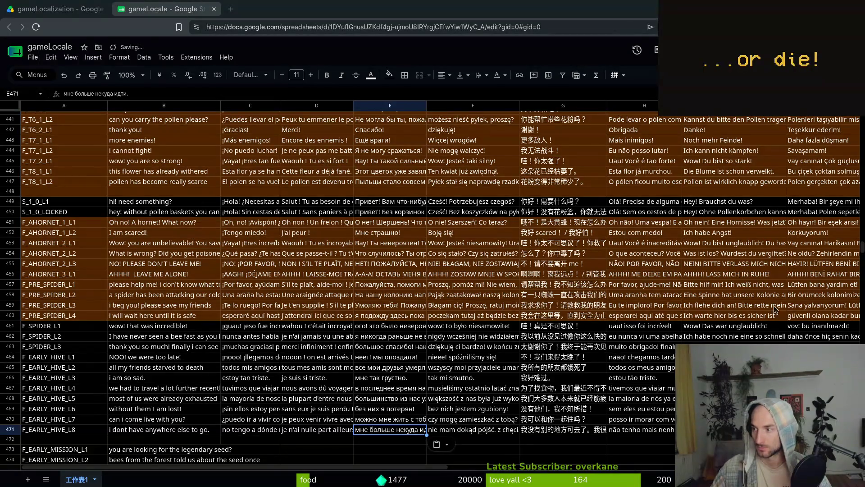
key(Right)
text(nie mam dokąd pójść.)
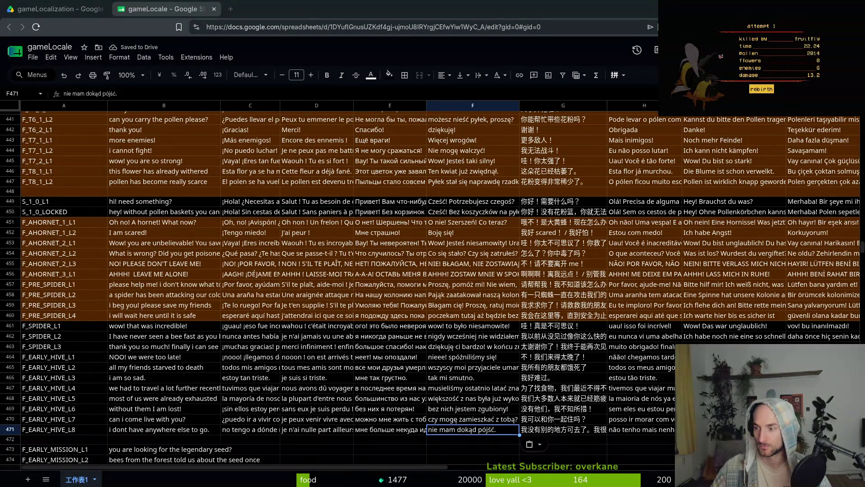
key(Right)
text(我无处可去了。)
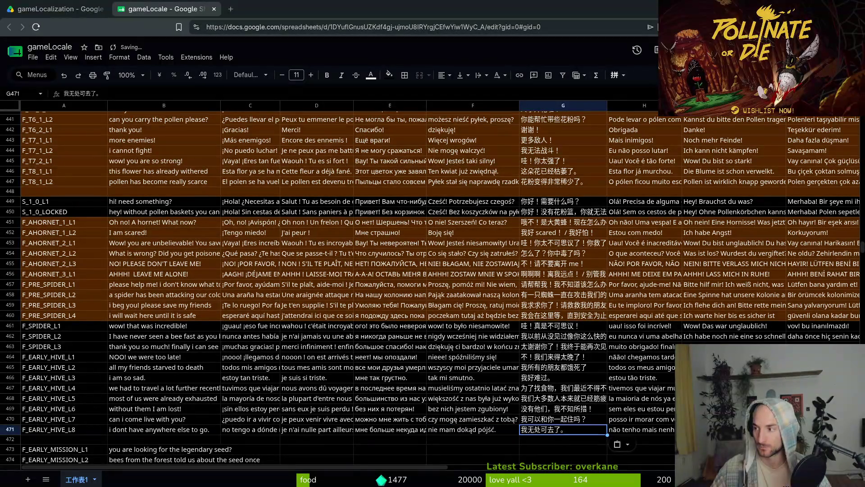
Paste the Portuguese, German and Turkish translations into H471–J471.
key(Right)
text(não tenho outro lugar para ir.)
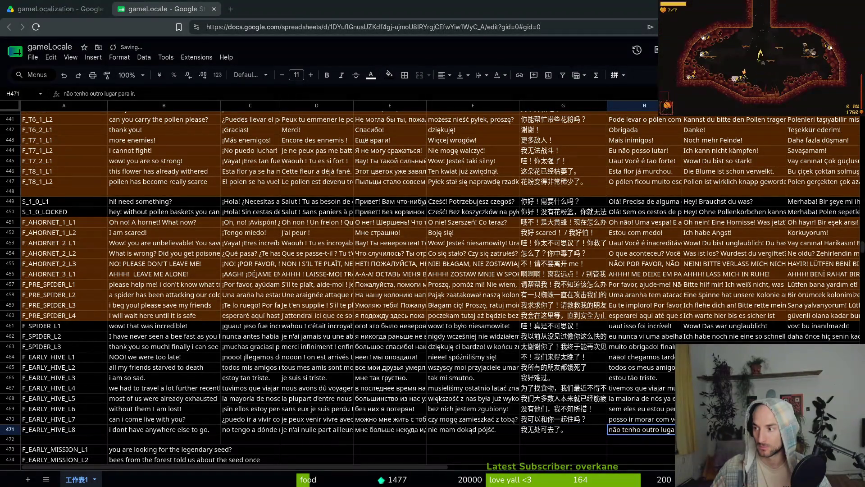
key(Right)
text(Ich habe sonst keinen Ort, an den ich gehen kann.)
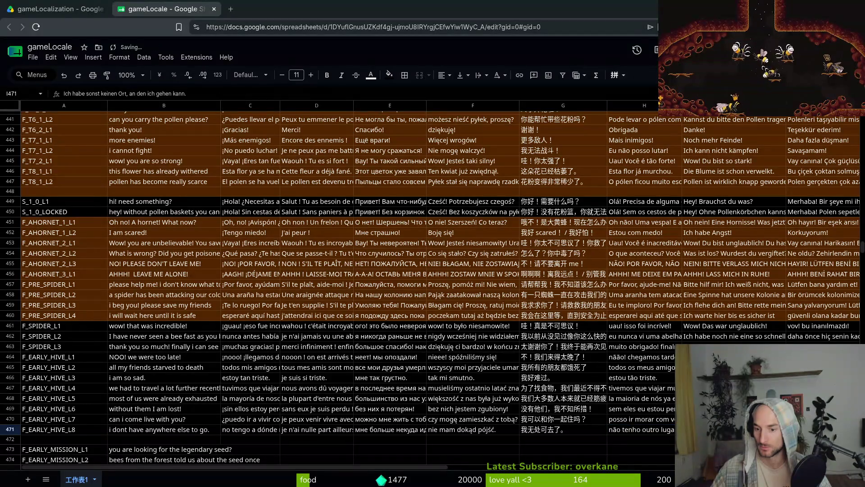
key(Right)
text(gidecek başka hiçbir yerim yok.)
click(315, 420)
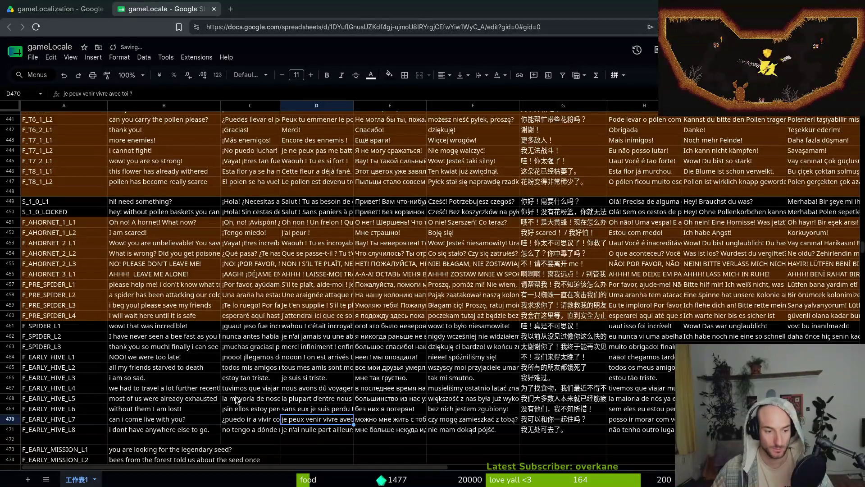
Scroll to row 479 and select the whole English text "i will help you take off" in the formula bar.
scroll(212, 397, down, 5)
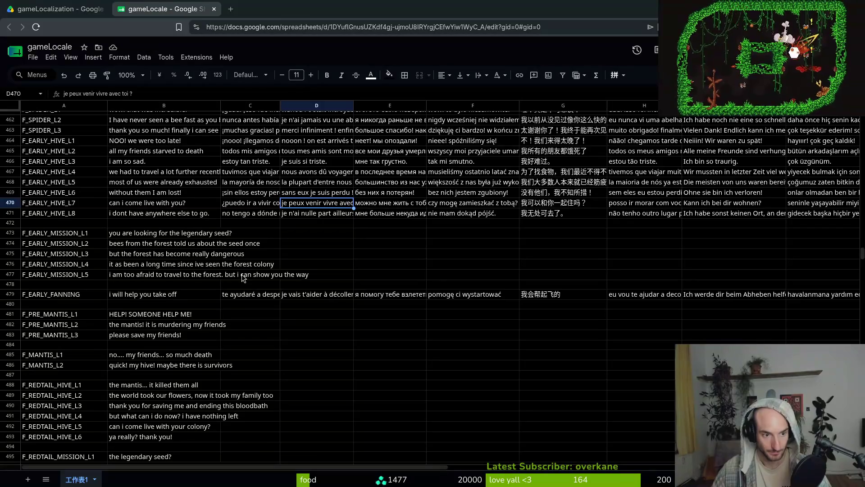
scroll(155, 244, up, 3)
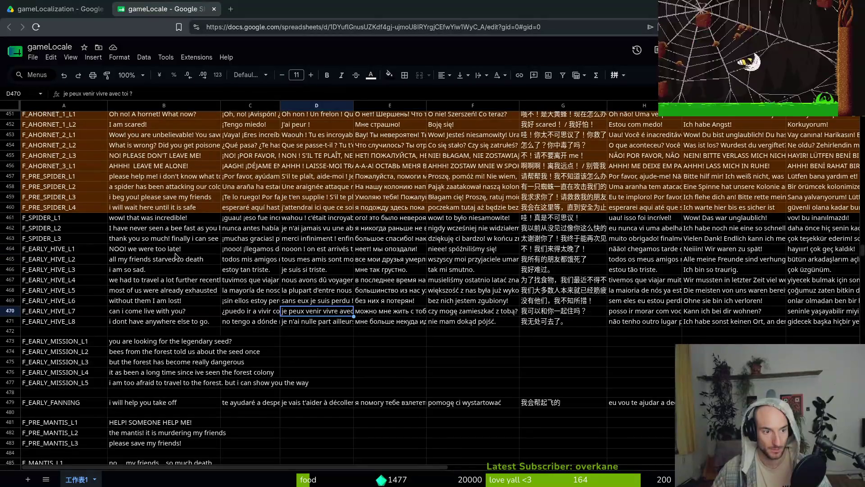
click(144, 282)
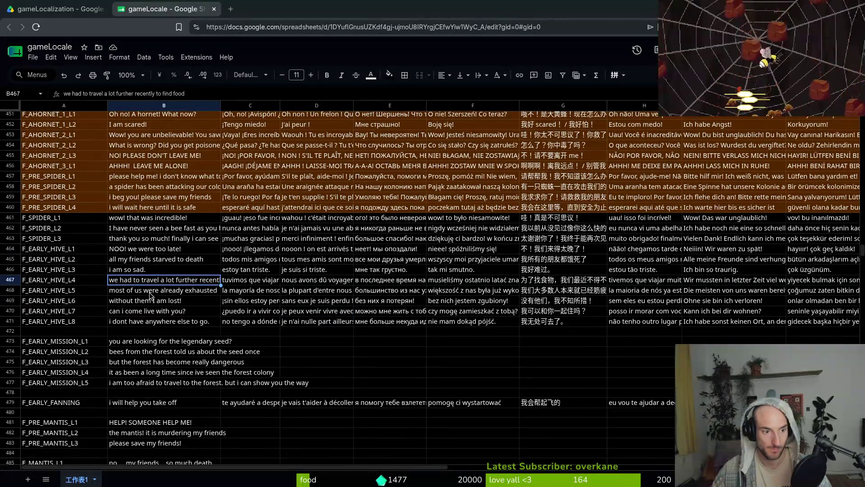
click(154, 292)
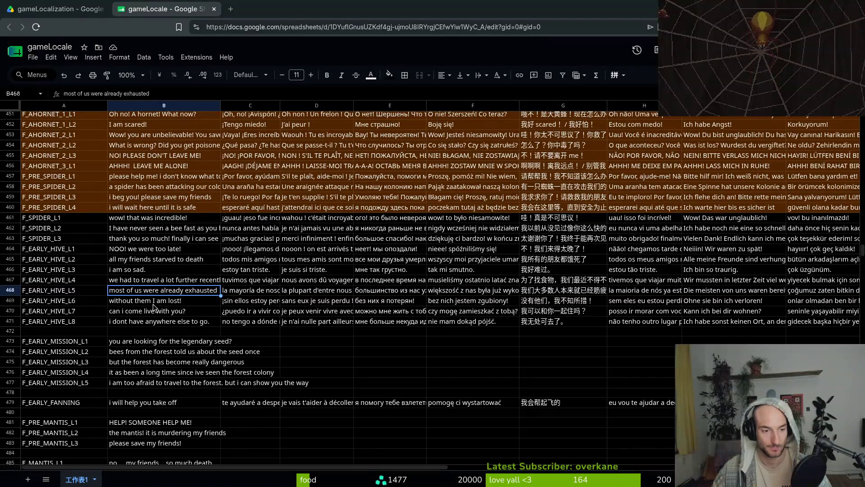
scroll(162, 306, down, 3)
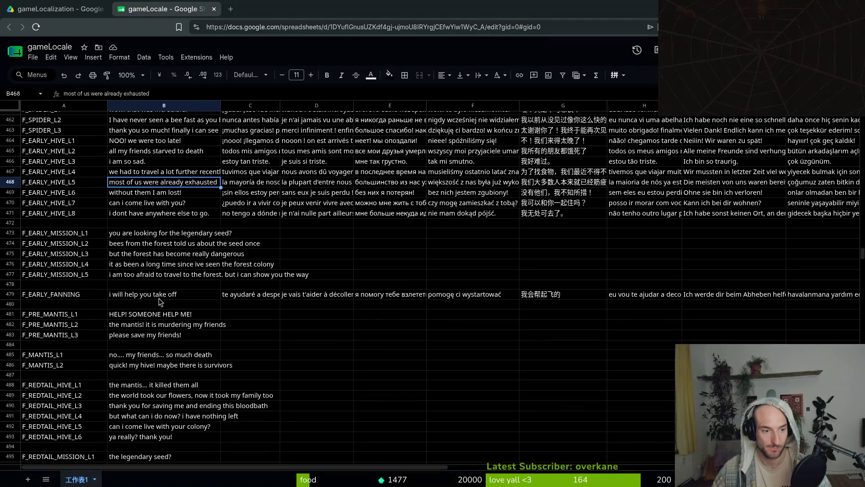
click(191, 294)
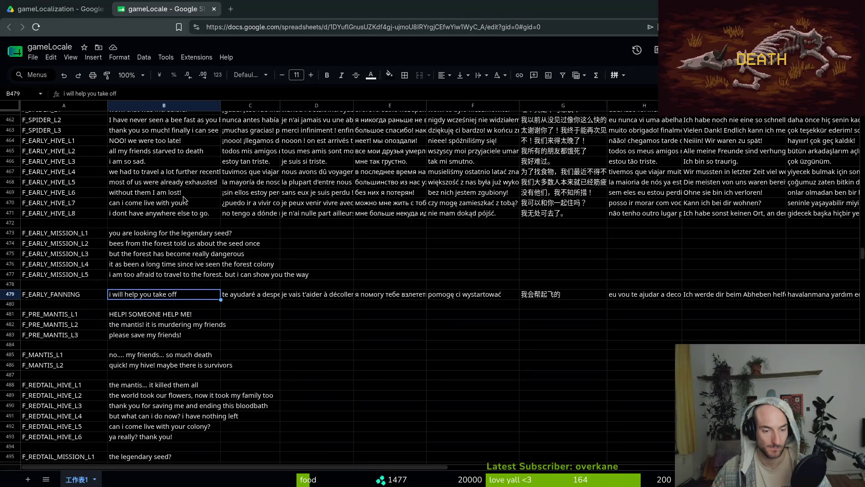
drag(129, 92, 59, 93)
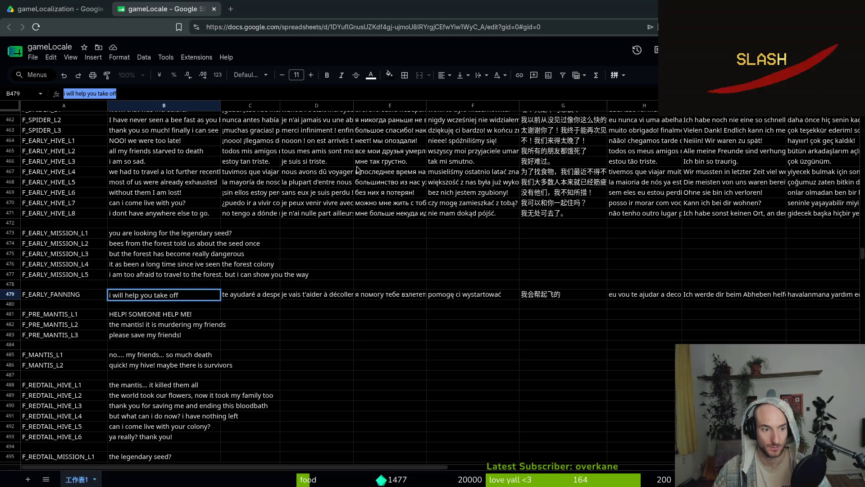
Rewrite the F_EARLY_FANNING English line as "Lead the way!" and copy it.
text(Lead the way!)
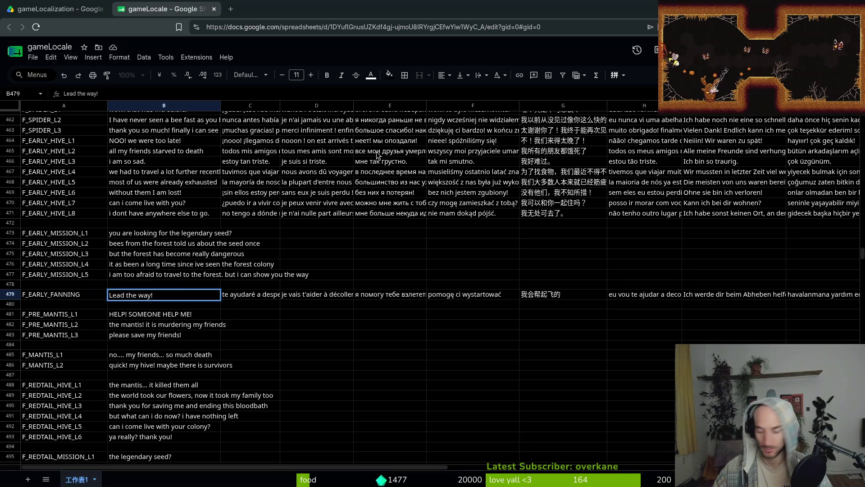
key(Return)
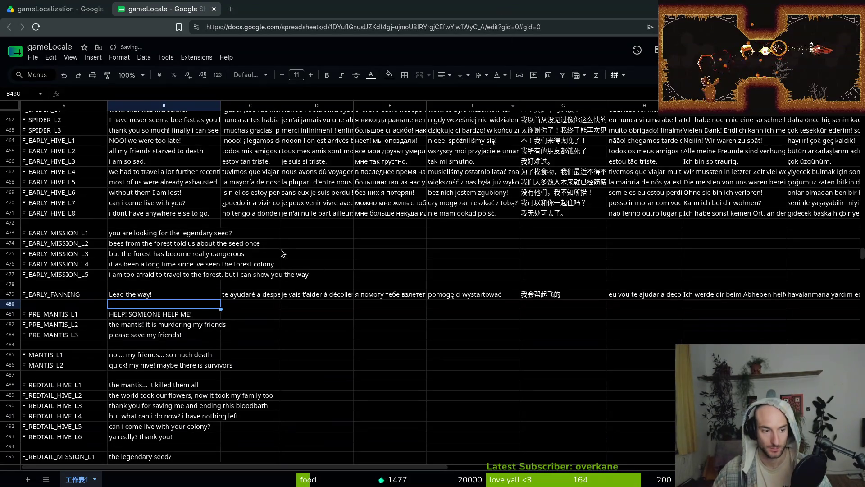
click(155, 294)
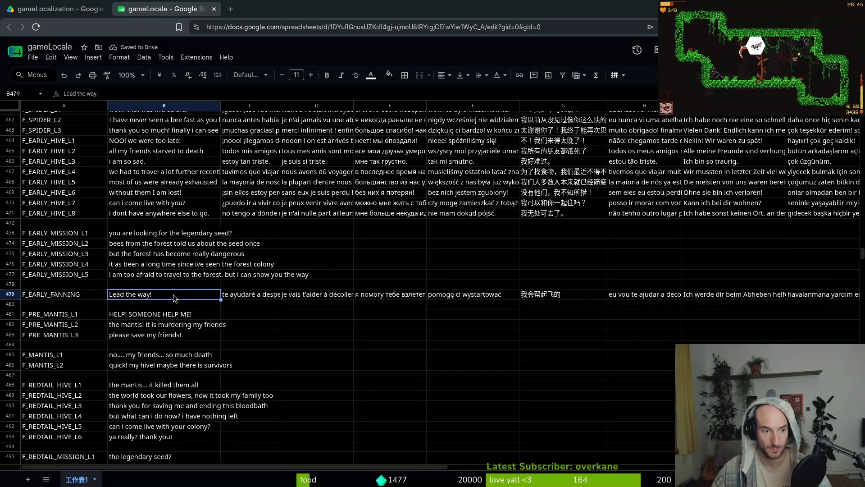
key(ctrl+c)
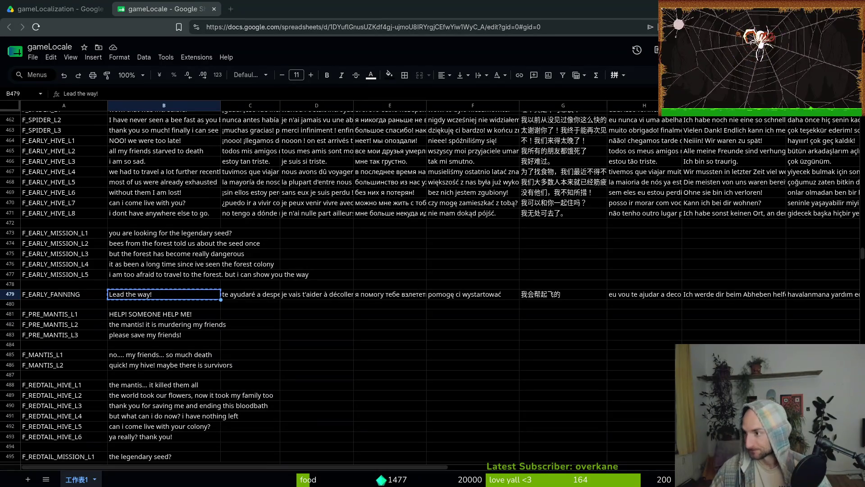
Paste Spanish "guía el camino!", French "montre la voie !", Russian "показывай дорогу!" and Polish "prowadź!".
click(252, 296)
key(ctrl+v)
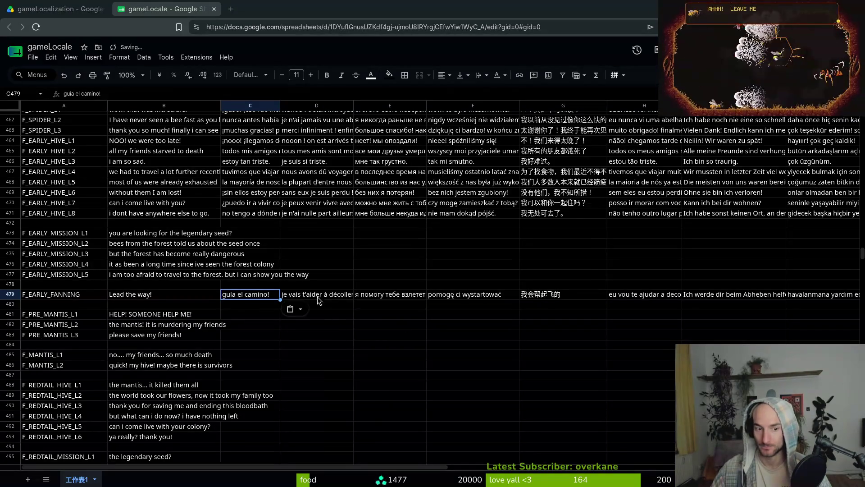
click(320, 295)
key(ctrl+v)
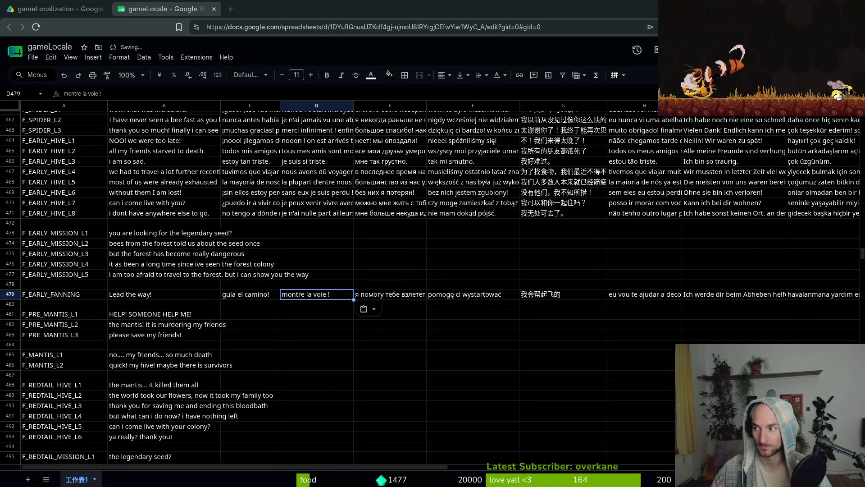
click(414, 296)
key(ctrl+v)
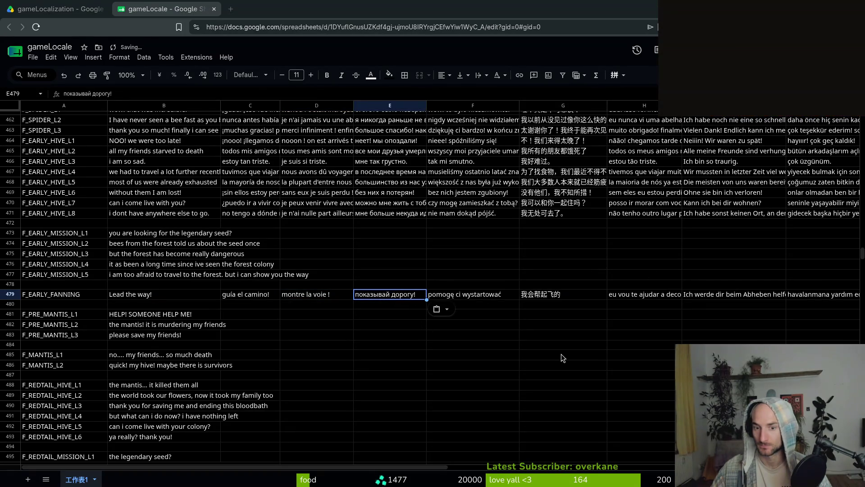
click(474, 296)
key(ctrl+v)
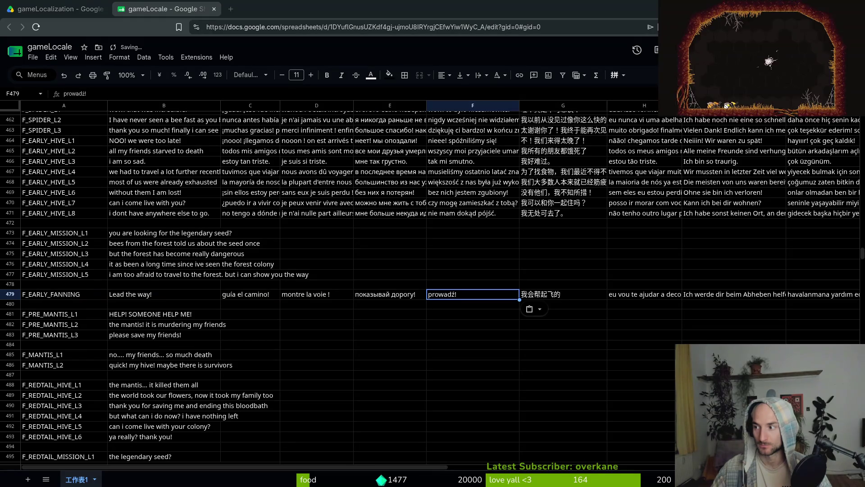
Paste Chinese "带路吧！", Portuguese "mostre o caminho!", German "Geh voran!" and Turkish "yolu göster!".
click(564, 295)
key(ctrl+v)
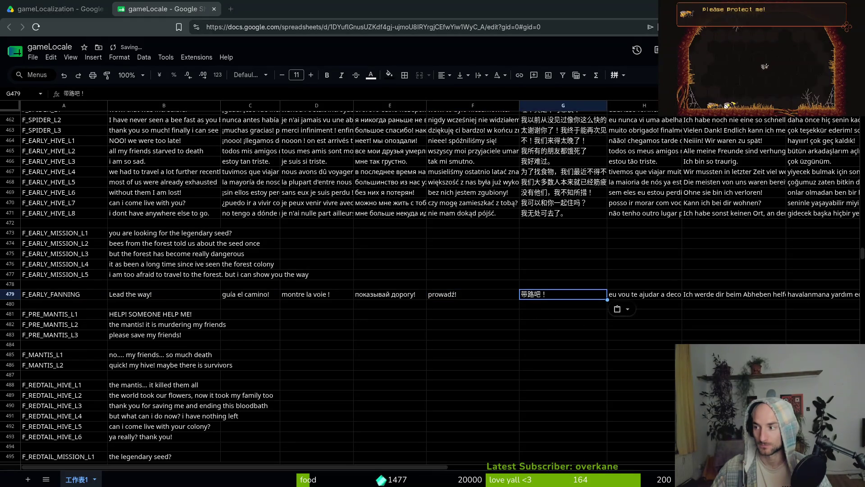
click(616, 295)
key(ctrl+v)
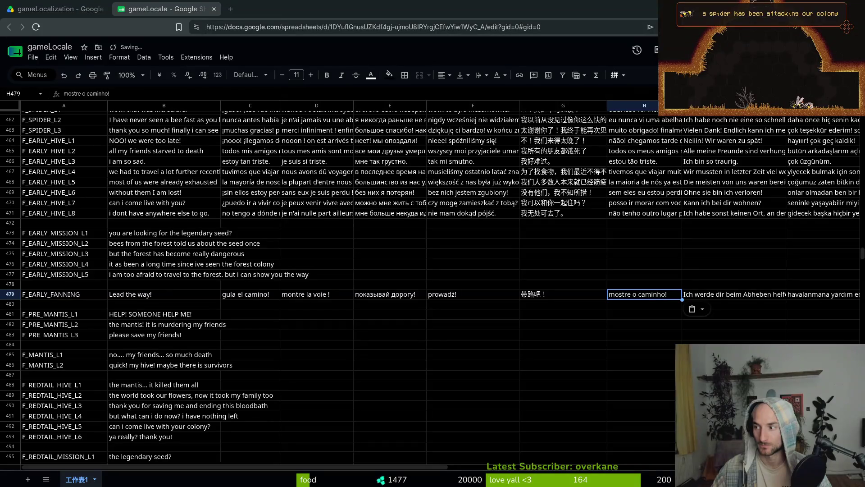
click(703, 294)
key(ctrl+v)
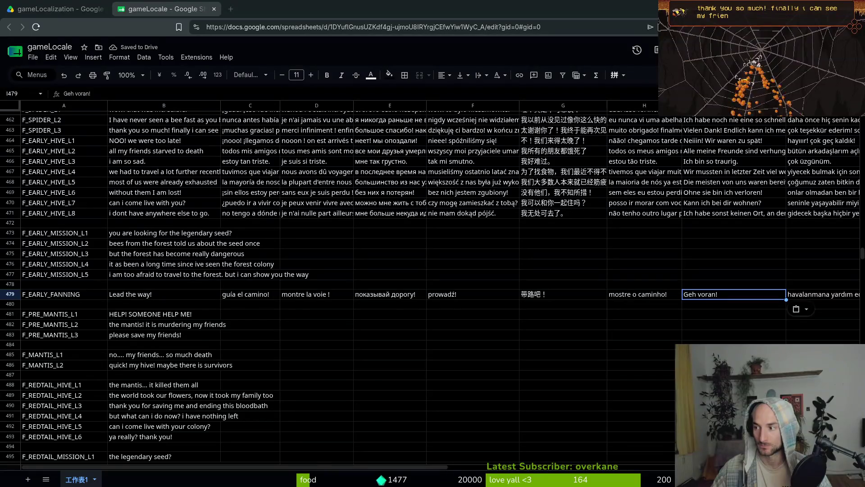
click(831, 297)
key(ctrl+v)
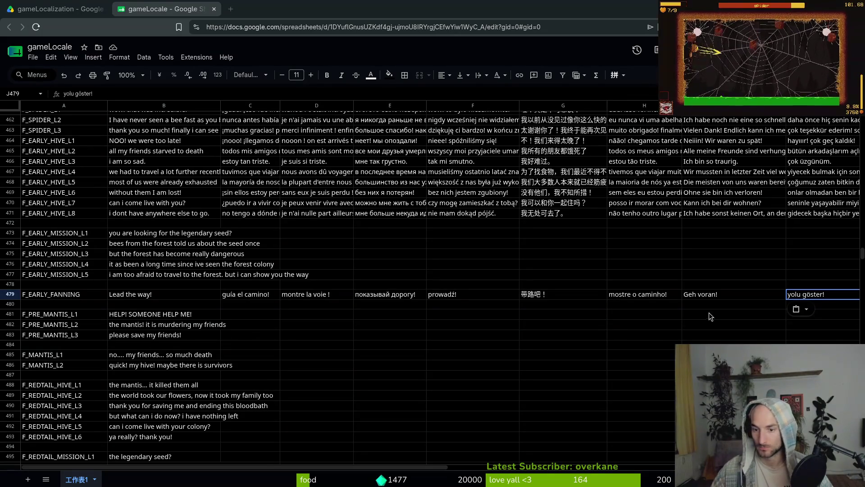
Replace German, Portuguese, Chinese and Polish with "Flieg voran!", "voe na frente!", "飞在前面吧！", "leć przodu!".
click(745, 292)
key(ctrl+v)
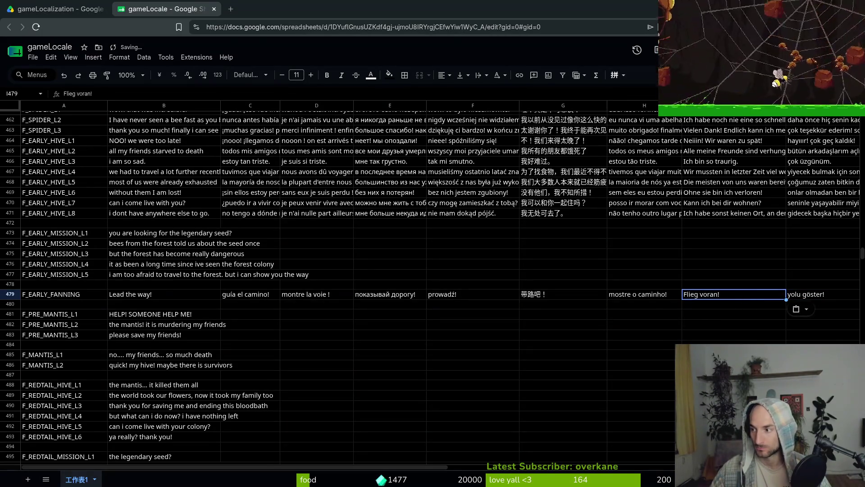
click(635, 294)
key(ctrl+v)
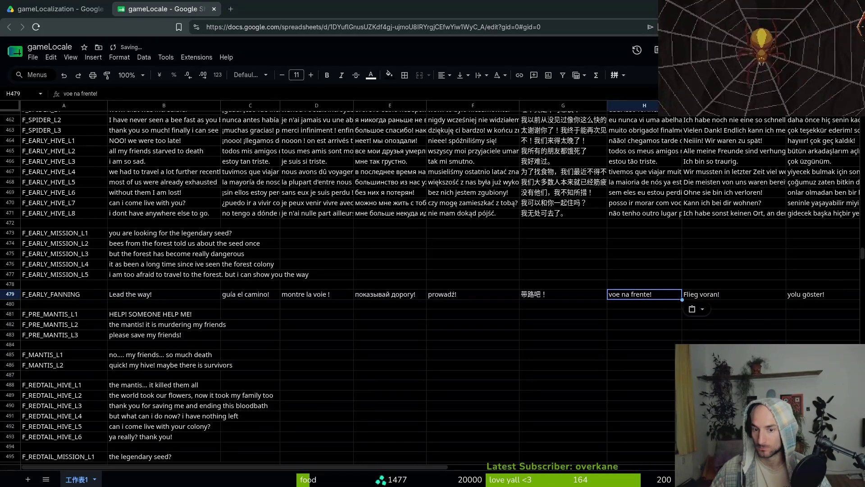
click(522, 298)
key(ctrl+v)
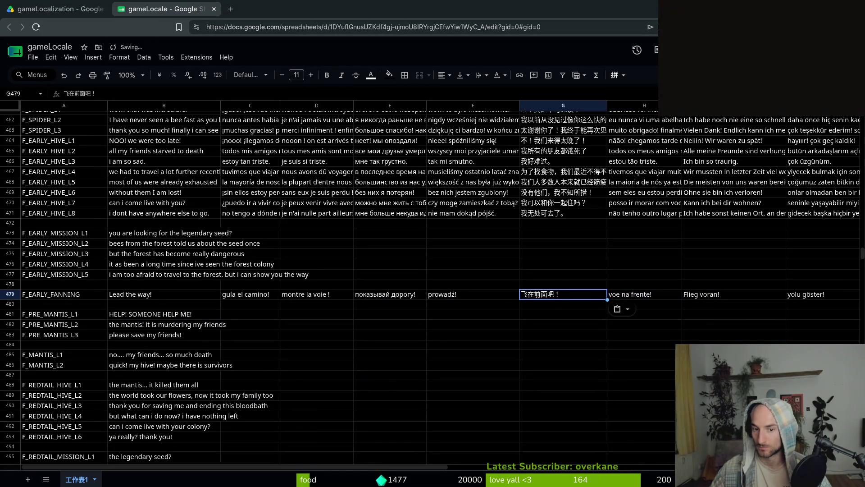
click(445, 294)
key(ctrl+v)
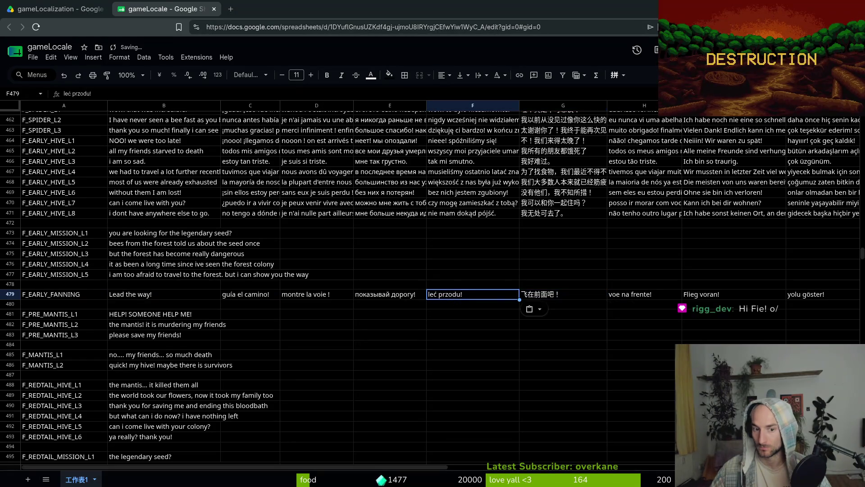
Replace Russian, French, Spanish, Turkish with "летим!", "volons-y !", "¡vuela al frente!", "önden uç!"; copy F_PRE_MANTIS_L1 English.
click(386, 296)
key(ctrl+v)
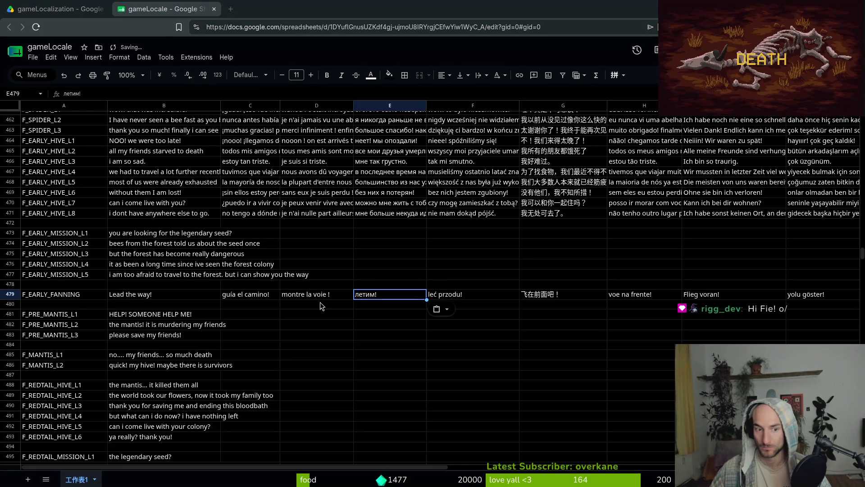
click(319, 295)
key(ctrl+v)
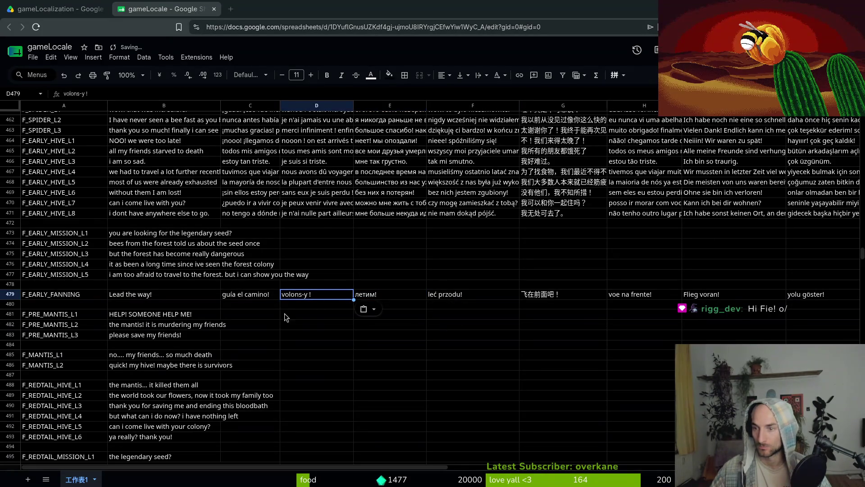
click(249, 296)
key(ctrl+v)
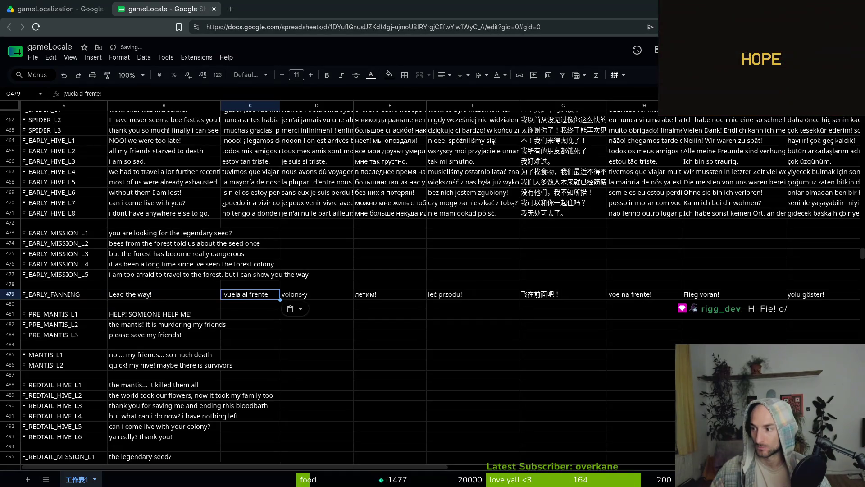
click(807, 295)
key(ctrl+v)
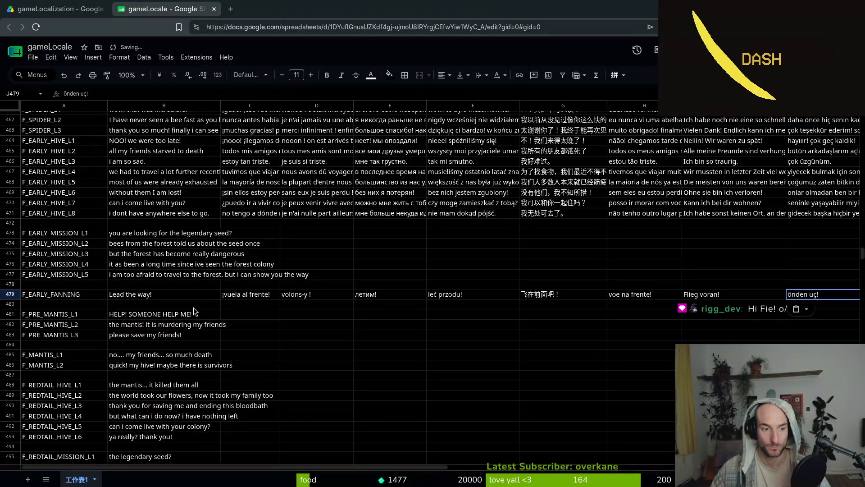
click(141, 315)
key(ctrl+c)
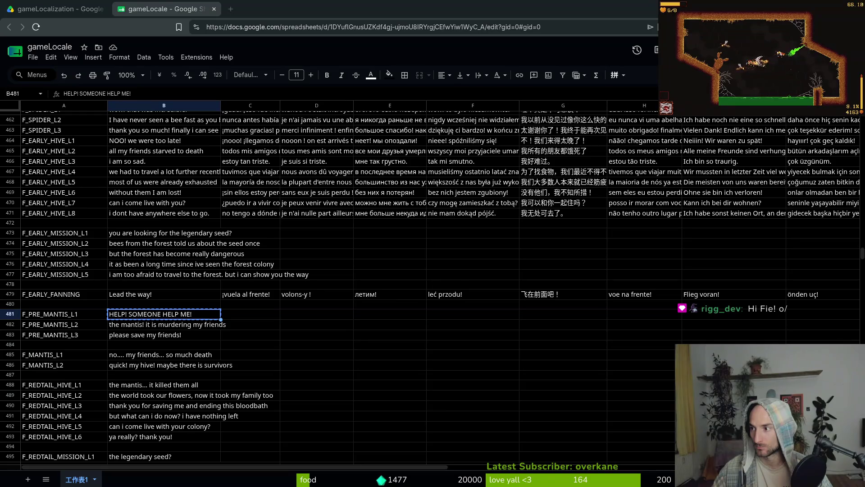
Paste the Spanish, French, Russian and Polish help-line translations into C481–F481 as plain text.
click(233, 317)
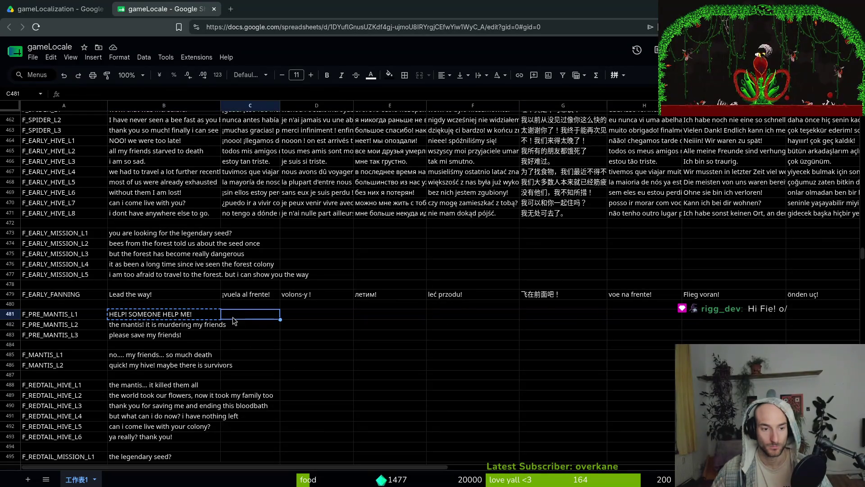
key(ctrl+v)
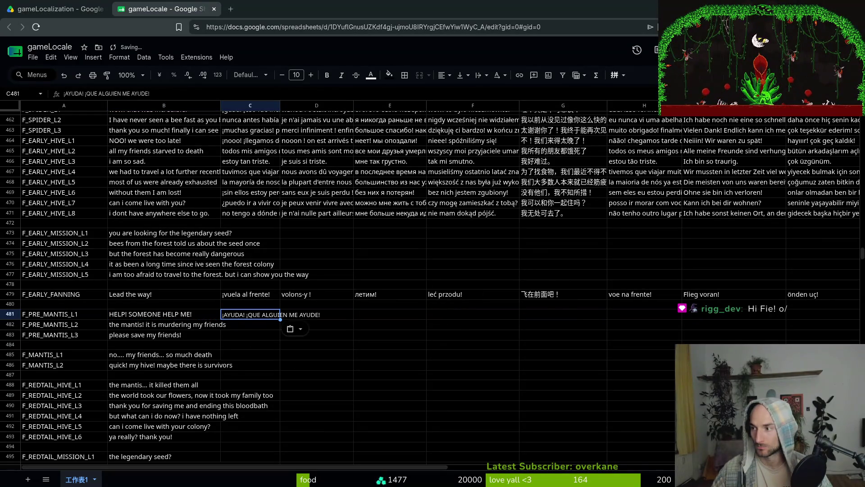
key(ctrl+shift+v)
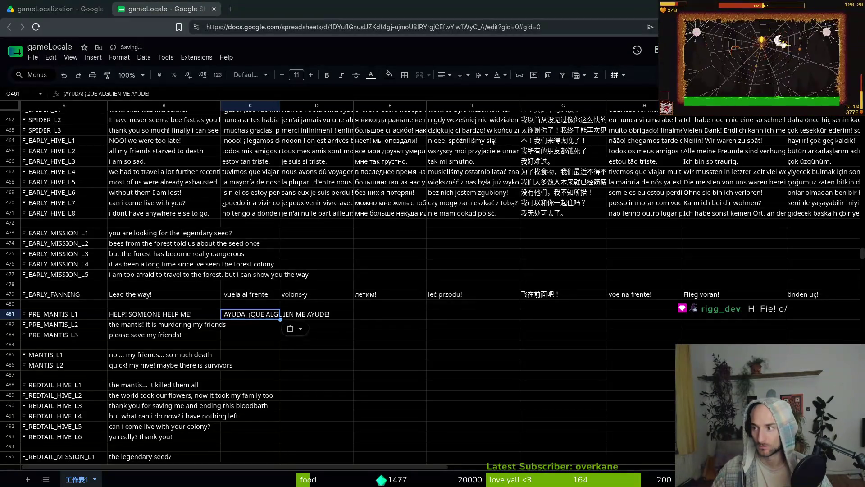
click(328, 314)
key(ctrl+shift+v)
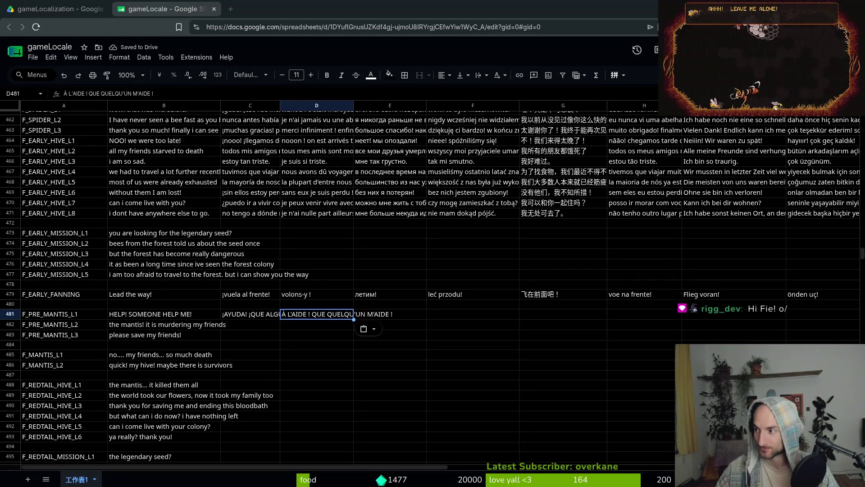
key(Right)
key(ctrl+shift+v)
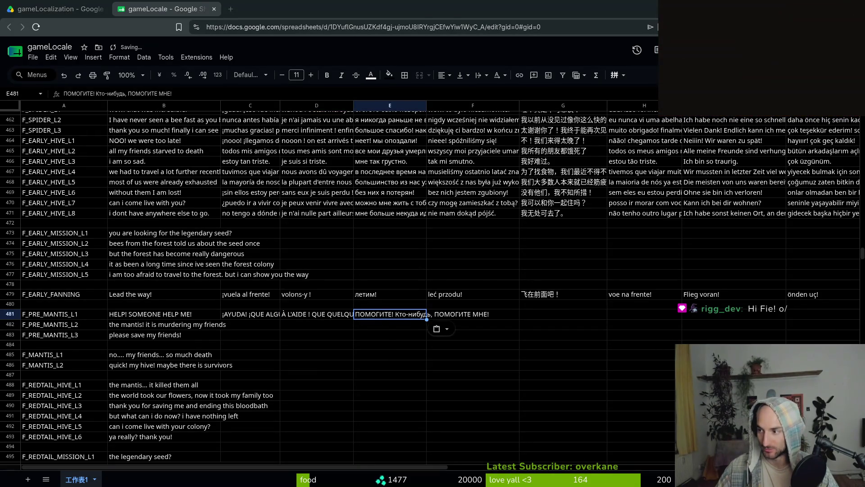
key(Right)
key(ctrl+shift+v)
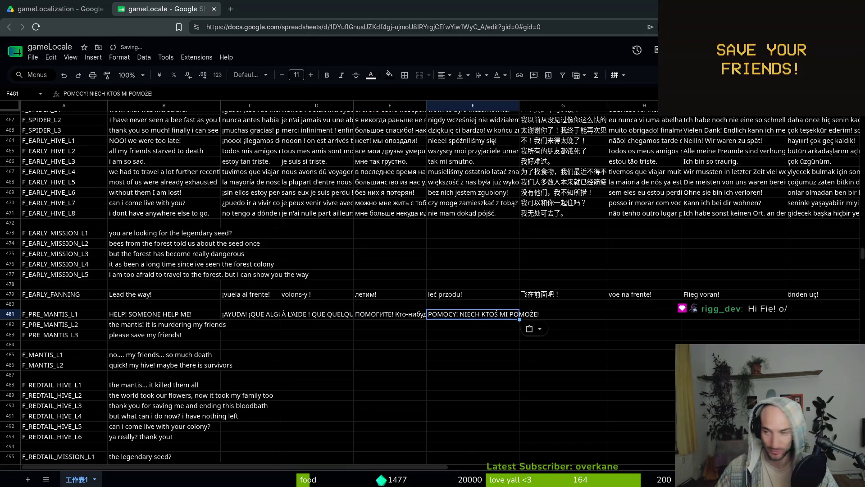
Paste Chinese, Portuguese, German "HILFE! HILF MIR JEMAND!" and Turkish into G481–J481, then copy B482.
key(Right)
key(ctrl+shift+v)
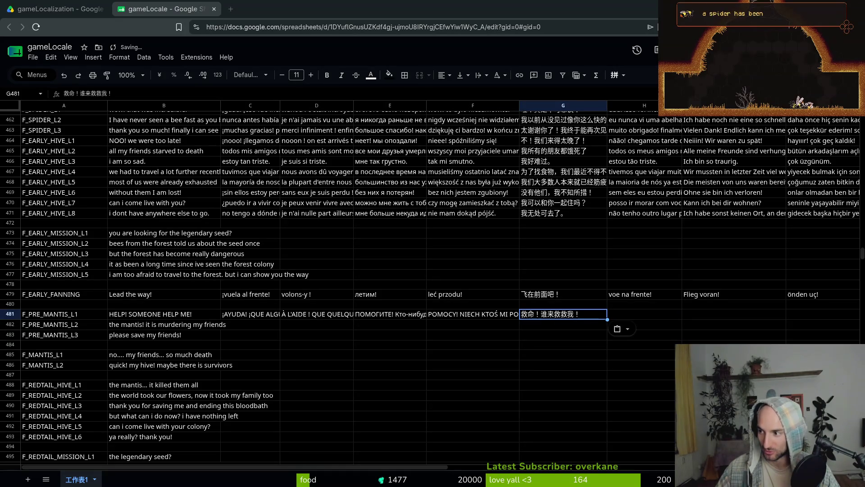
click(627, 317)
key(ctrl+shift+v)
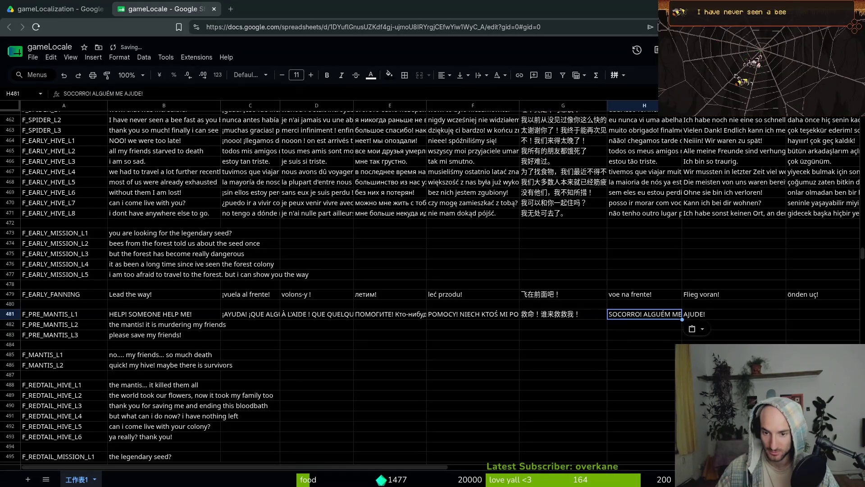
key(Right)
key(ctrl+shift+v)
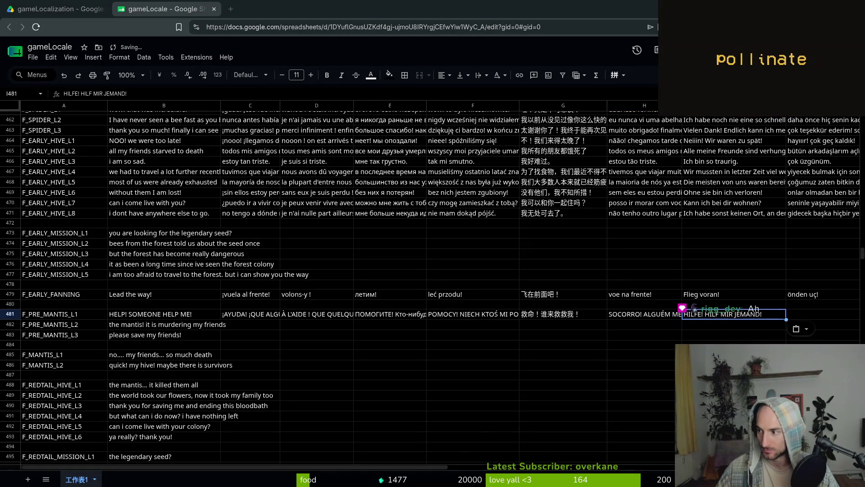
click(815, 315)
key(ctrl+shift+v)
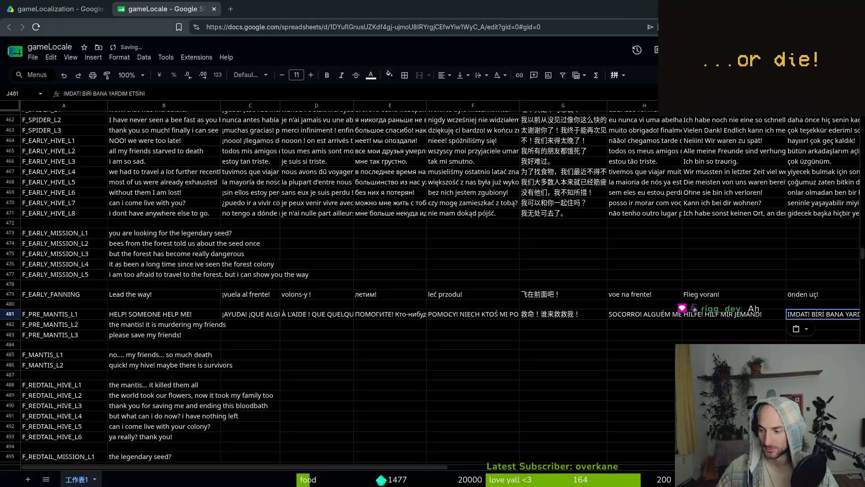
click(182, 325)
key(ctrl+c)
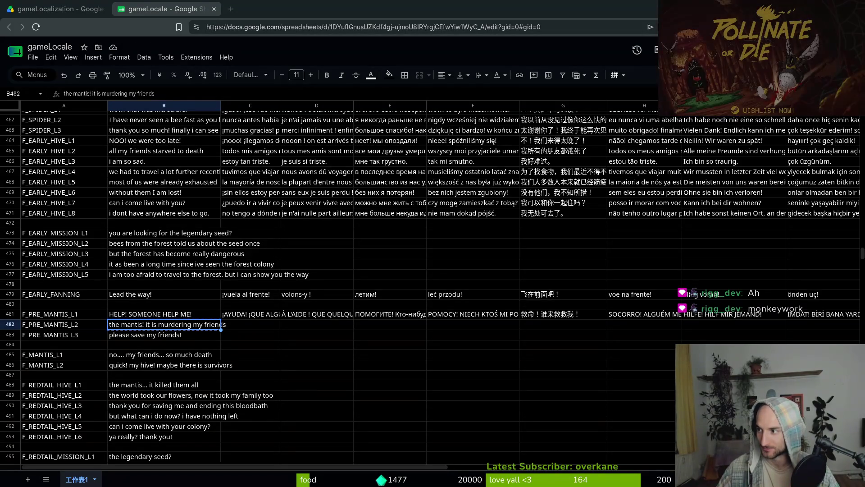
Paste the Spanish, French, Russian and Polish mantis-line translations into C482–F482.
click(237, 327)
key(ctrl+shift+v)
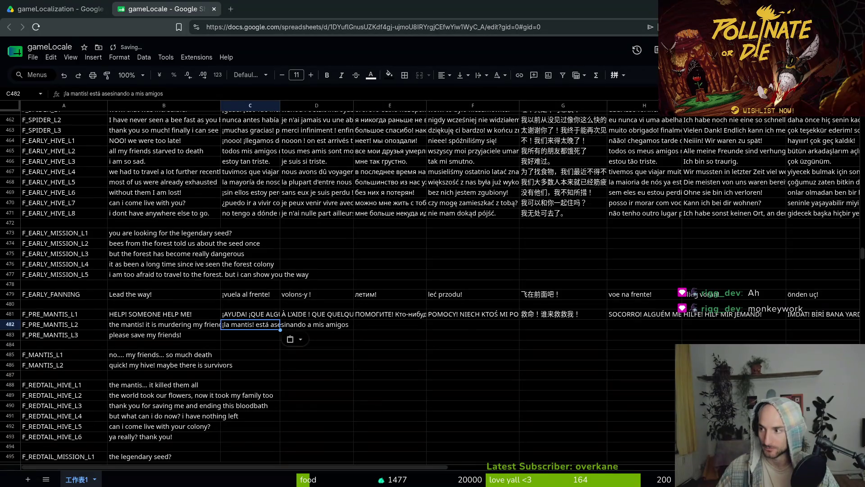
click(321, 326)
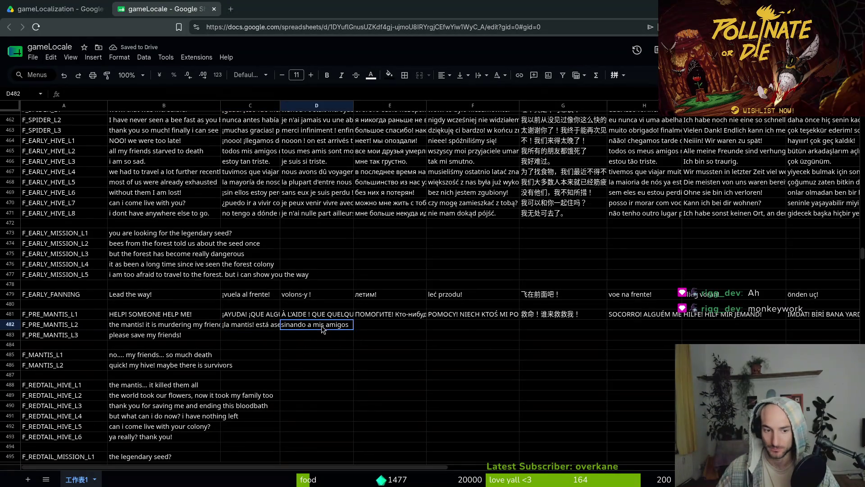
key(ctrl+shift+v)
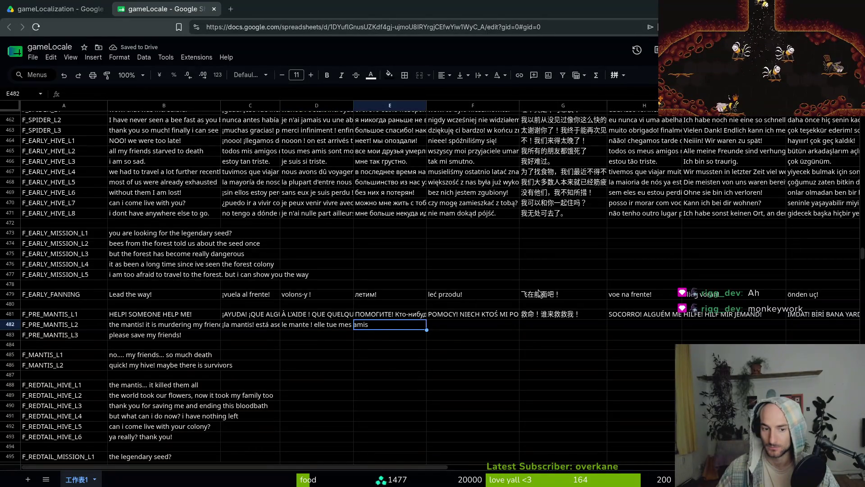
click(389, 324)
key(ctrl+shift+v)
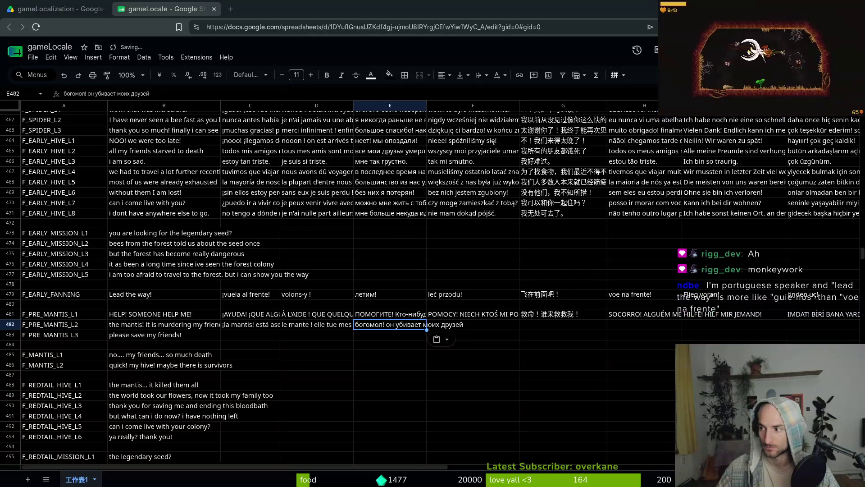
click(483, 324)
key(ctrl+v)
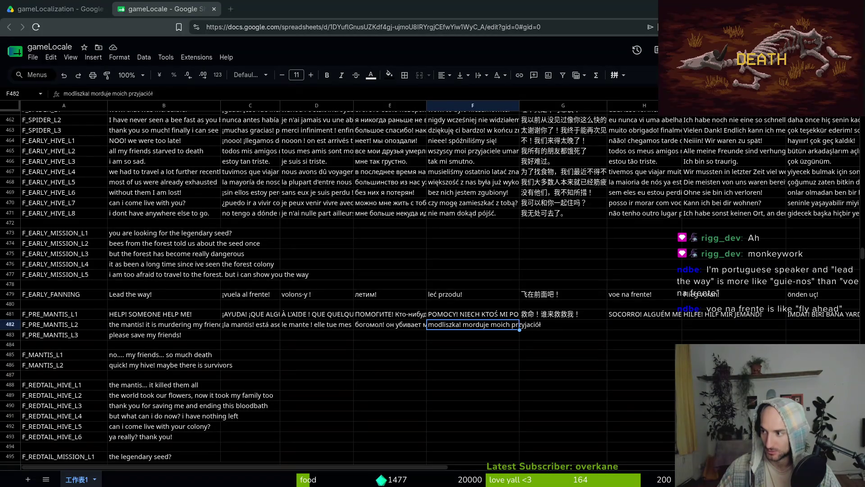
Paste Chinese, Portuguese, German "Die Gottesanbeterin! Sie ermordet meine Freunde" and Turkish into G482–J482.
click(536, 327)
key(ctrl+v)
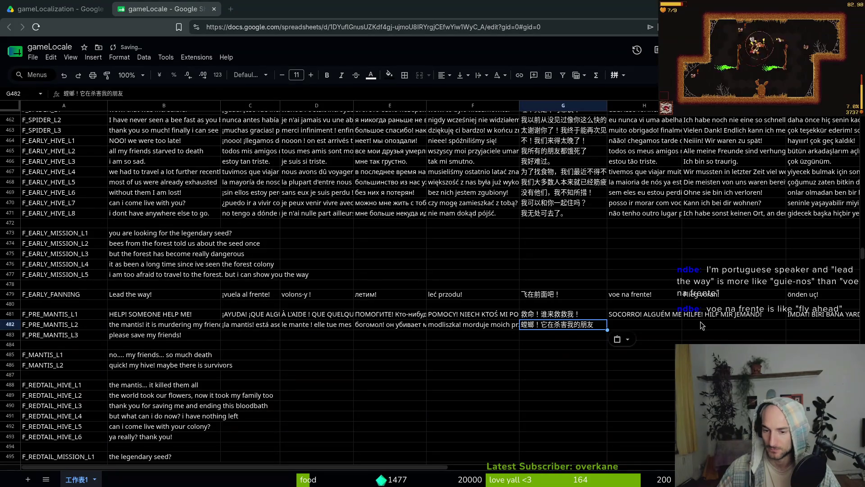
key(Right)
key(ctrl+v)
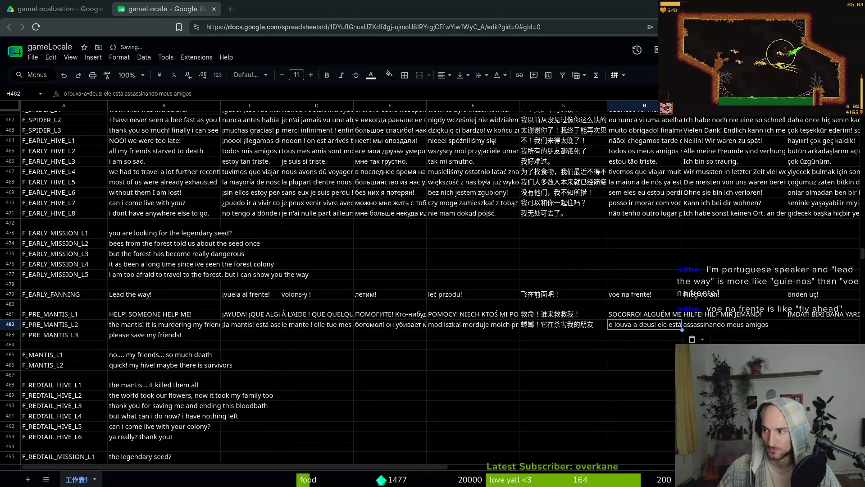
click(737, 325)
key(ctrl+v)
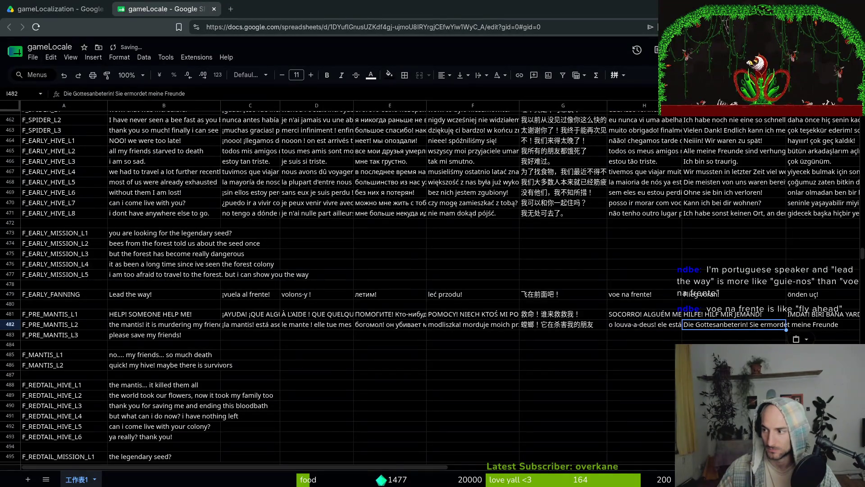
key(Tab)
key(ctrl+v)
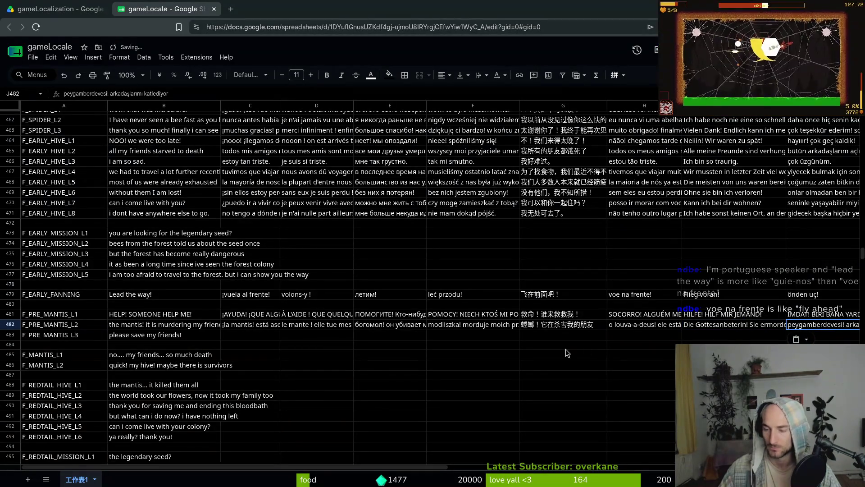
click(165, 337)
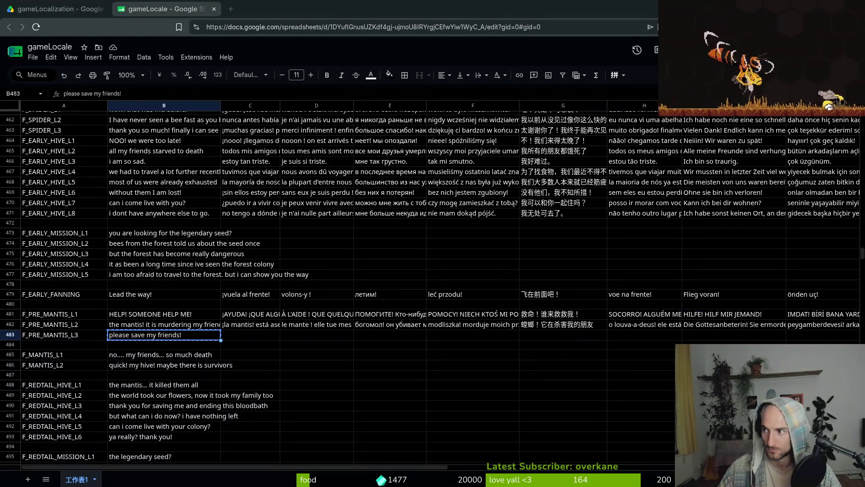
Paste the Spanish, French, Russian and Polish translations of "please save my friends!" into C483–F483.
click(239, 335)
key(ctrl+v)
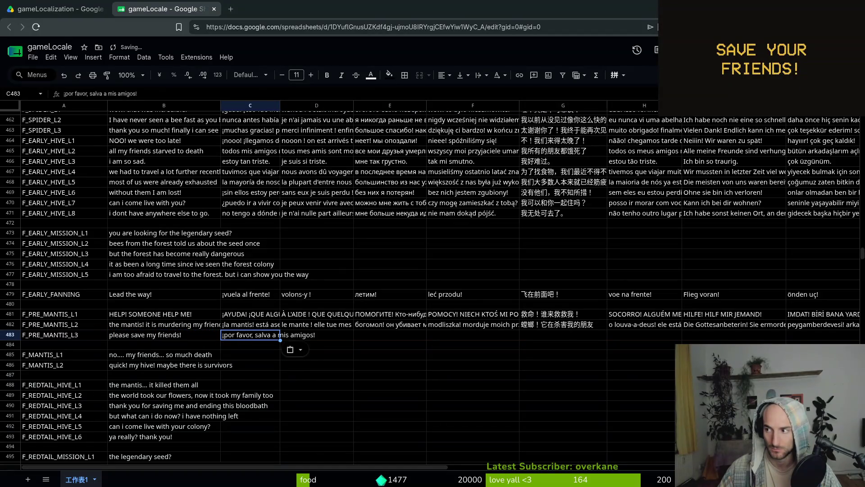
click(316, 335)
key(ctrl+v)
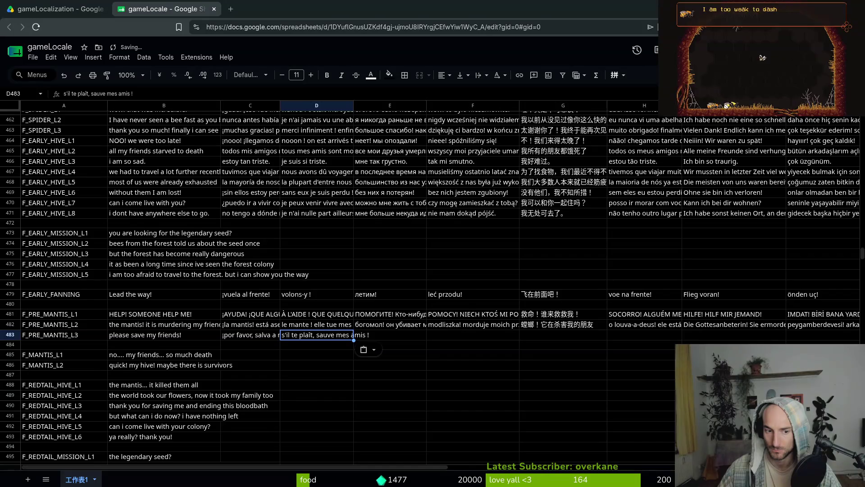
click(408, 339)
key(ctrl+v)
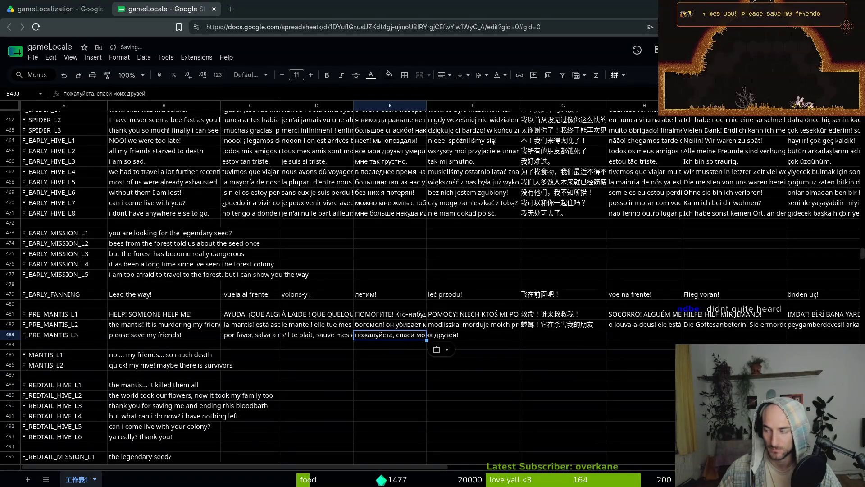
click(462, 339)
key(ctrl+v)
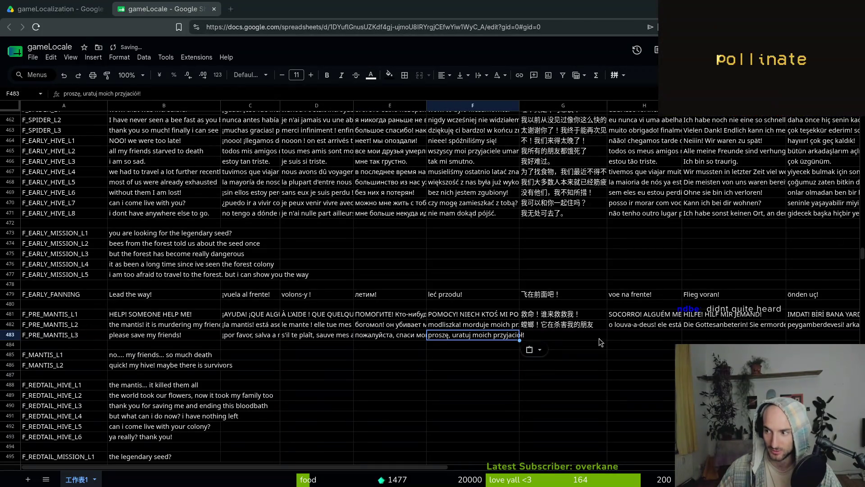
Paste Chinese, Portuguese, German "Bitte rette meine Freunde!" and Turkish into G483–J483, then copy B485.
click(599, 337)
key(ctrl+v)
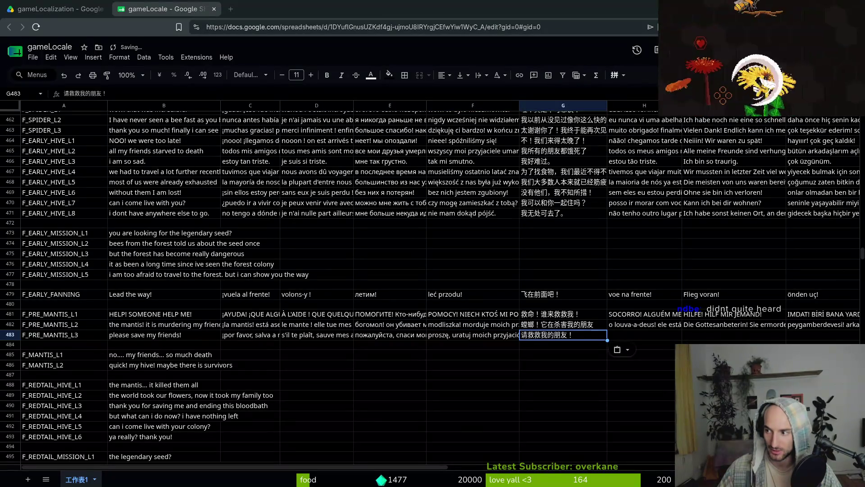
click(621, 334)
key(ctrl+v)
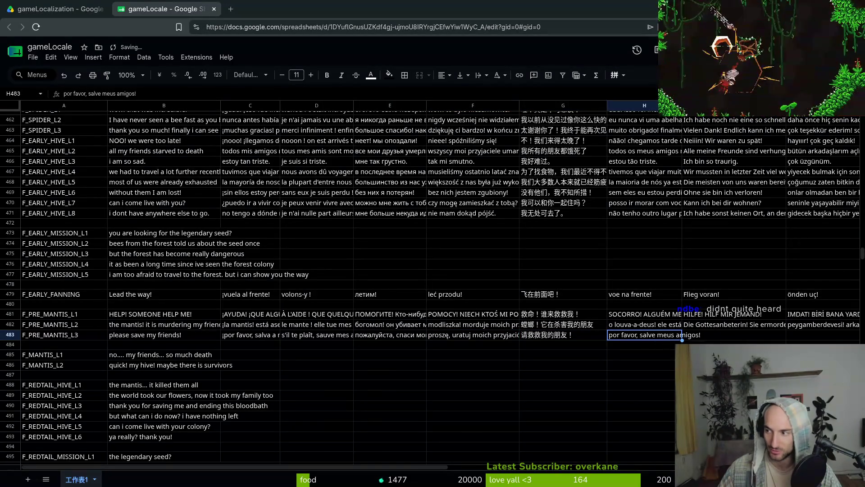
click(721, 335)
key(ctrl+v)
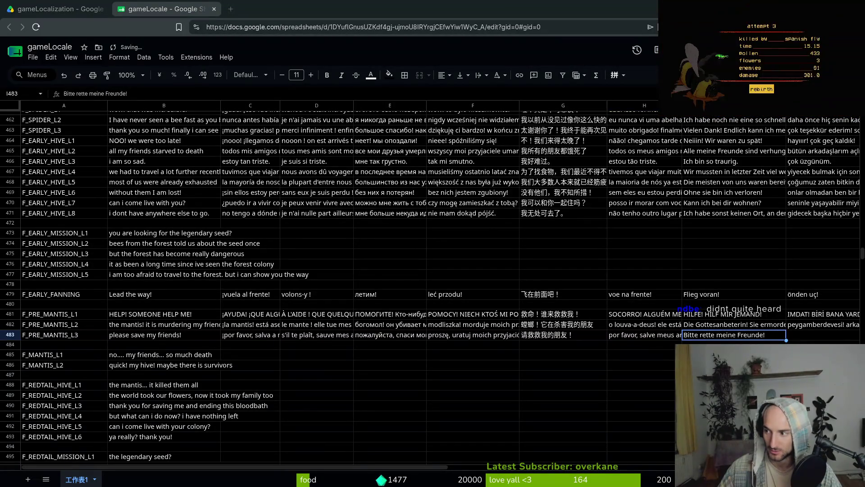
click(804, 337)
key(ctrl+v)
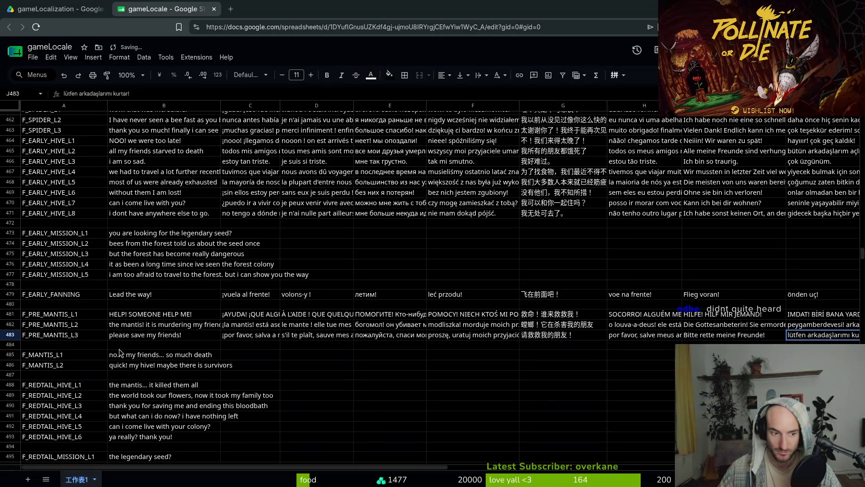
click(138, 356)
key(ctrl+c)
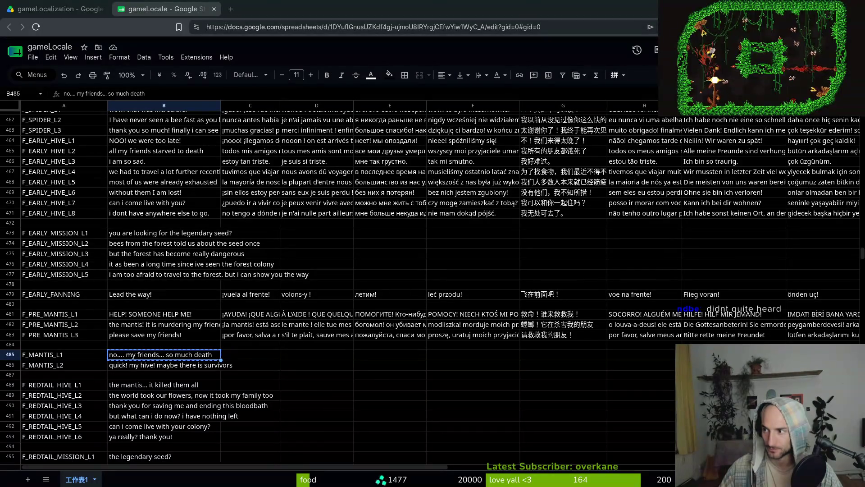
Paste the Spanish, French, Russian and Polish translations of F_MANTIS_L1 into C485:F485.
key(Right)
key(ctrl+v)
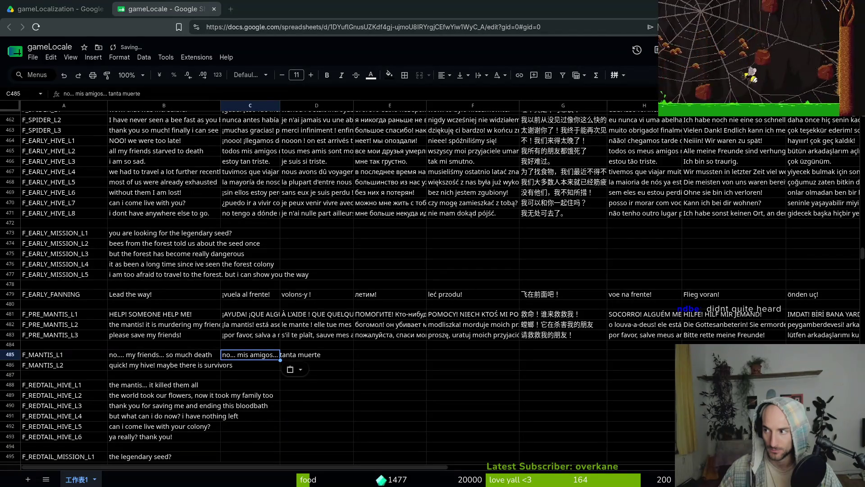
click(328, 358)
key(ctrl+v)
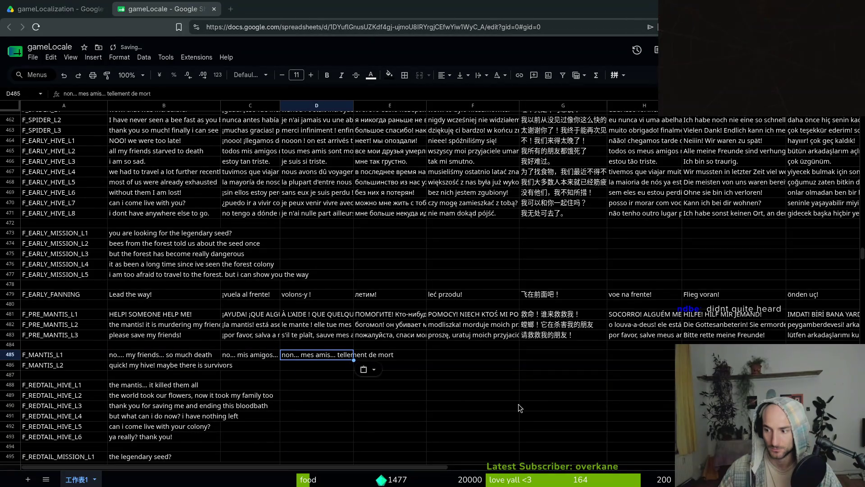
click(390, 355)
key(ctrl+v)
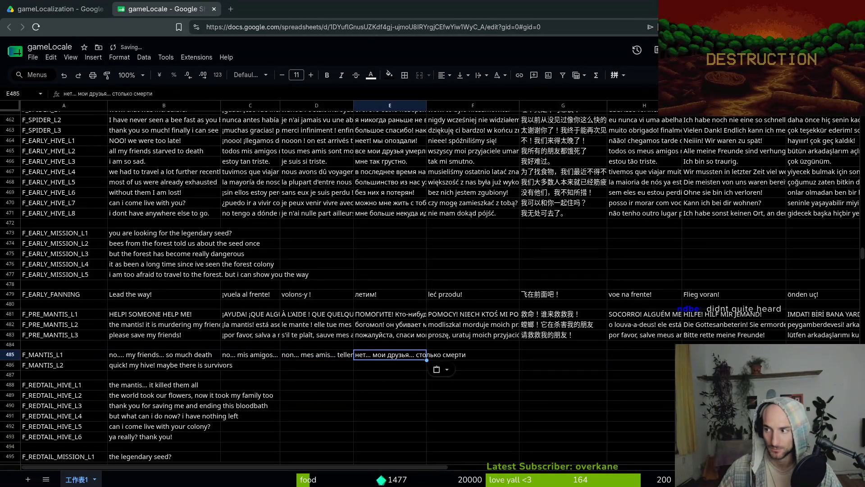
click(451, 355)
key(ctrl+v)
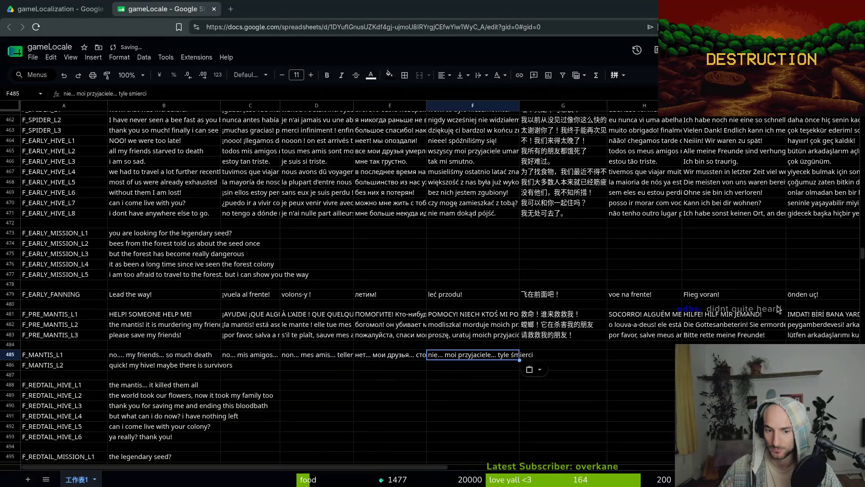
Paste the Chinese, Portuguese and German translations into G485:I485, then copy the F_MANTIS_L2 English line.
click(557, 355)
key(ctrl+v)
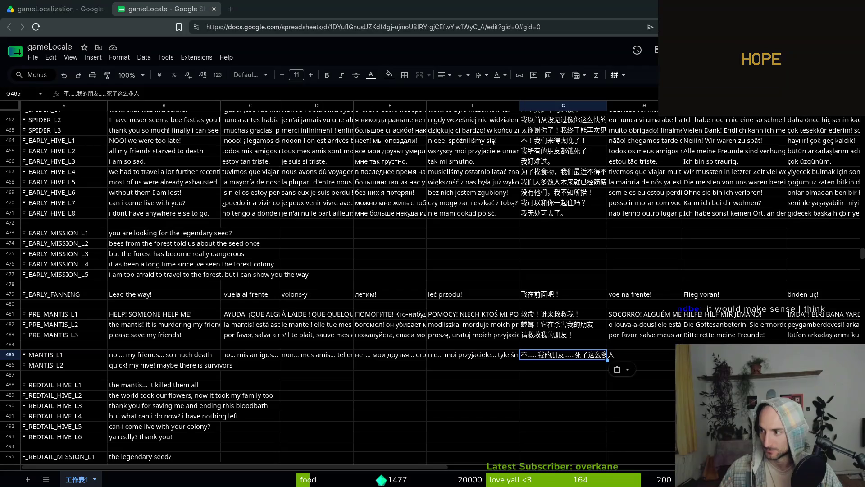
click(642, 356)
key(ctrl+v)
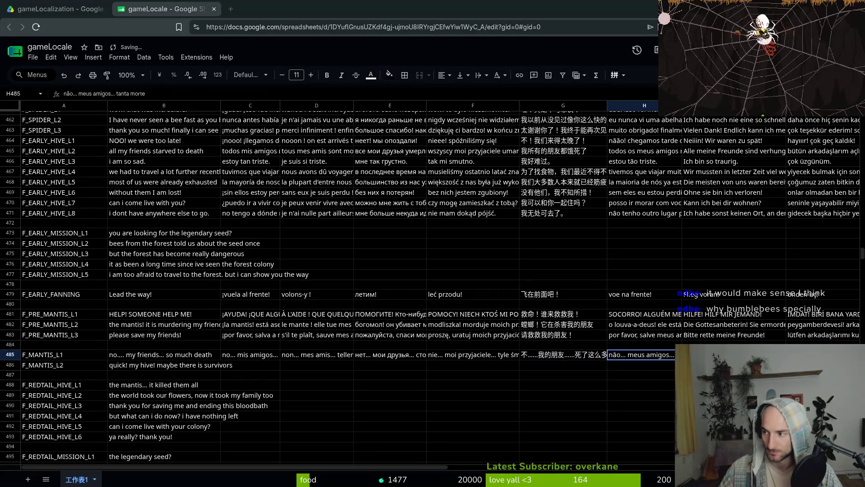
click(734, 355)
key(ctrl+v)
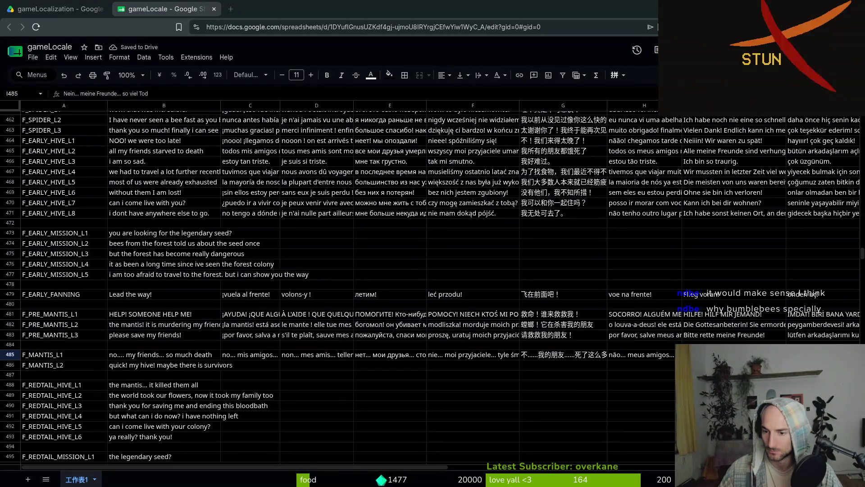
click(824, 355)
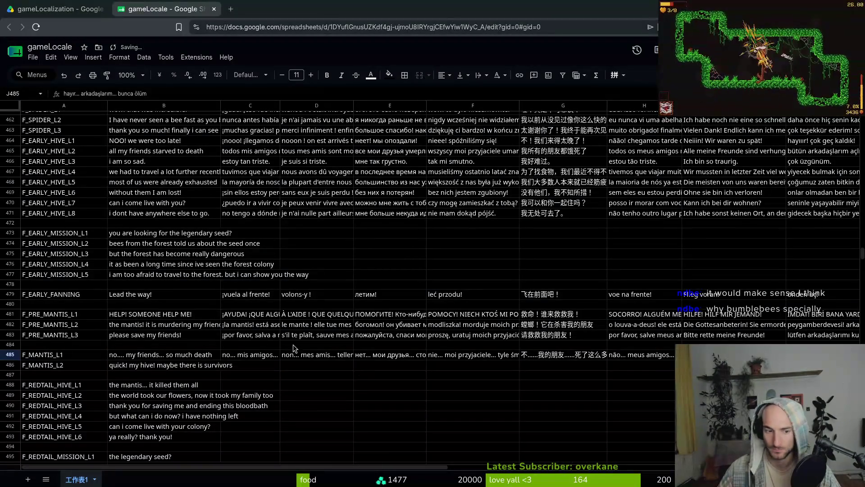
click(158, 367)
key(ctrl+c)
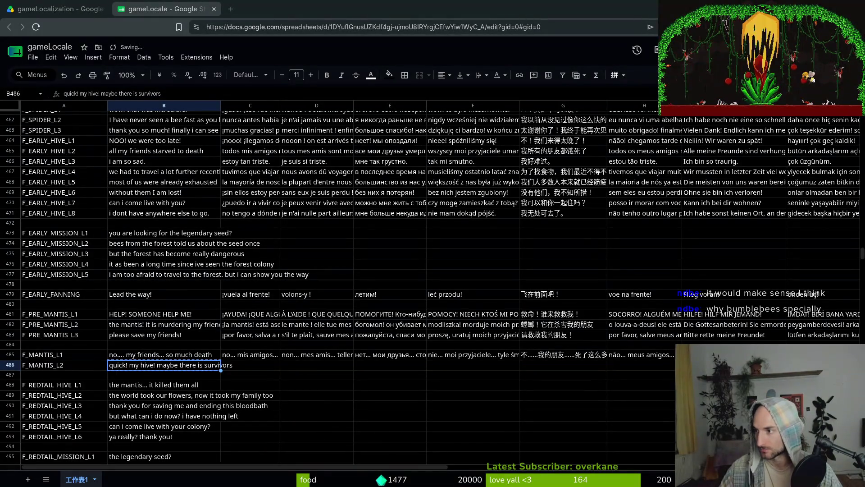
Paste the Spanish, French, Russian and Polish translations of F_MANTIS_L2 into C486:F486.
click(240, 366)
key(ctrl+v)
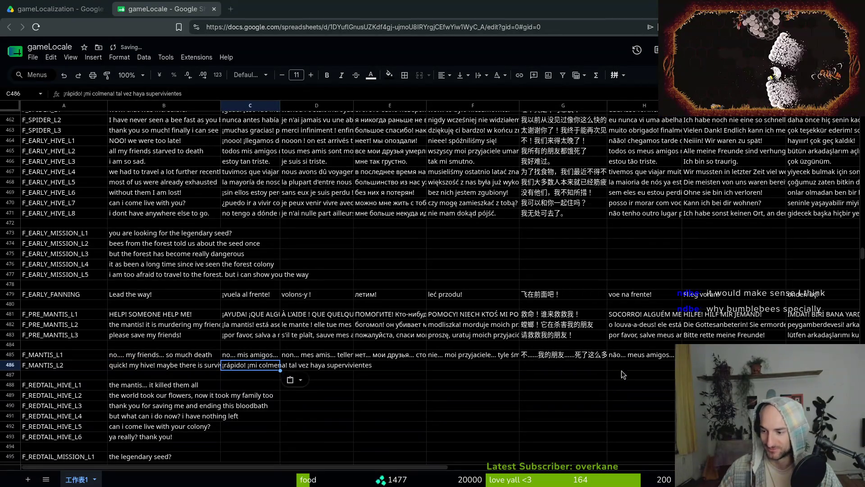
click(310, 365)
key(ctrl+v)
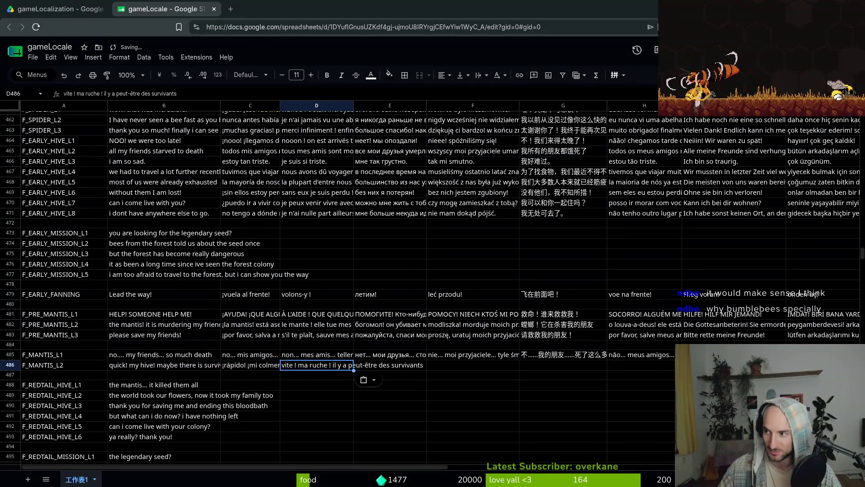
click(391, 363)
key(ctrl+v)
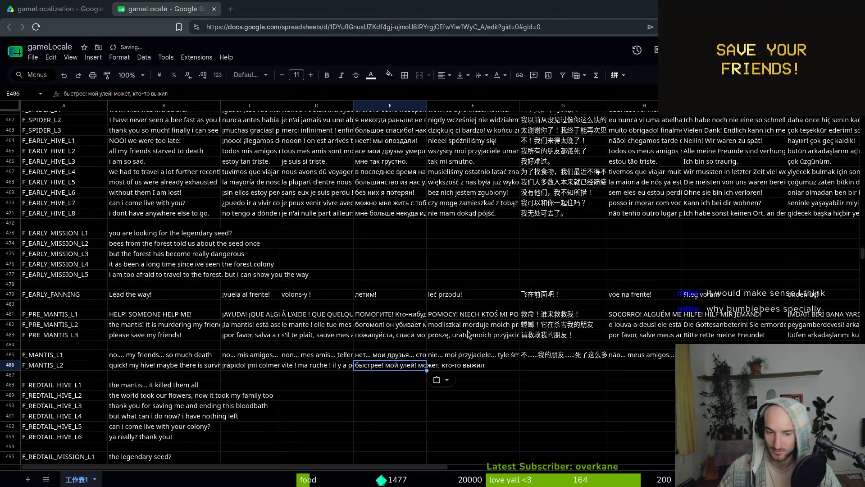
click(466, 365)
key(ctrl+v)
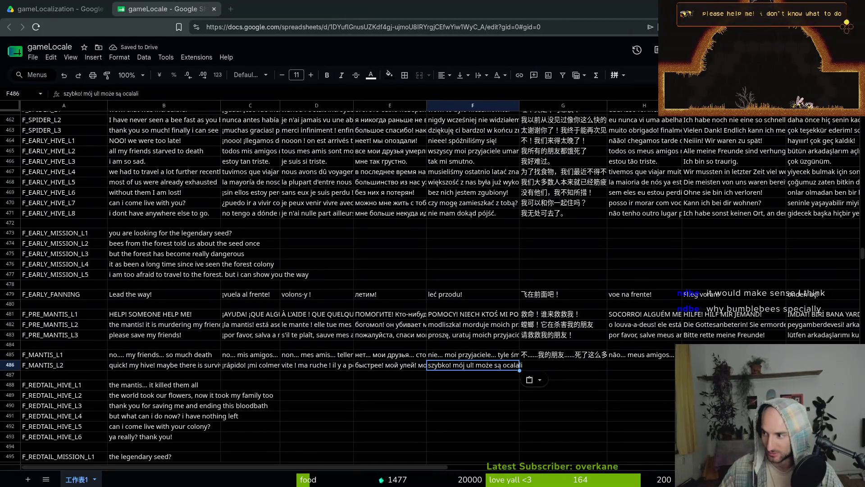
Paste the Chinese, Portuguese, German and Turkish translations into G486:J486.
click(533, 365)
key(ctrl+v)
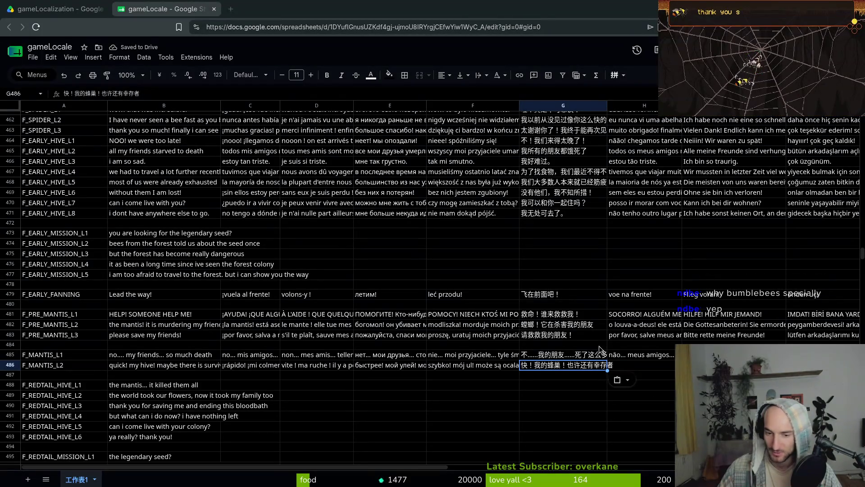
click(635, 366)
key(ctrl+v)
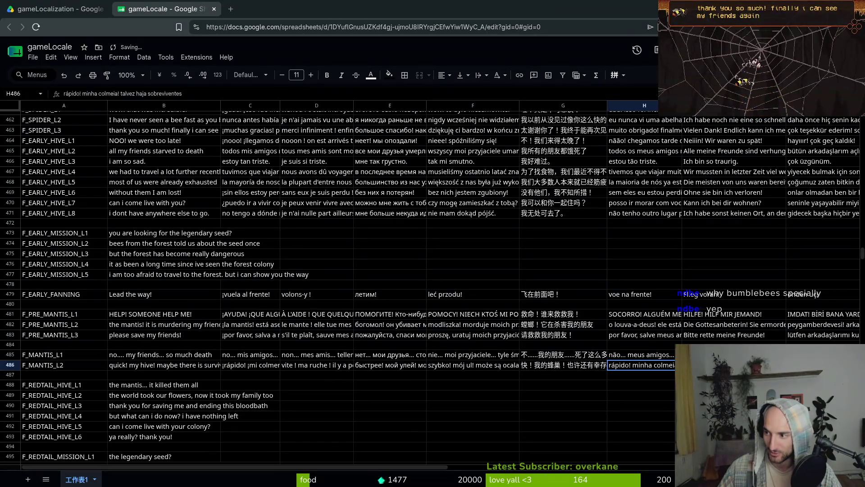
click(721, 365)
key(ctrl+v)
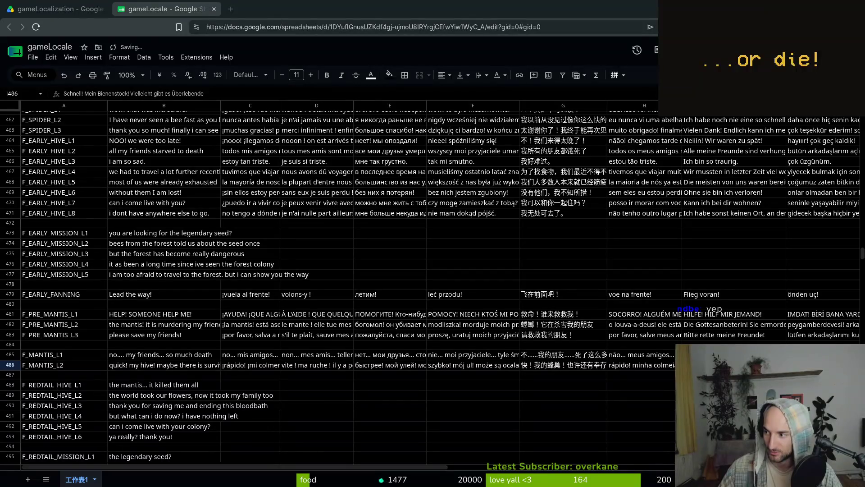
key(Right)
key(ctrl+v)
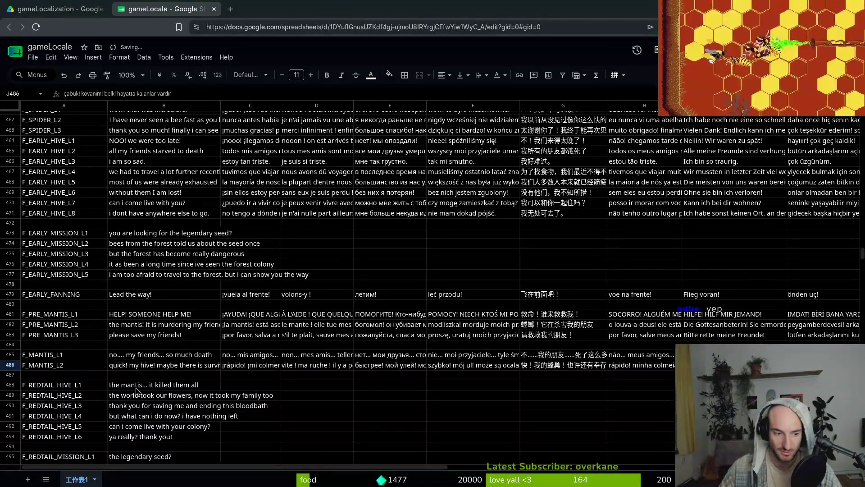
Copy the F_REDTAIL_HIVE_L1 English line and paste Spanish, French, Russian and Polish translations into C488:F488.
click(136, 387)
key(ctrl+c)
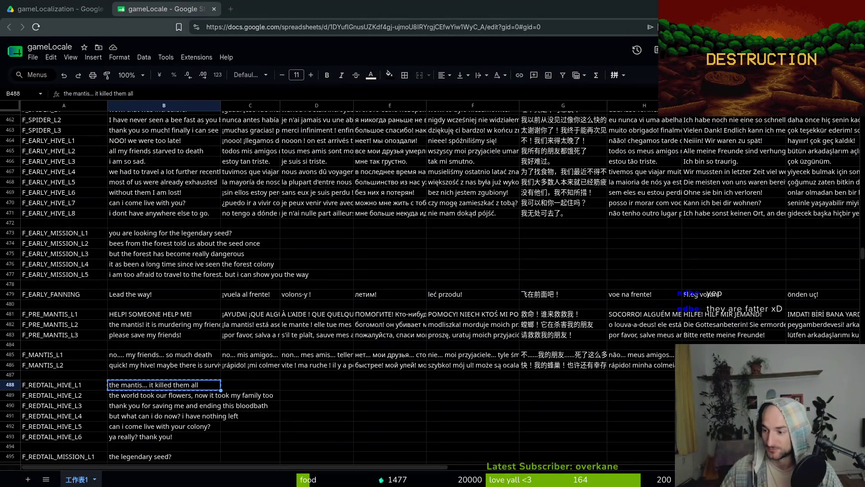
click(247, 385)
key(ctrl+v)
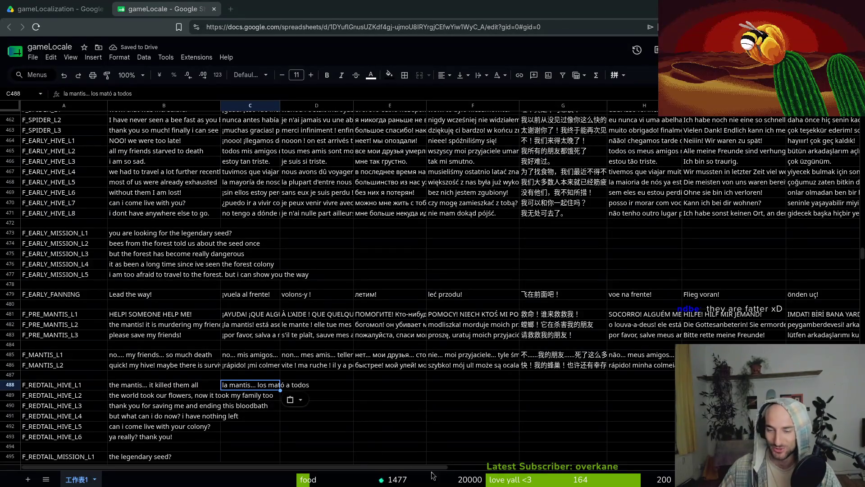
click(309, 387)
key(ctrl+v)
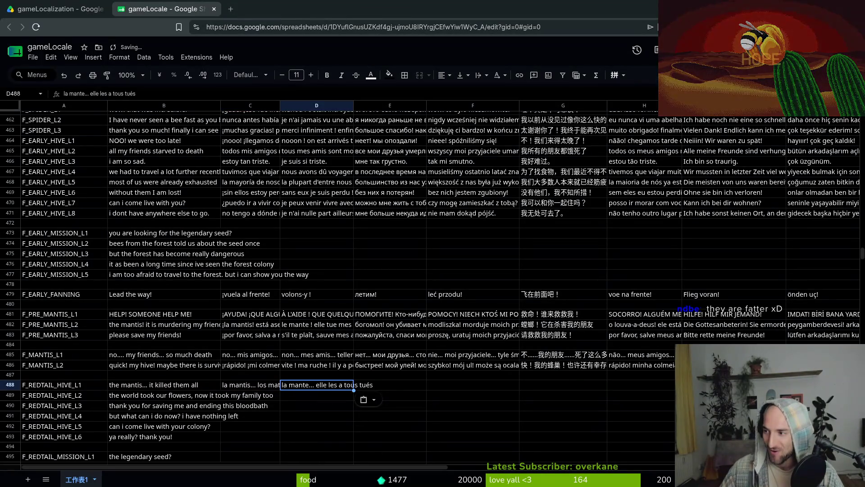
key(Tab)
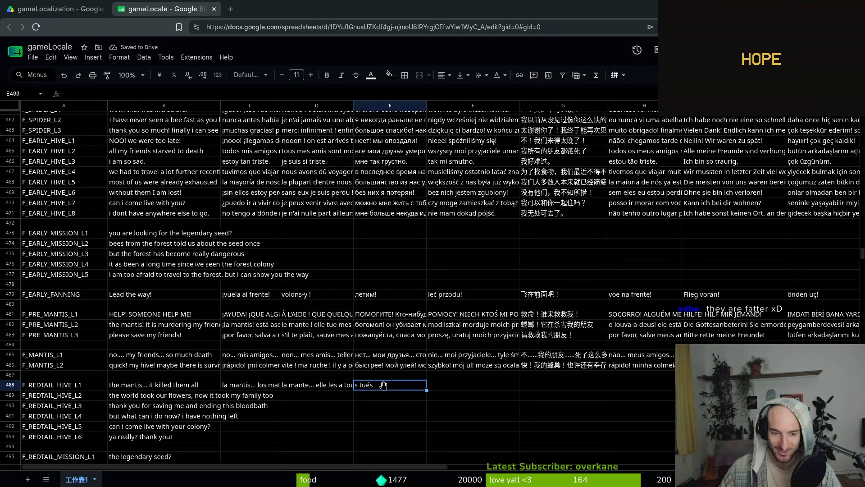
key(ctrl+v)
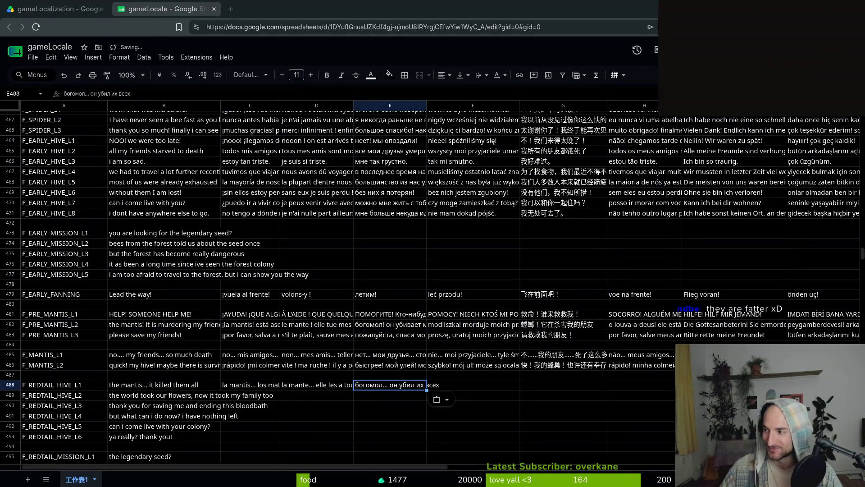
click(470, 383)
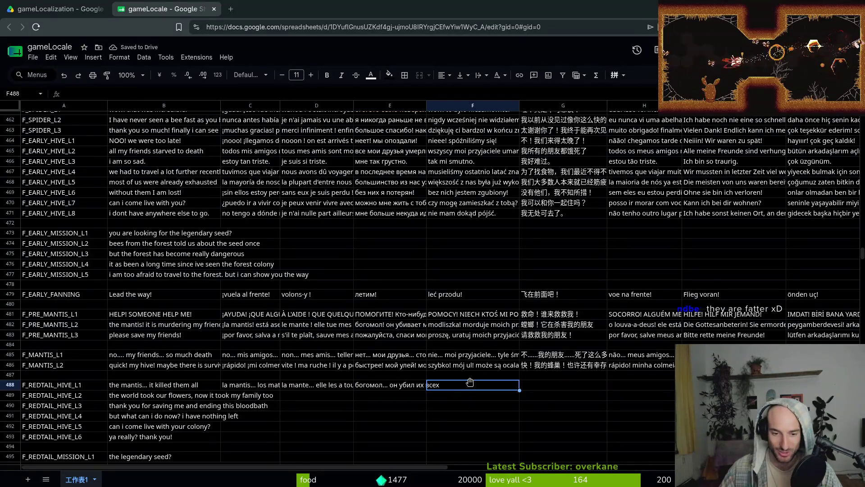
key(ctrl+v)
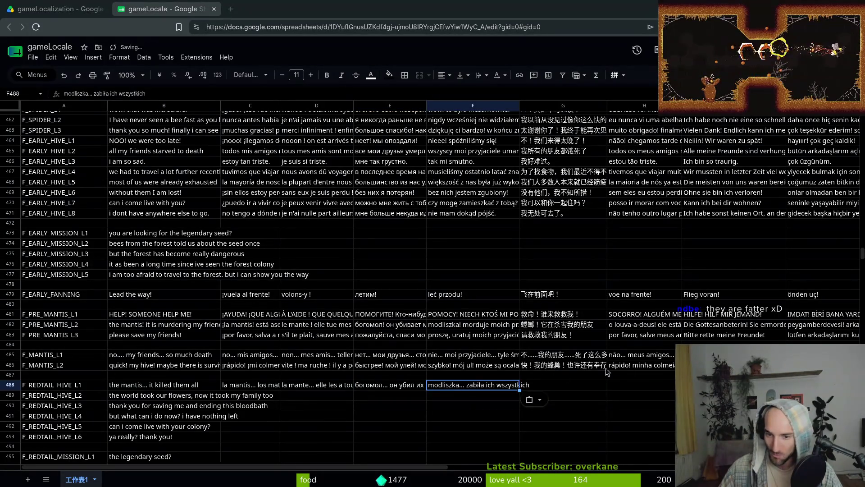
Paste the Chinese, Portuguese and German translations into G488:I488, then copy the F_REDTAIL_HIVE_L2 English line.
click(599, 385)
key(ctrl+v)
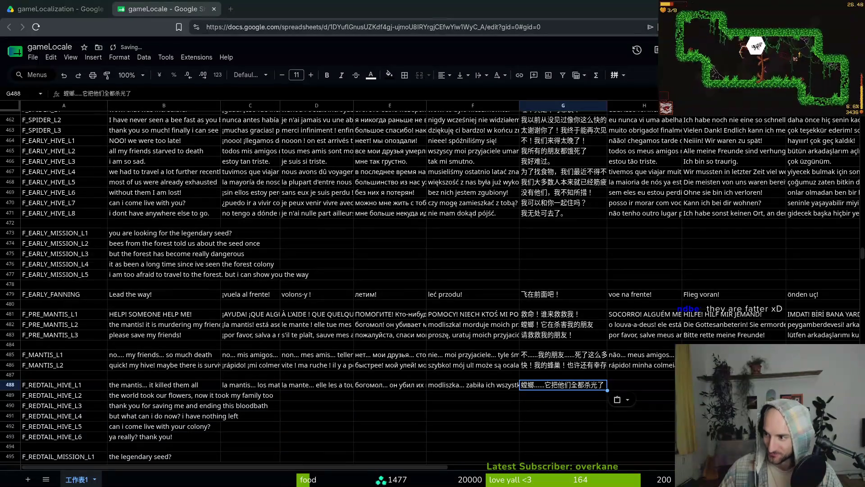
click(640, 384)
key(ctrl+v)
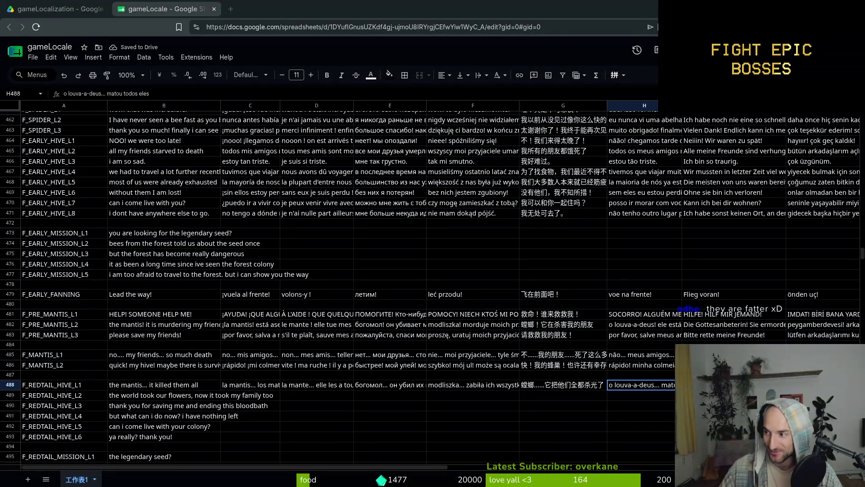
click(735, 385)
key(ctrl+v)
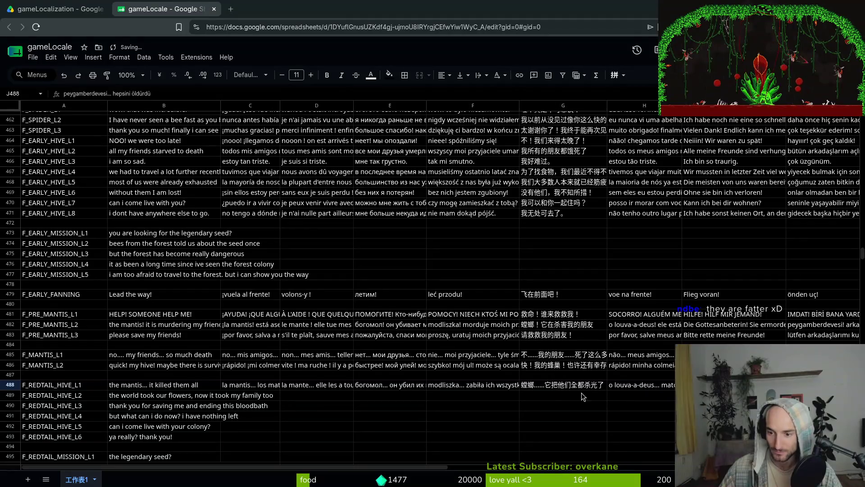
click(154, 400)
key(ctrl+c)
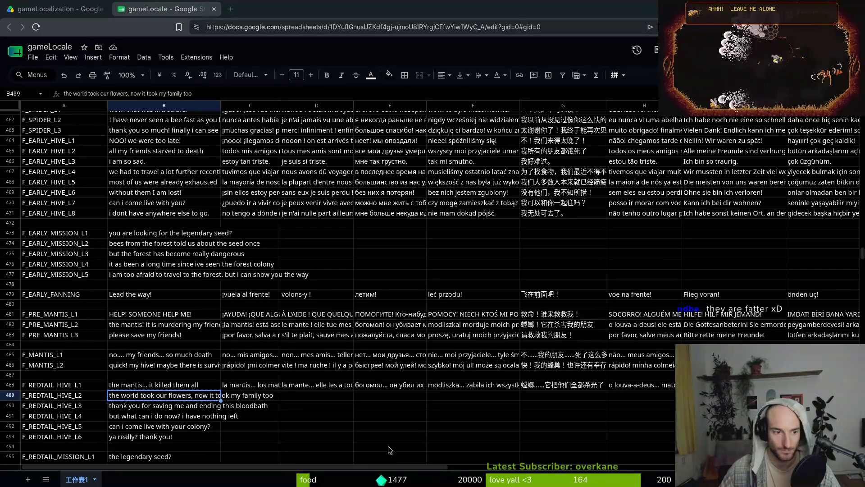
Paste the Spanish, French, Russian and Polish translations of F_REDTAIL_HIVE_L2 into C489:F489.
scroll(165, 238, down, 6)
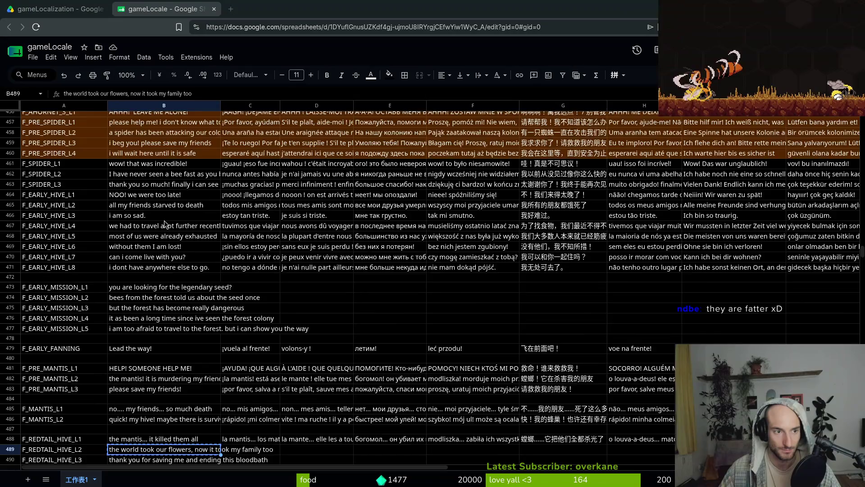
scroll(163, 276, up, 4)
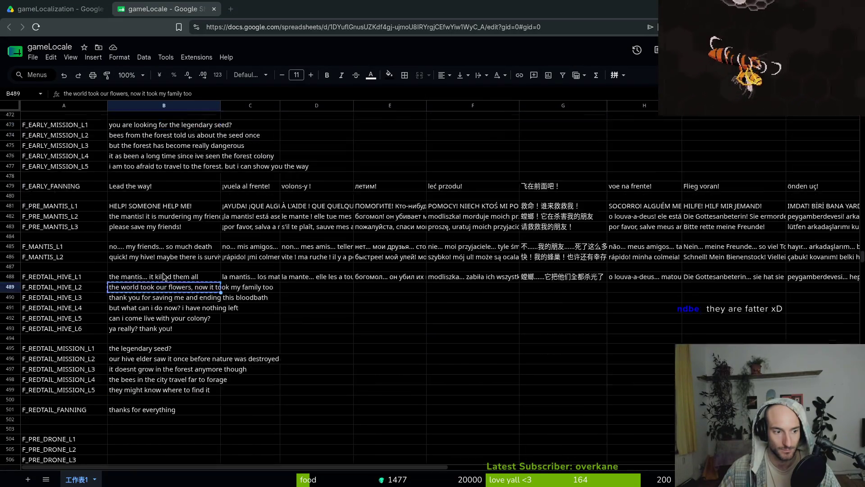
scroll(160, 282, down, 10)
scroll(158, 277, up, 4)
scroll(153, 267, up, 20)
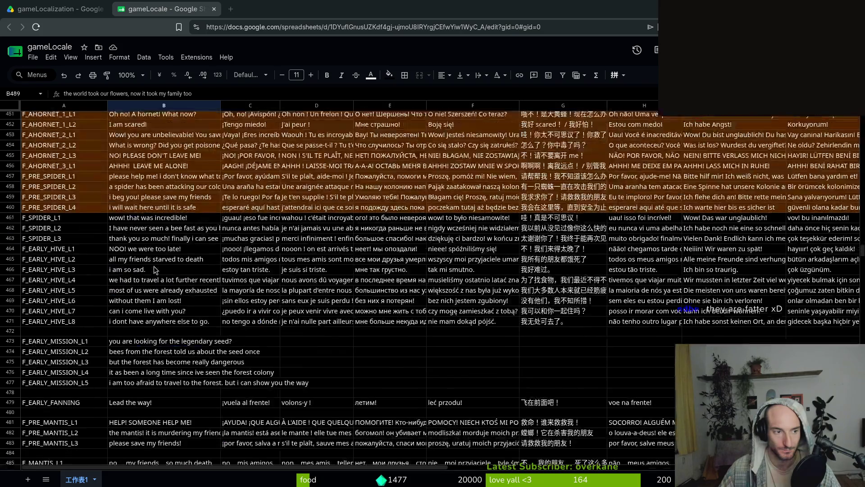
scroll(150, 265, up, 6)
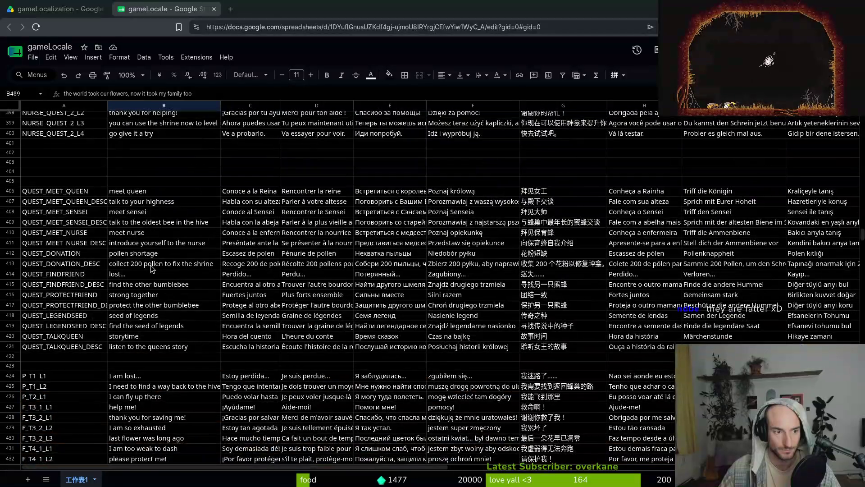
scroll(151, 270, down, 20)
scroll(141, 311, down, 3)
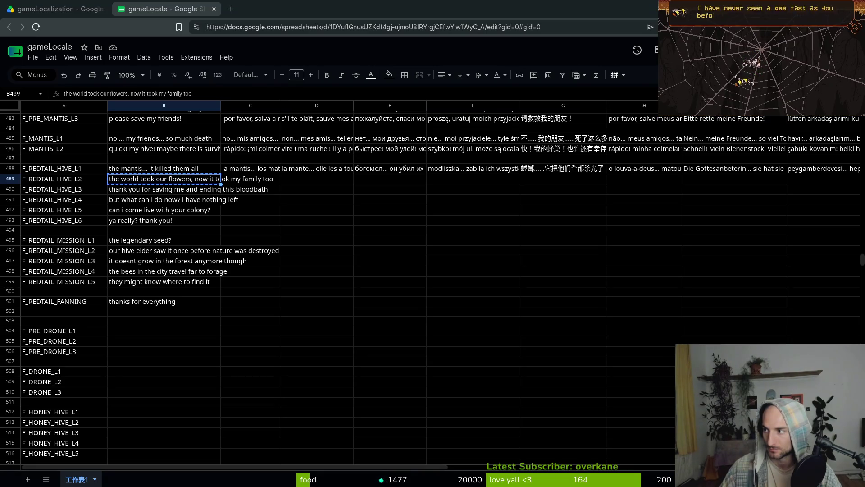
scroll(230, 325, up, 4)
key(Right)
key(ctrl+v)
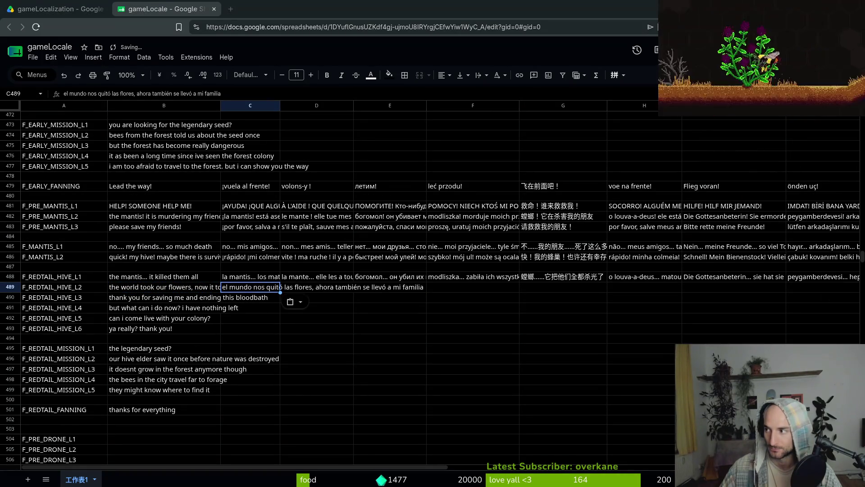
key(Right)
key(ctrl+v)
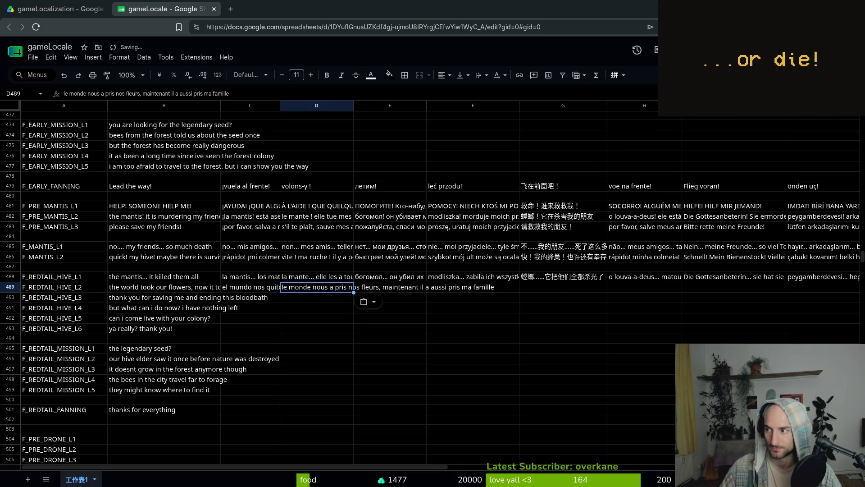
key(Right)
key(ctrl+v)
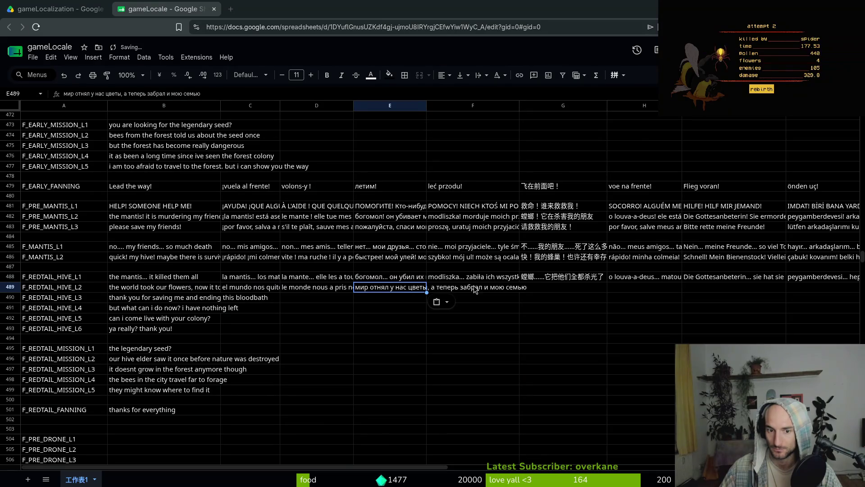
key(Right)
key(ctrl+v)
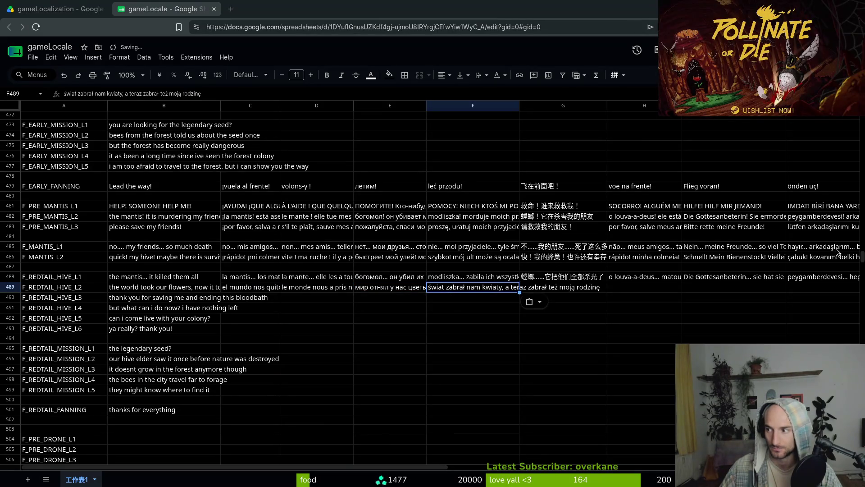
Paste the Chinese, Portuguese, German and Turkish translations into G489:J489, then copy the English line in B490.
key(Right)
key(ctrl+v)
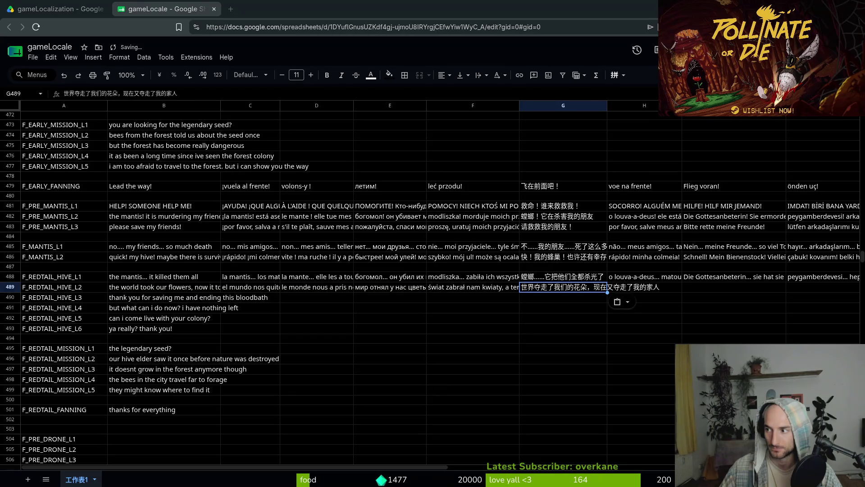
key(Right)
key(ctrl+v)
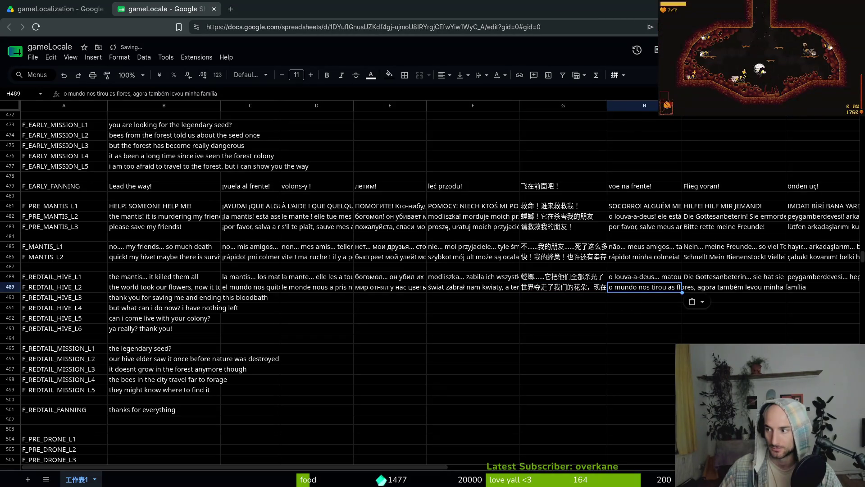
key(Right)
key(ctrl+v)
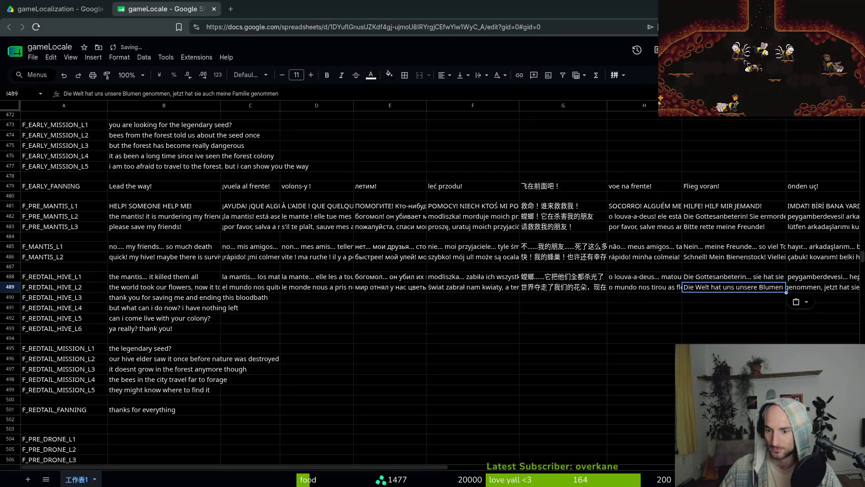
click(827, 288)
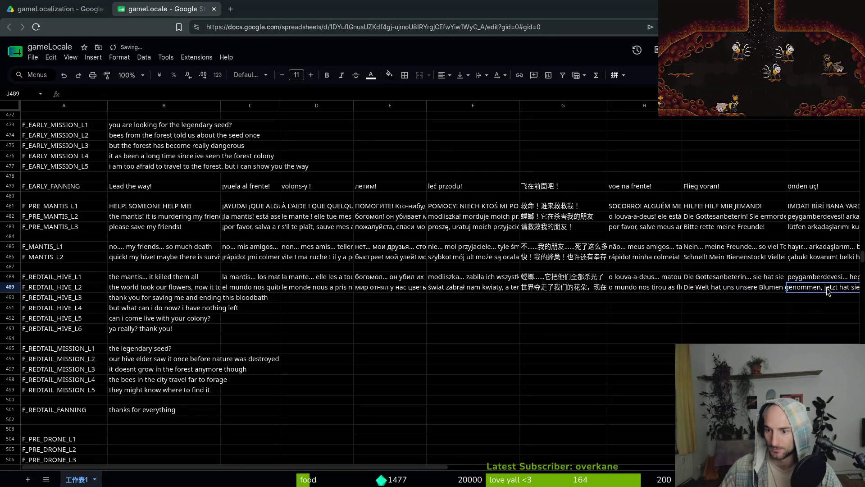
key(ctrl+v)
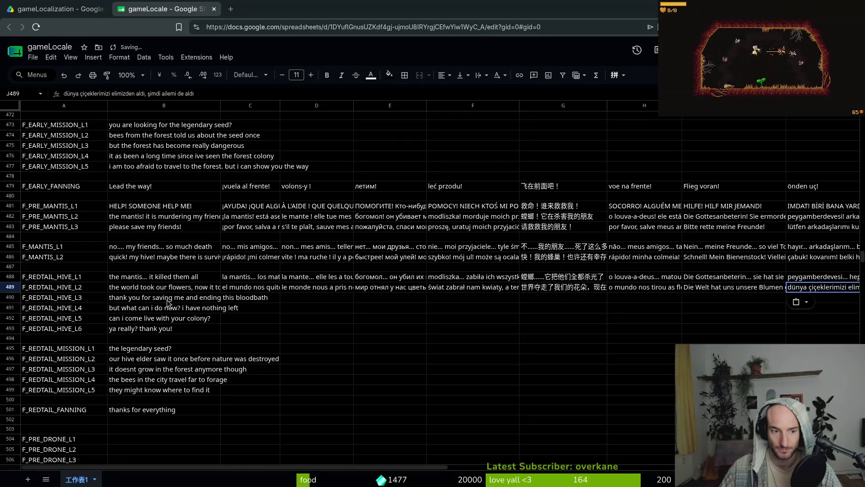
click(157, 299)
key(ctrl+c)
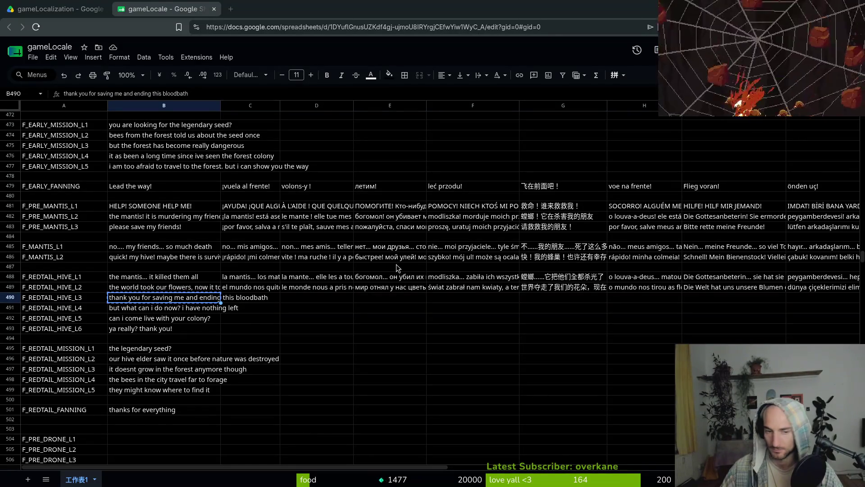
Paste the Spanish, French, Russian and Polish translations of F_REDTAIL_HIVE_L3 into C490:F490.
click(253, 300)
key(ctrl+v)
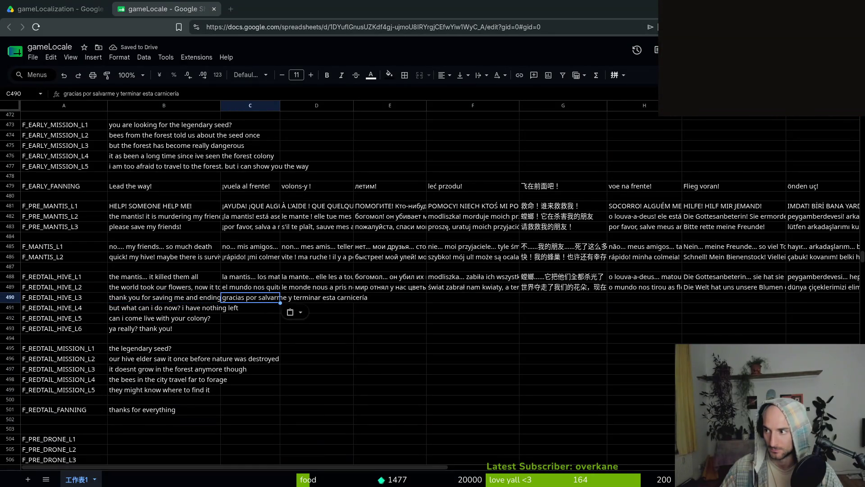
key(Right)
key(ctrl+v)
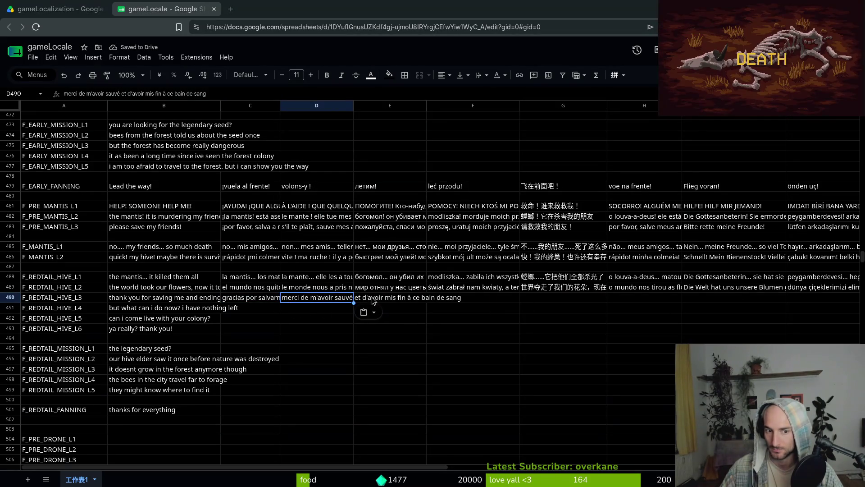
key(Right)
key(ctrl+v)
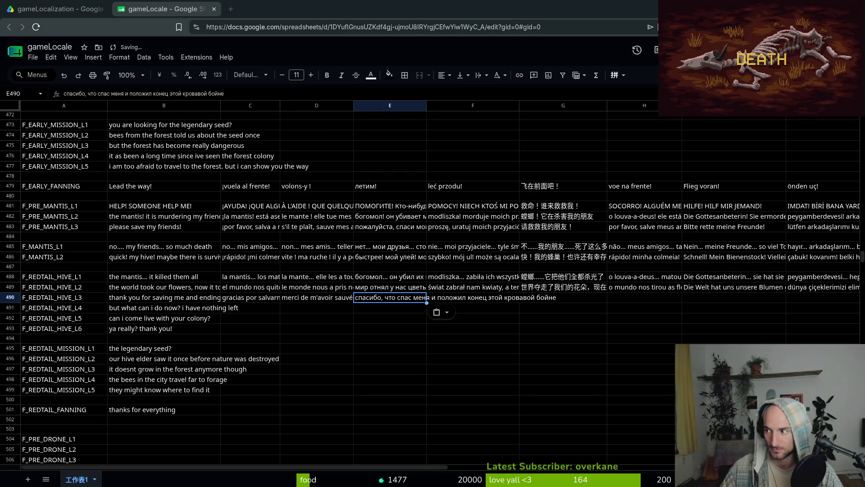
key(Right)
key(ctrl+v)
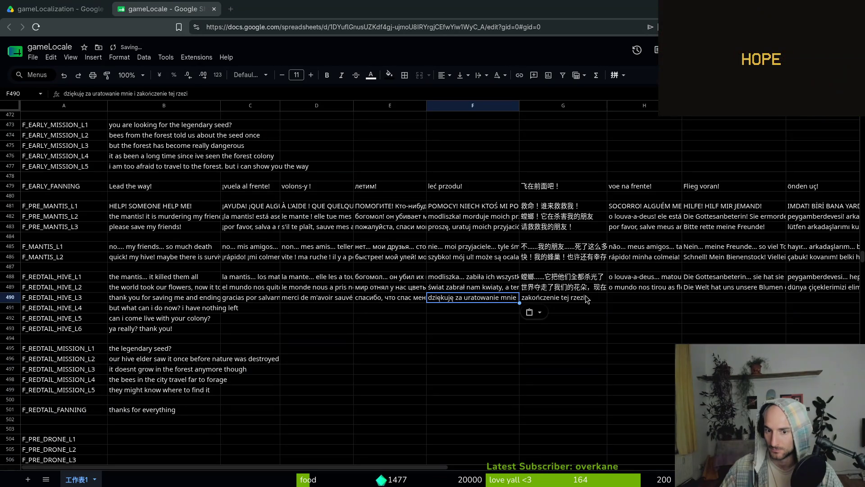
Paste the Chinese, Portuguese, German and Turkish translations into G490:J490, then copy the English line in B491.
key(Right)
key(ctrl+v)
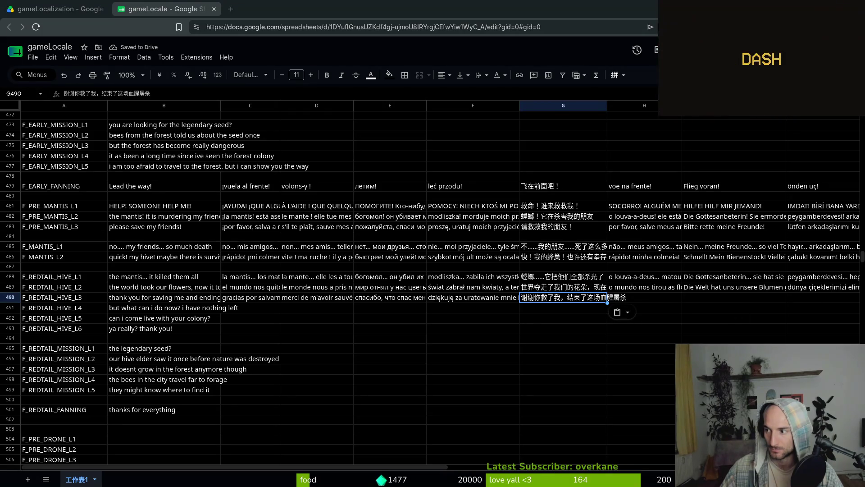
key(Right)
key(ctrl+v)
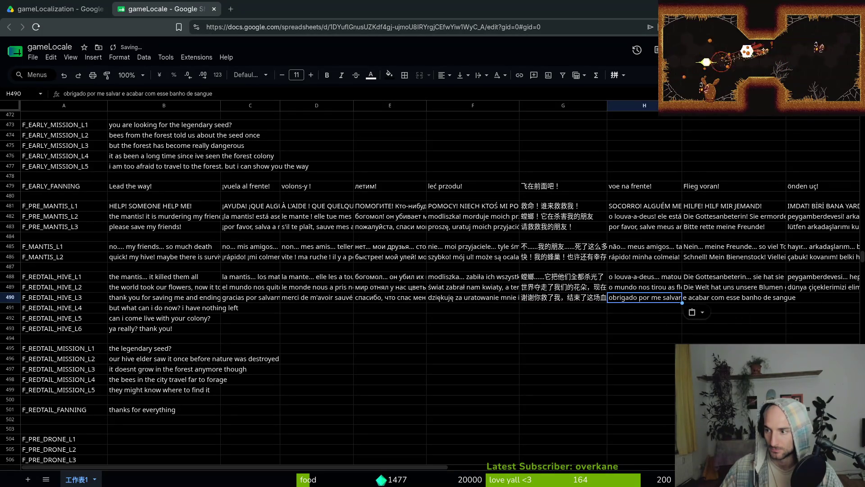
key(Right)
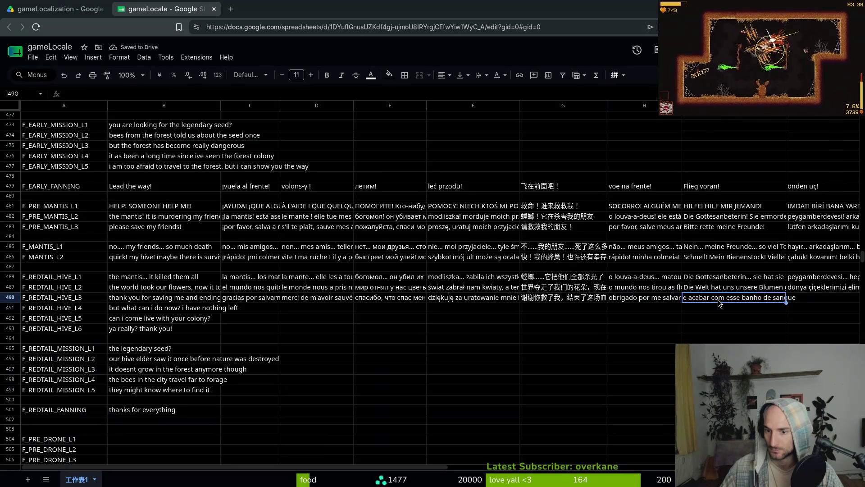
key(ctrl+v)
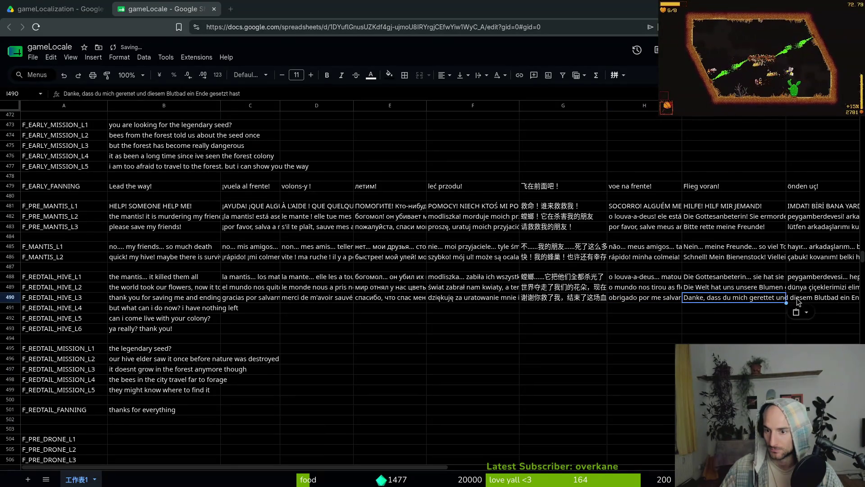
key(Right)
key(ctrl+v)
click(192, 311)
key(ctrl+c)
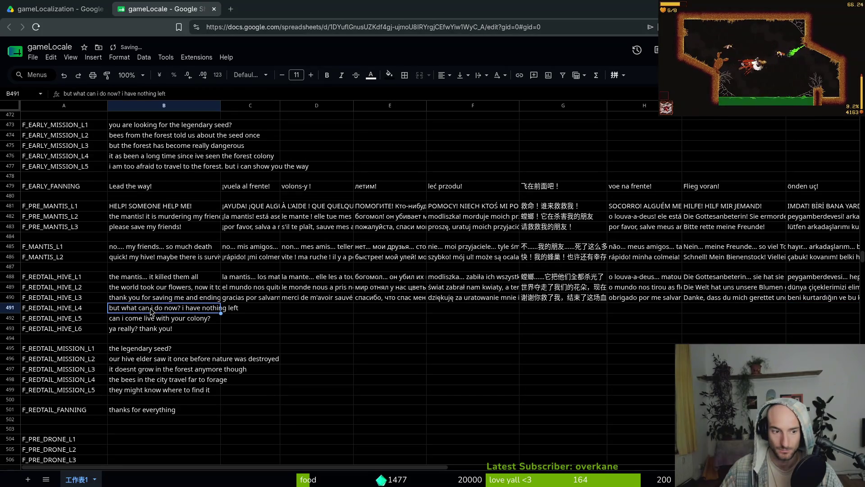
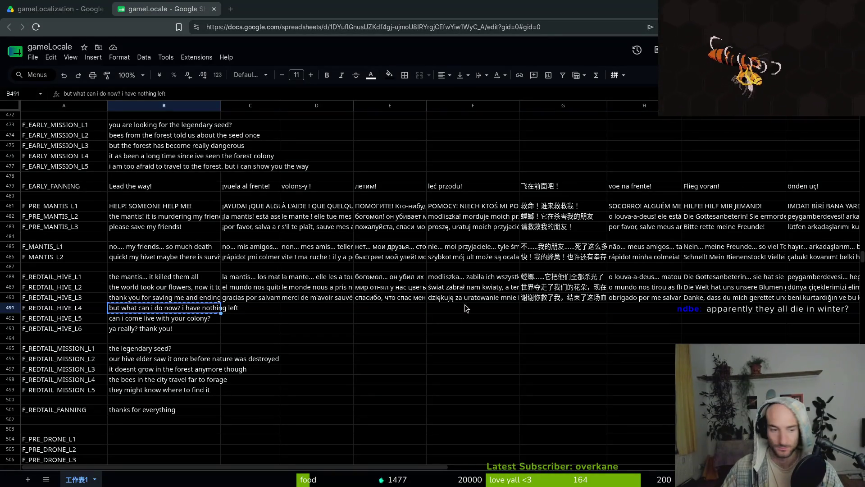
Paste the Spanish, French, Russian and Polish translations into row 491 (F_REDTAIL_HIVE_L4).
key(Right)
text(pero ¿qué puedo hacer ahora? no me queda nada)
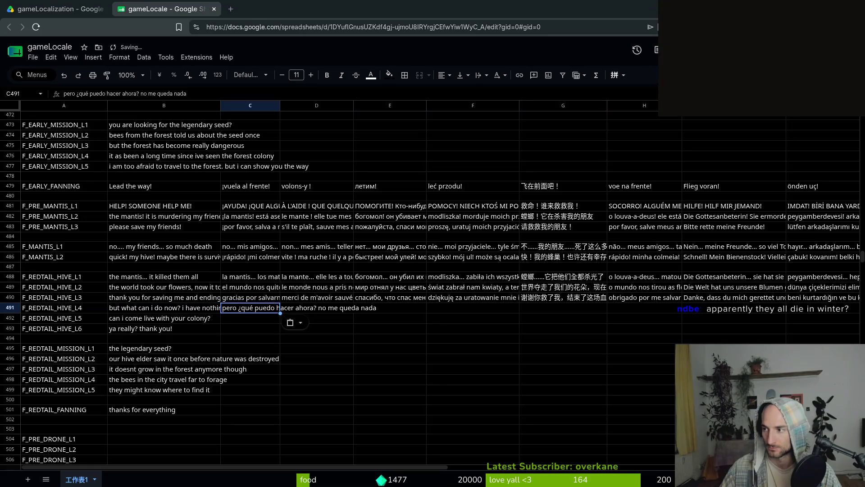
key(Right)
text(mais que puis-je faire maintenant ? il ne me reste plus rien)
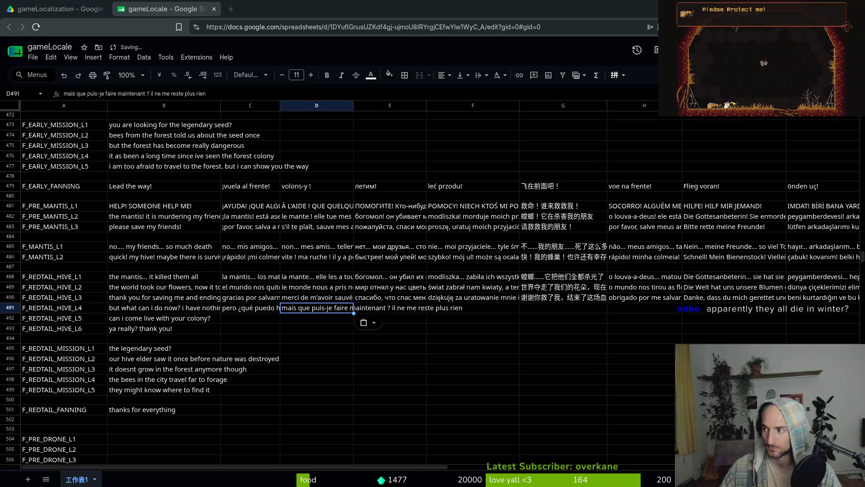
key(Right)
text(но что мне делать теперь? у меня ничего не осталось)
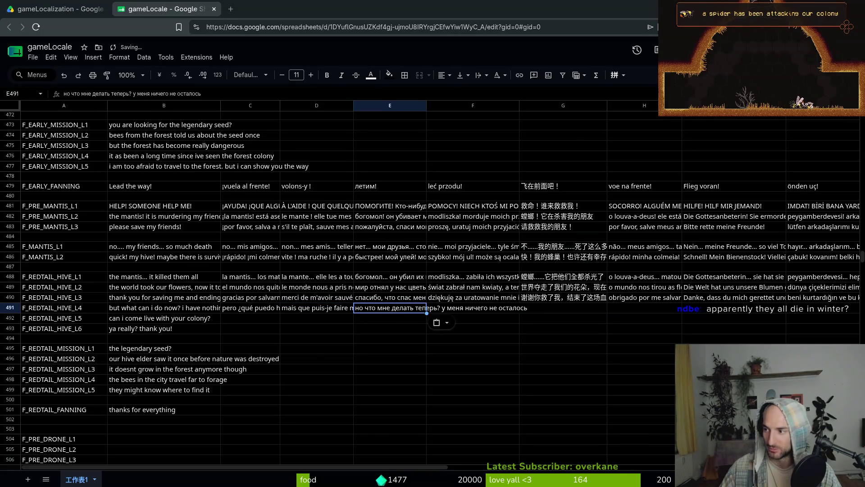
key(Right)
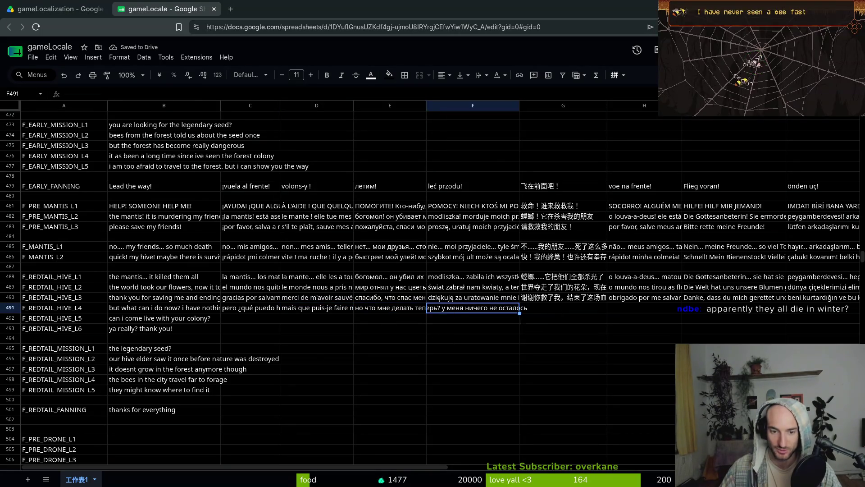
text(ale co mogę teraz zrobić? nic mi nie zostało)
Paste the Chinese, Portuguese, German and Turkish translations to complete row 491.
key(Right)
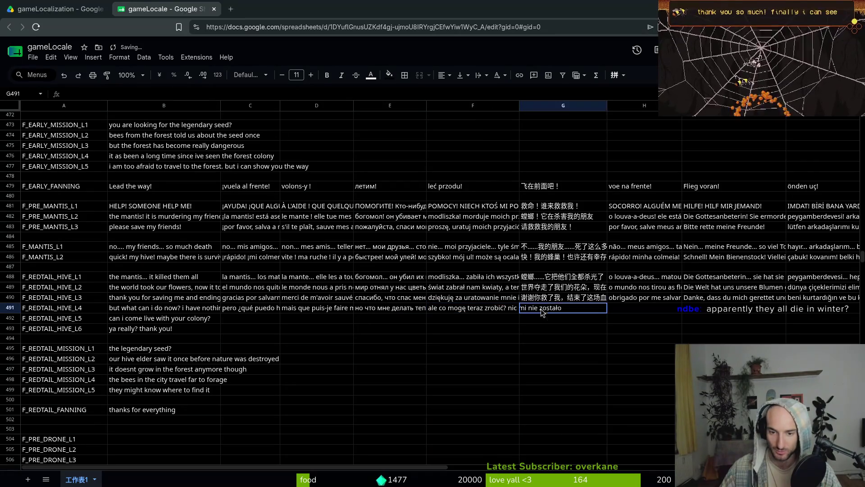
text(但现在我还能做什么？我一无所有了)
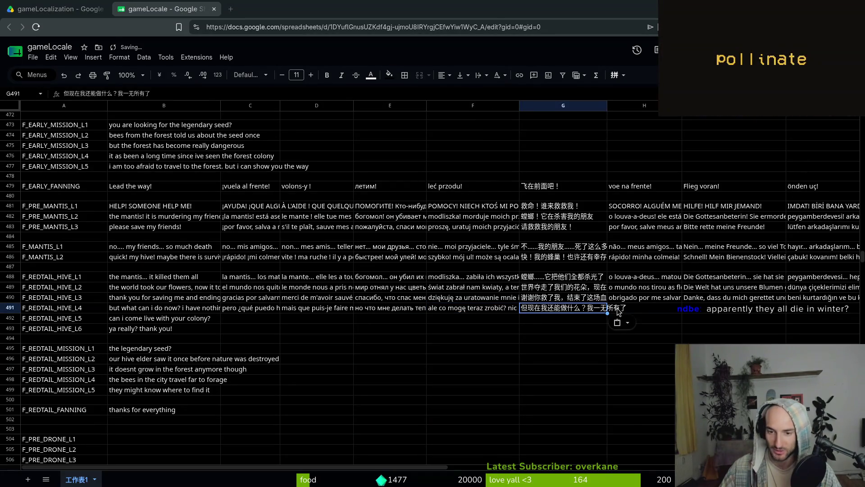
key(Right)
text(mas o que posso fazer agora? não me sobrou nada)
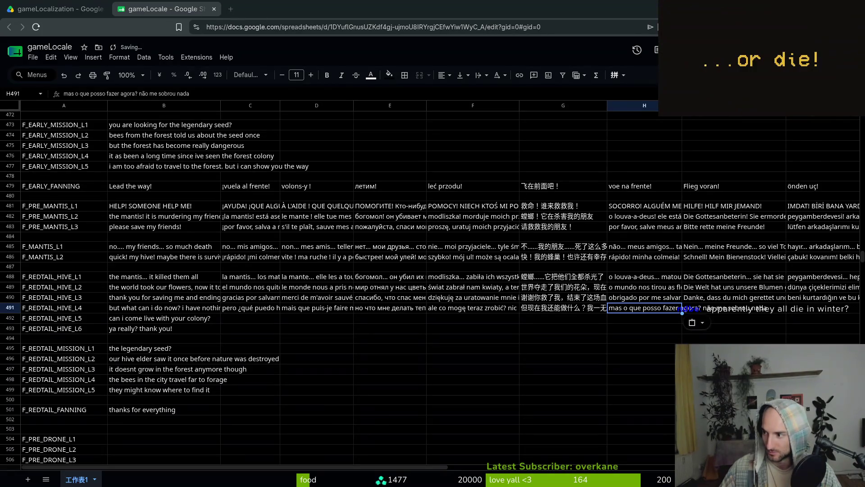
key(Right)
text(Aber was kann ich jetzt tun? Ich habe nichts mehr)
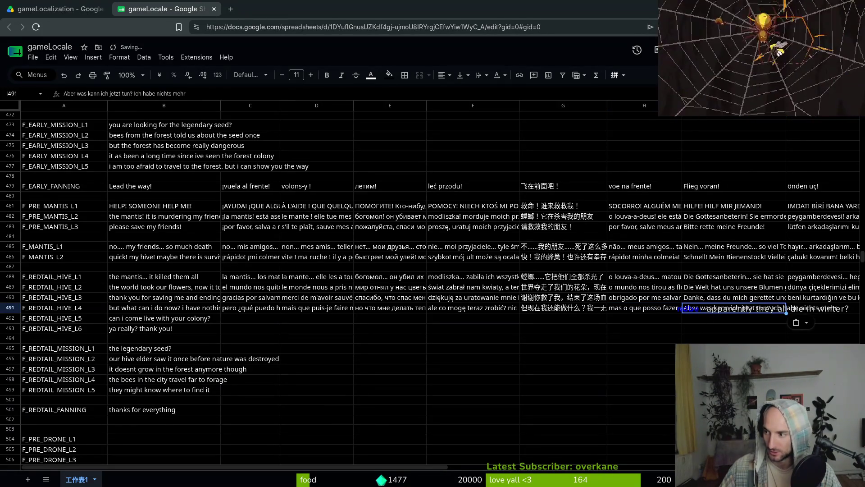
key(Right)
text(ama şimdi ne yapabilirim? elimde hiçbir şey kalmadı)
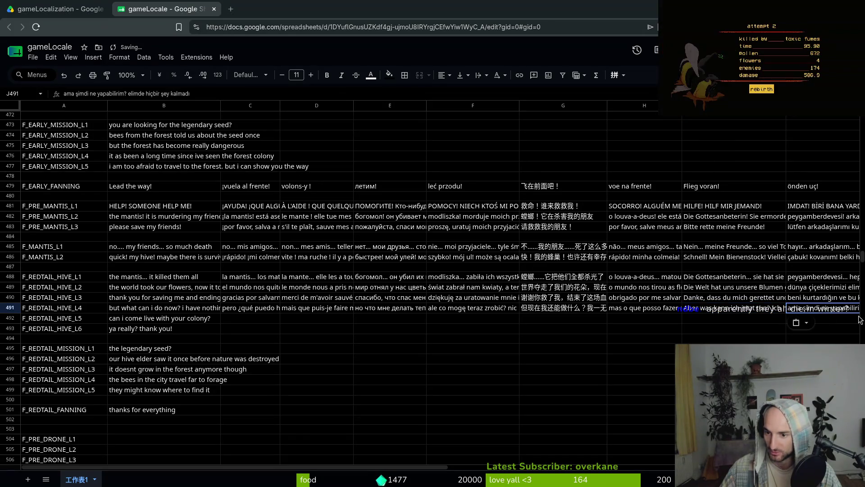
click(120, 314)
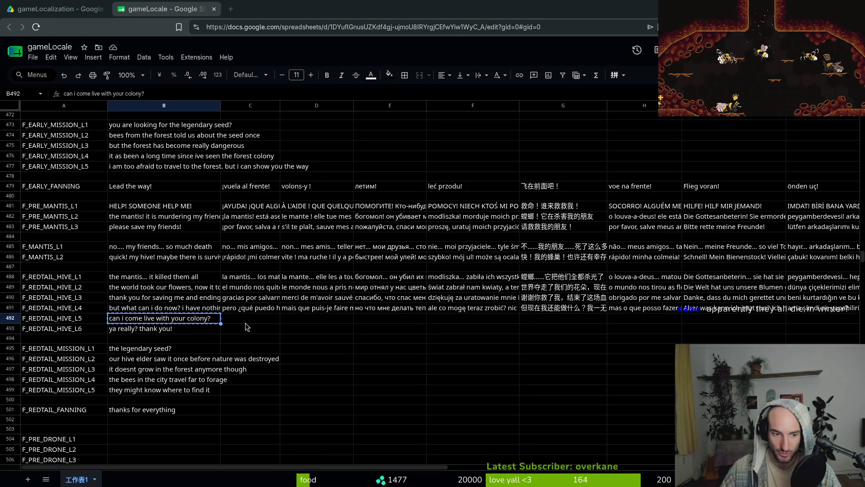
Paste the Spanish, French, Russian and Polish translations into C492–F492.
key(Right)
text(¿puedo ir a vivir con tu colonia?)
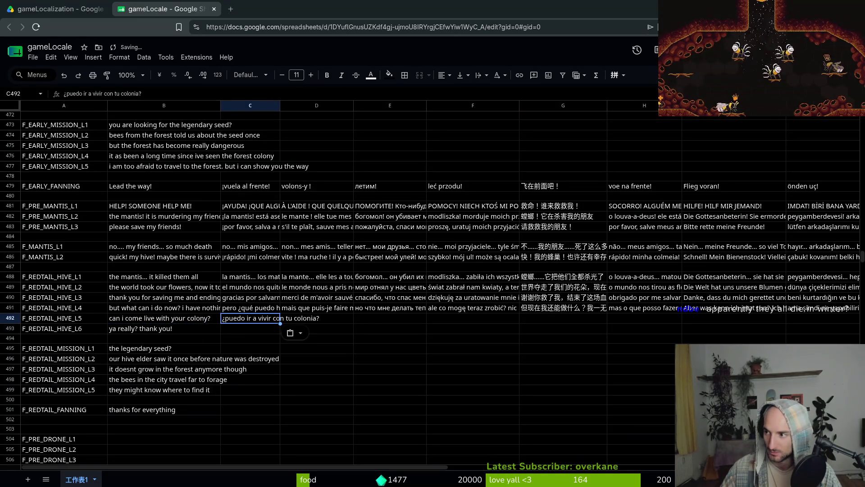
key(Right)
text(puis-je venir vivre dans ta colonie ?)
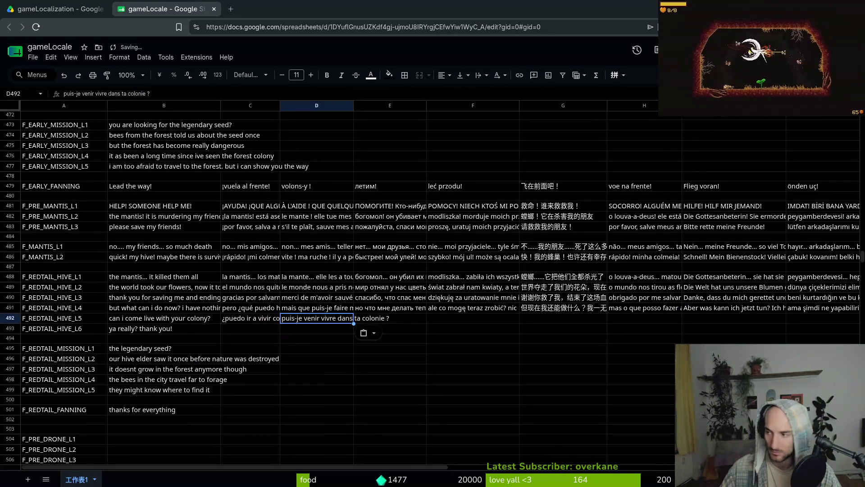
key(Right)
text(можно мне жить в твоей колонии?)
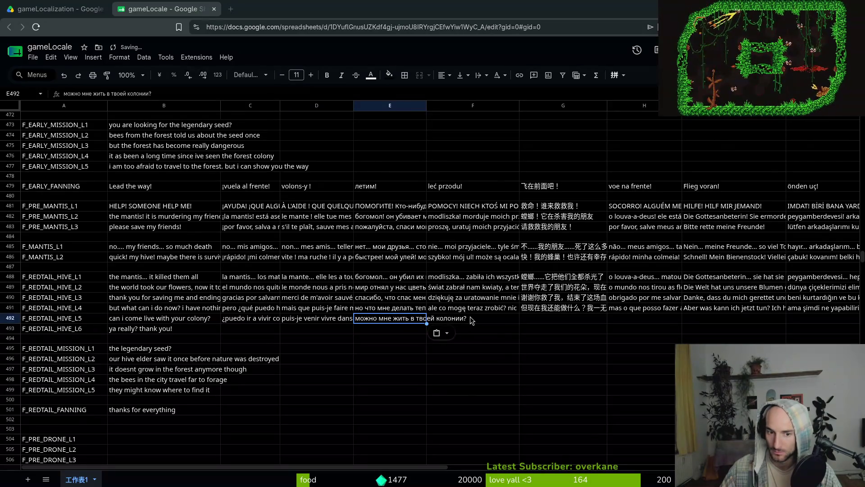
key(Right)
text(czy mogę zamieszkać w twojej kolonii?)
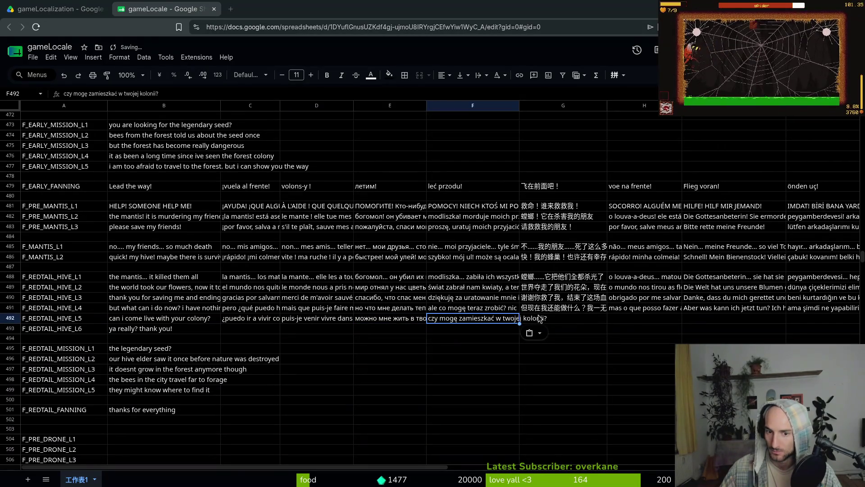
Paste the Chinese, Portuguese, German and Turkish translations into G492–J492.
key(Right)
text(我可以去你的群体生活吗？)
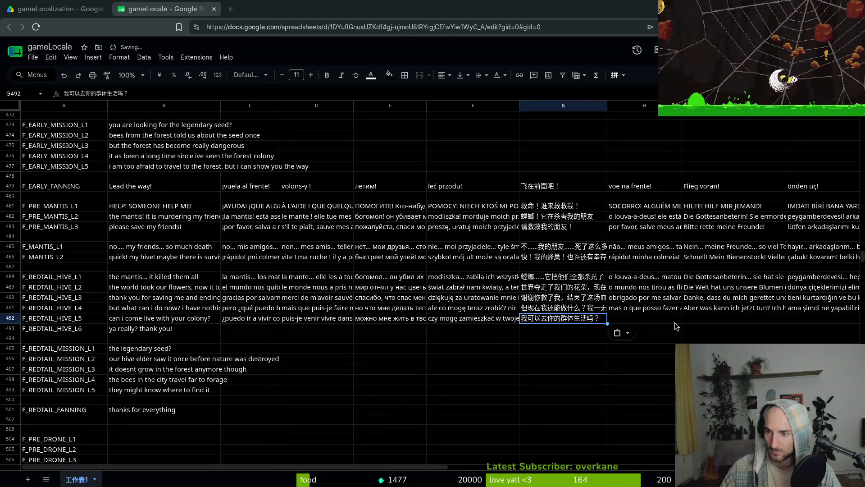
key(Right)
text(posso ir morar com a sua colônia?)
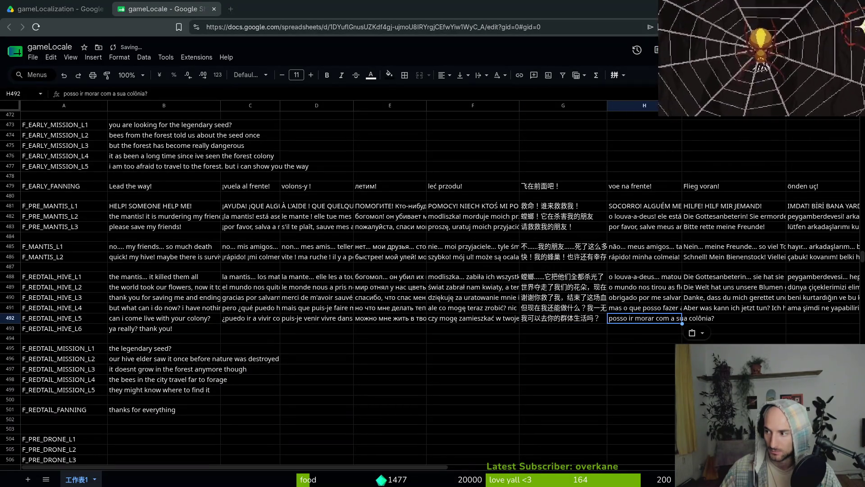
click(710, 320)
text(Kann ich in deiner Kolonie leben?)
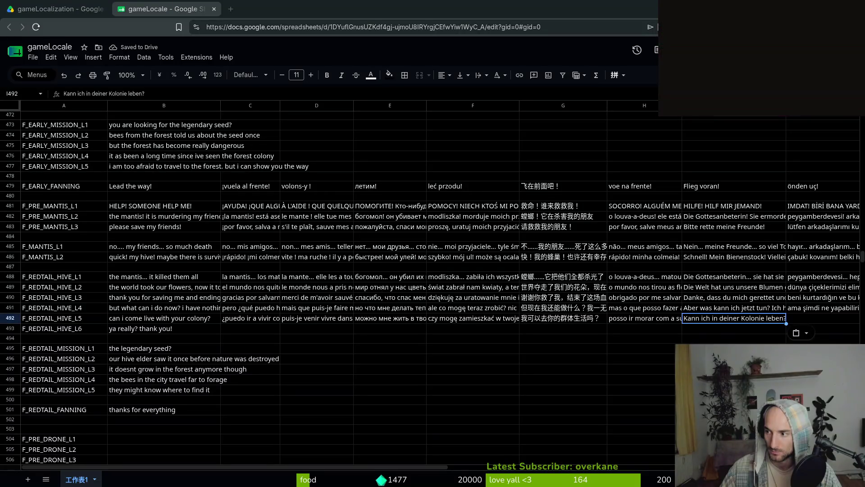
click(812, 319)
text(koloninize gelip yaşayabilir miyim?)
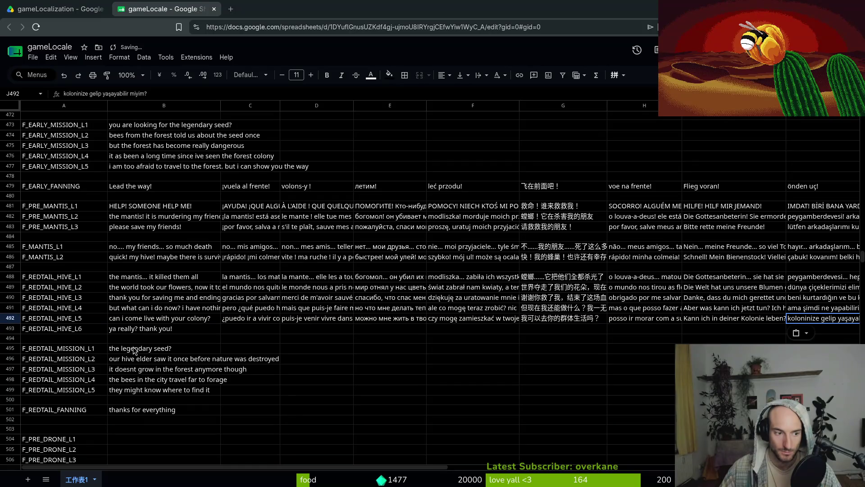
click(143, 331)
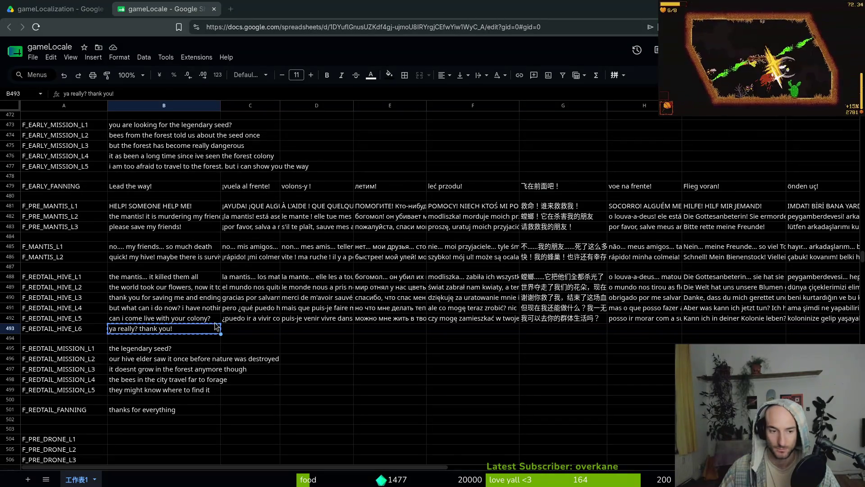
Paste the Spanish, French, Russian and Polish translations into C493–F493.
key(Right)
key(ctrl+v)
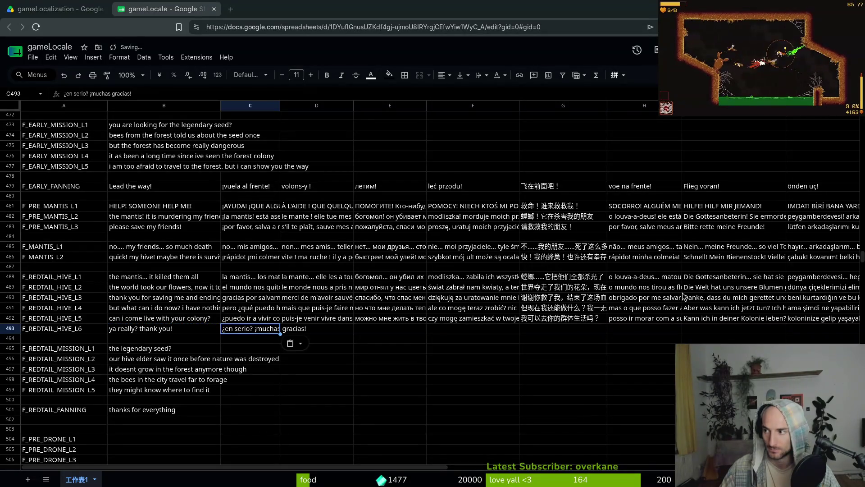
key(Right)
key(ctrl+v)
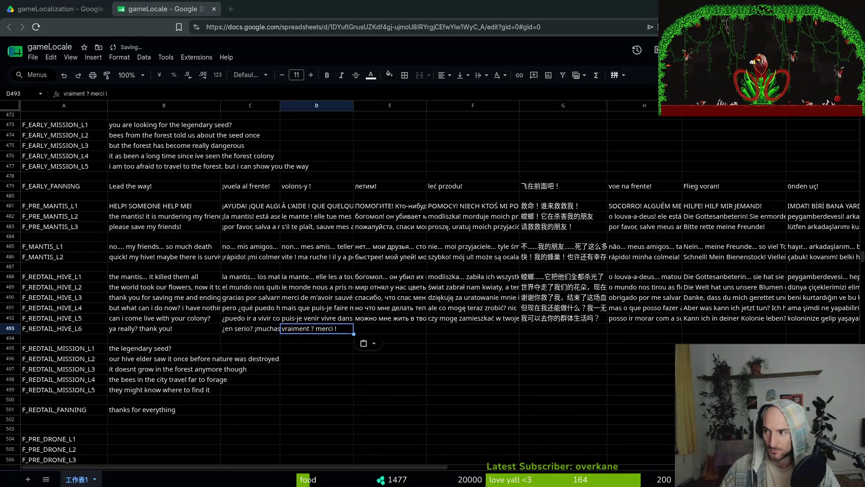
key(Right)
key(ctrl+v)
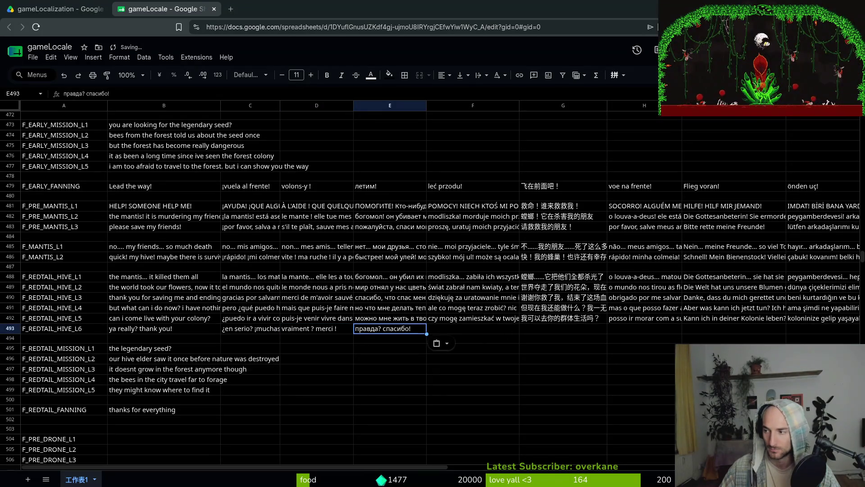
key(Right)
key(ctrl+v)
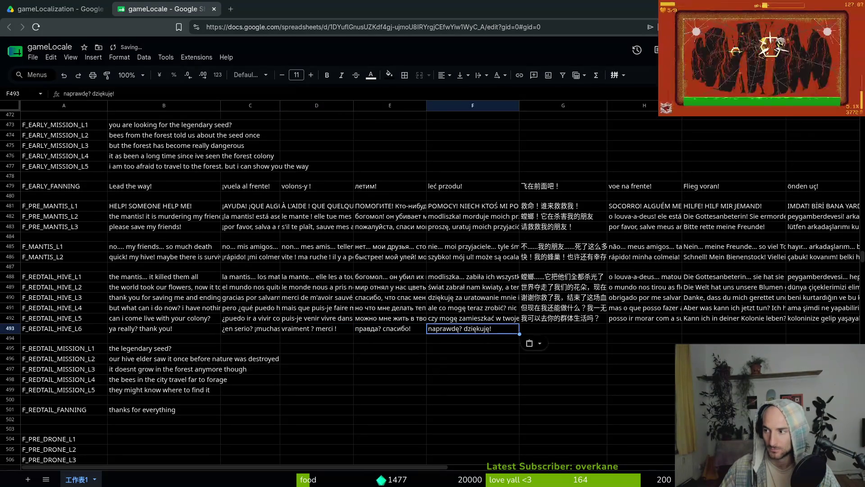
Paste Chinese and Portuguese translations, then Turkish 'gerçekten mi? teşekkür ederim!' into J493.
key(Right)
key(ctrl+v)
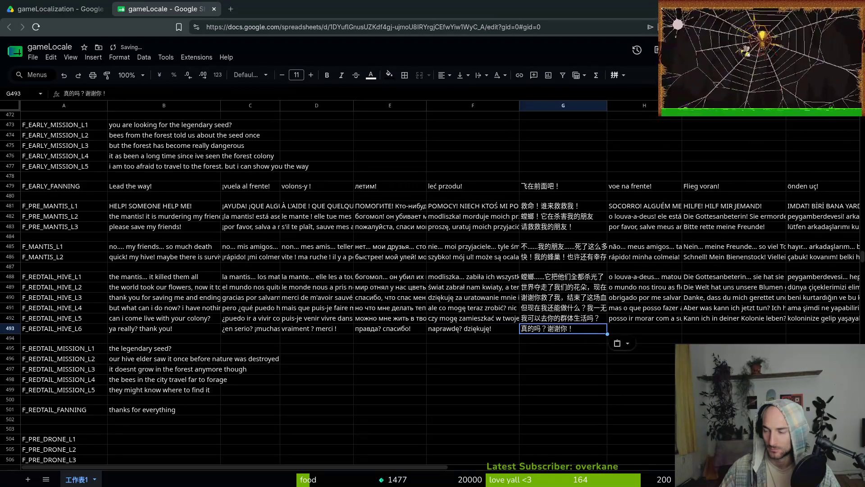
key(Right)
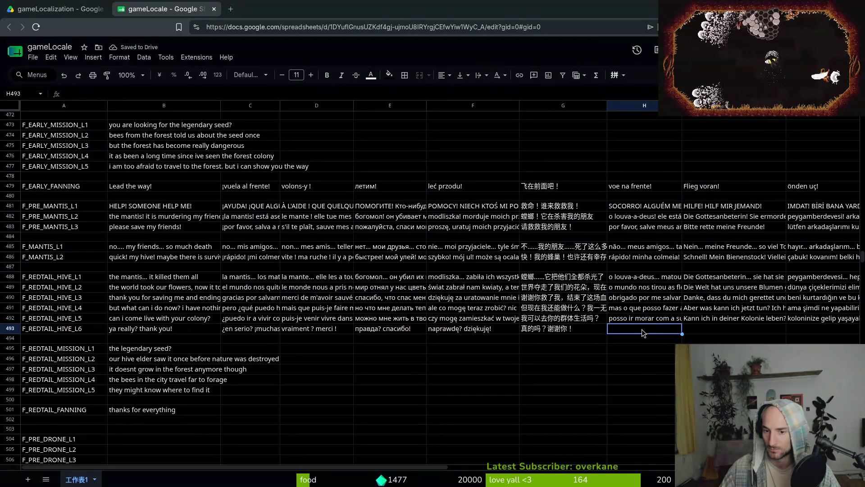
key(ctrl+v)
key(Right)
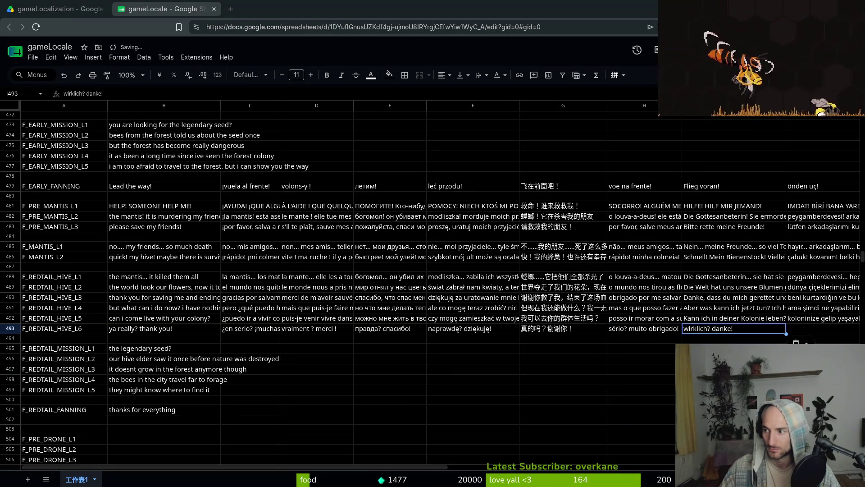
key(Right)
key(ctrl+v)
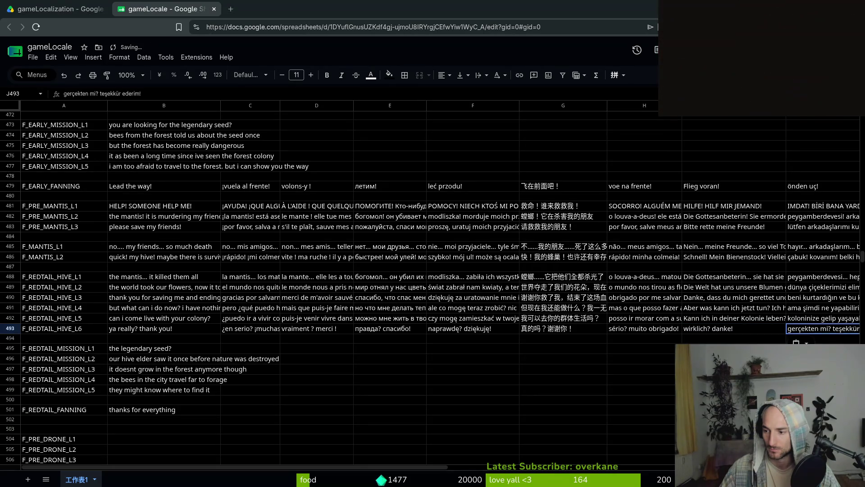
Overwrite B425 (P_T1_L2) with 'where did my friend go?' and copy it.
scroll(190, 290, up, 4)
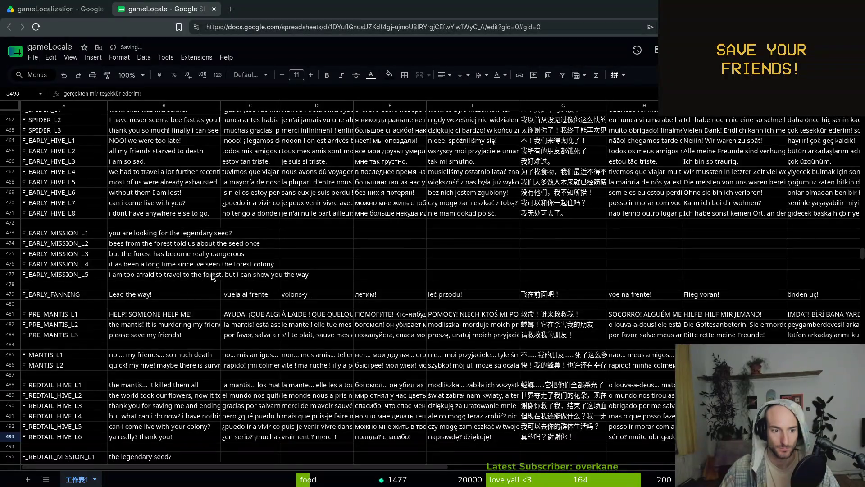
scroll(104, 248, up, 5)
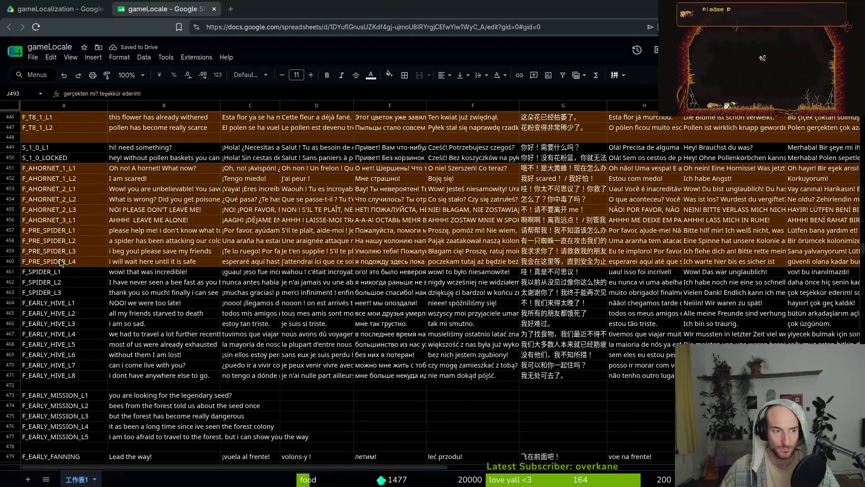
scroll(149, 243, up, 5)
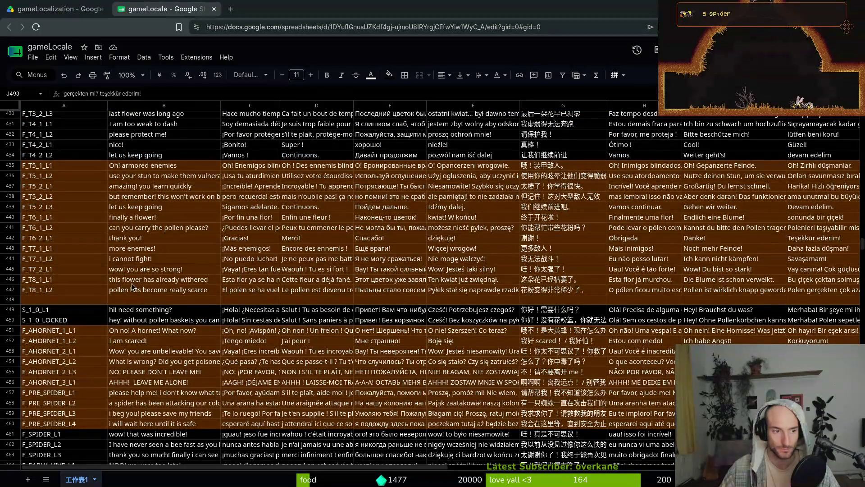
scroll(142, 272, up, 5)
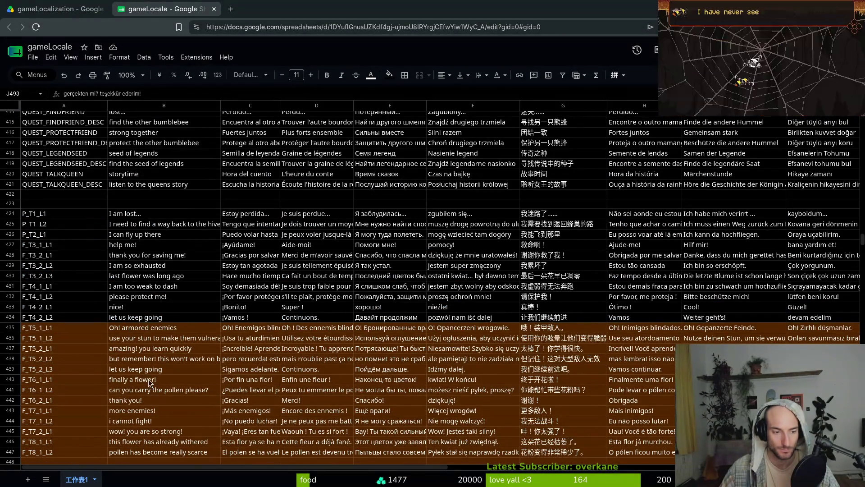
scroll(152, 425, down, 2)
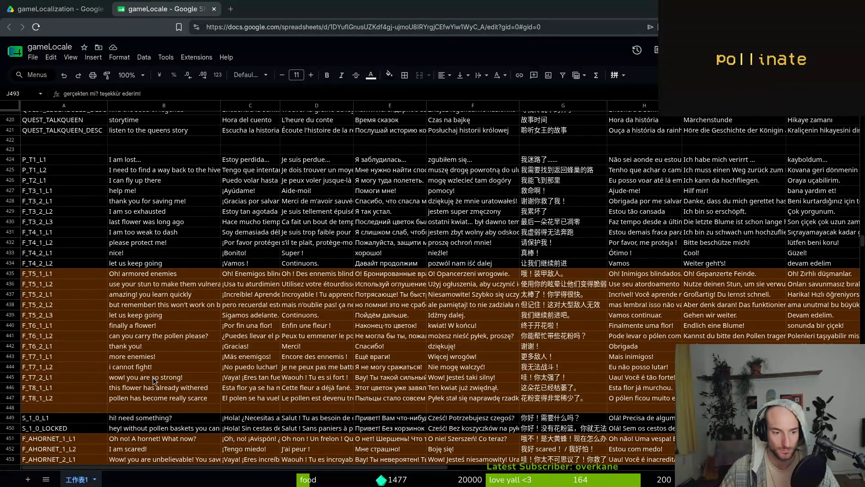
scroll(153, 379, up, 4)
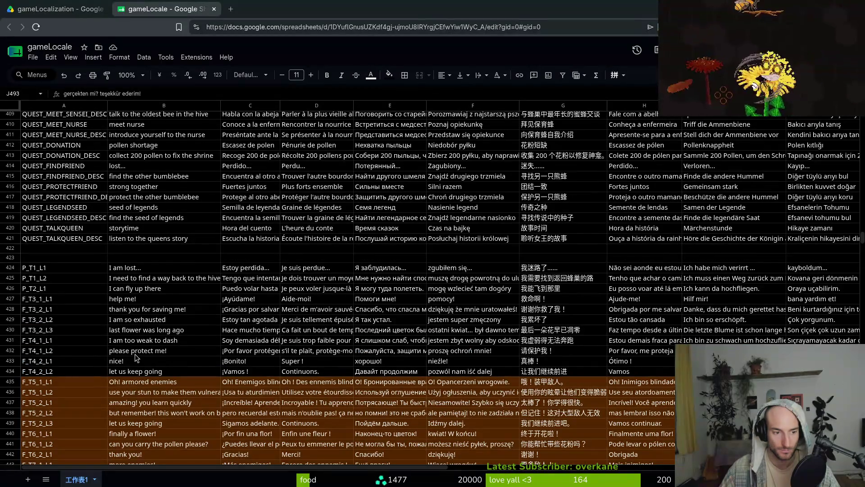
scroll(138, 356, up, 4)
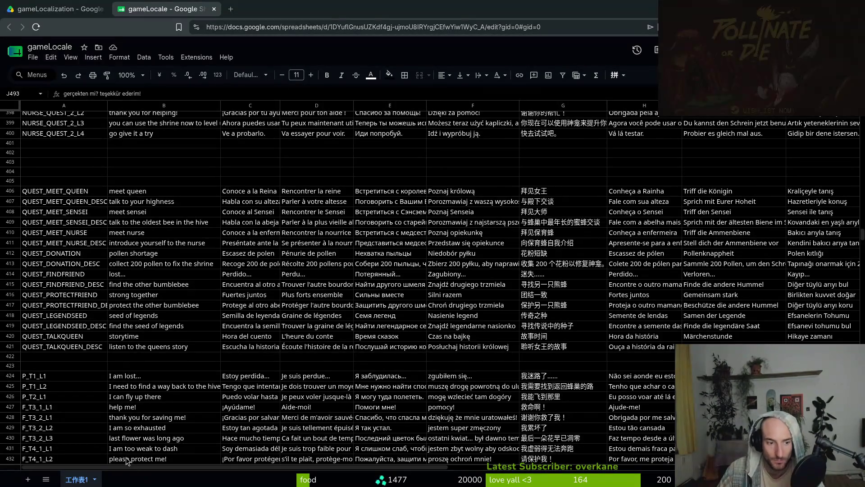
click(147, 388)
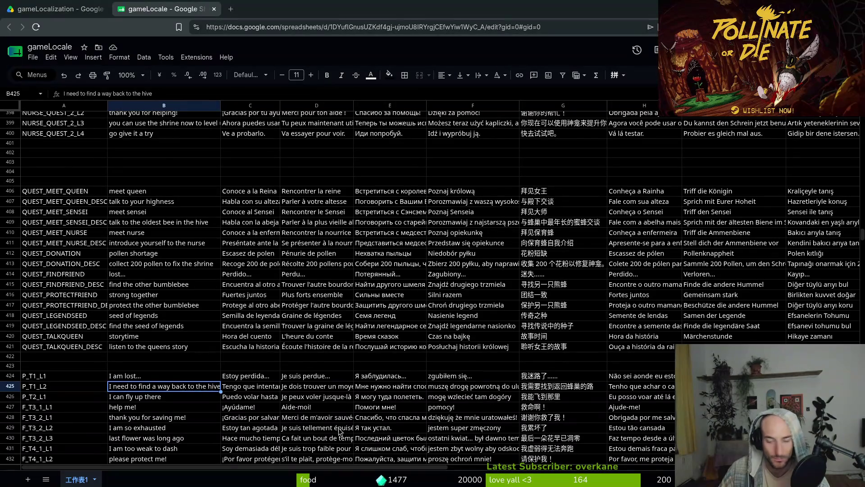
text(where did my friend)
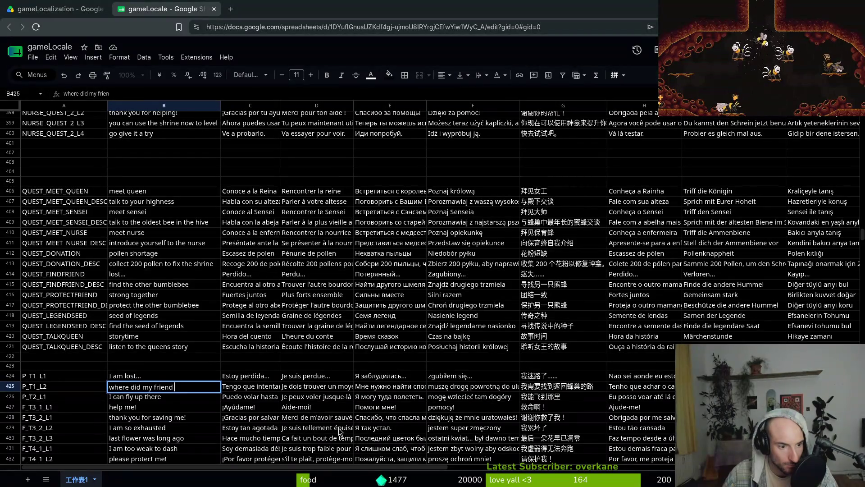
text(?)
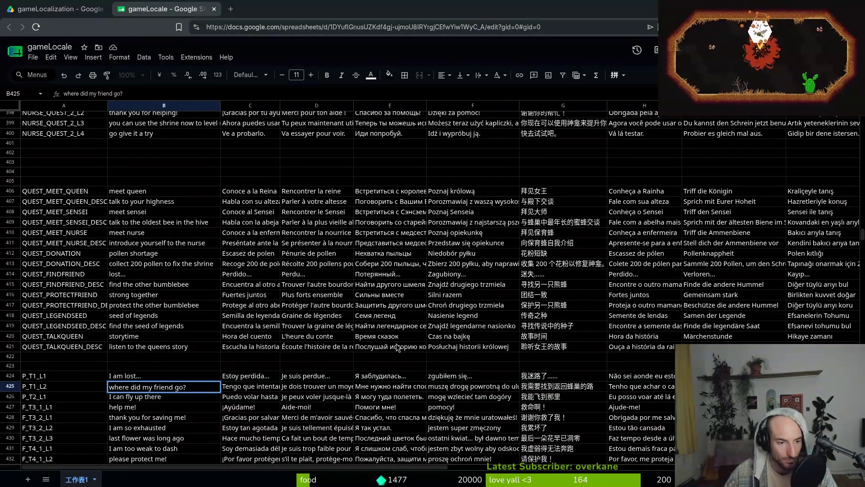
key(Return)
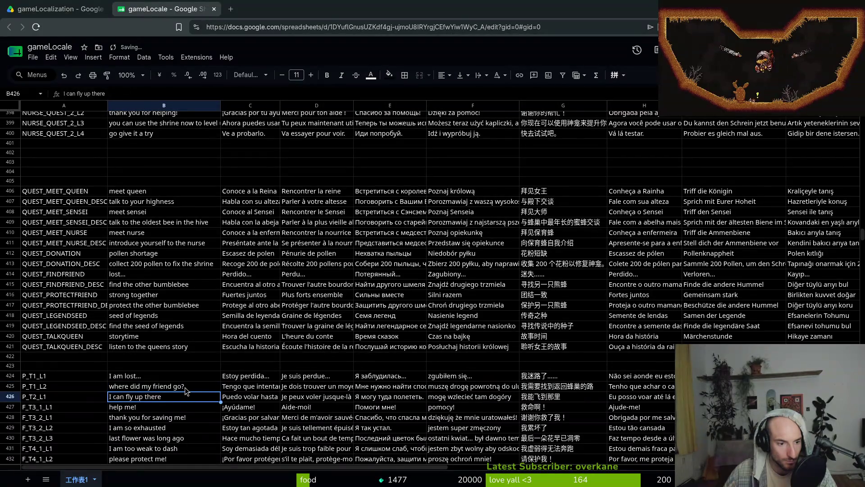
key(Up)
key(ctrl+c)
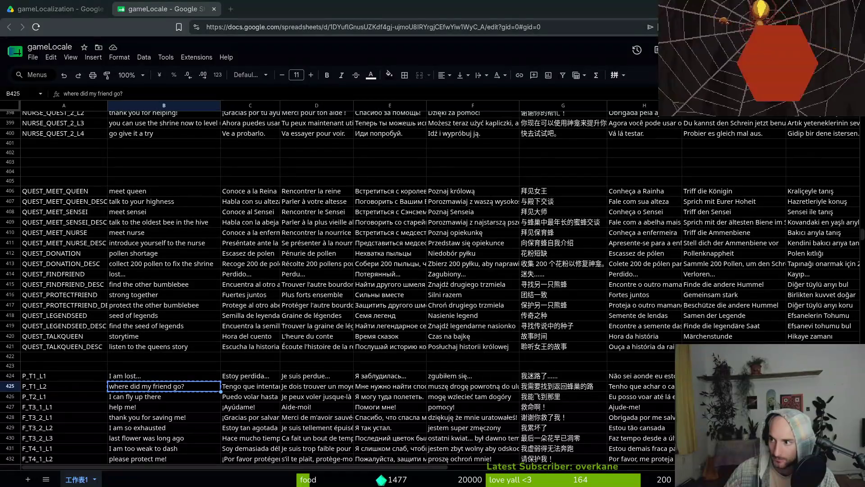
Paste the Spanish, French, Russian and Polish translations into C425–F425.
key(Right)
key(ctrl+v)
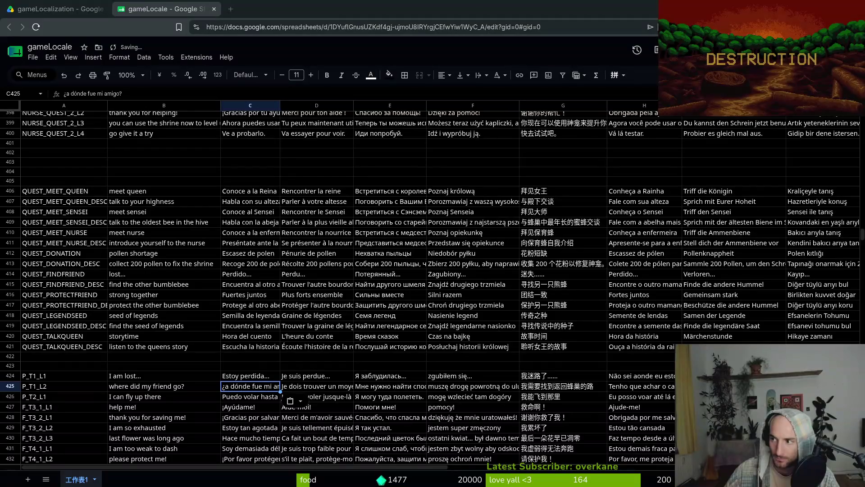
click(325, 387)
key(ctrl+v)
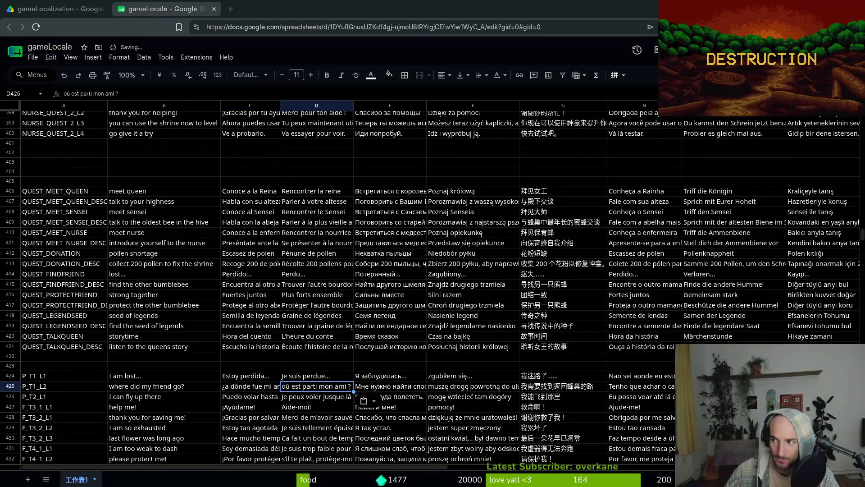
click(383, 390)
key(ctrl+v)
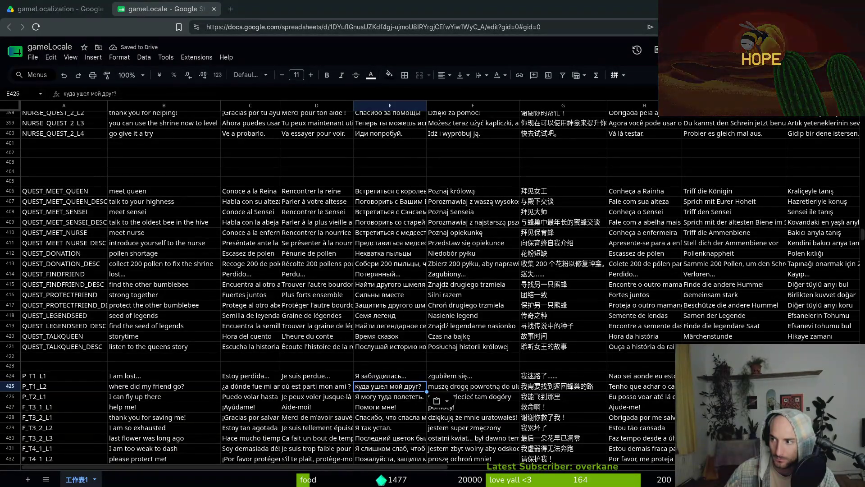
click(453, 388)
key(ctrl+v)
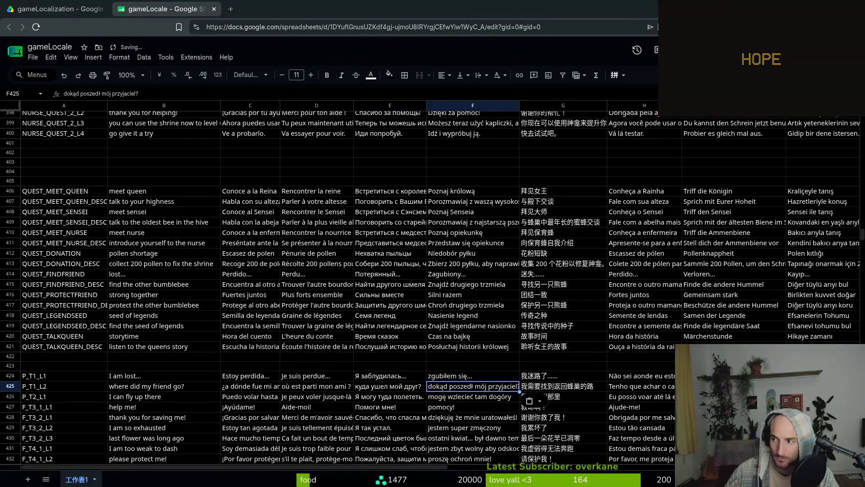
Paste the Chinese, Portuguese and German translations into G425–I425, then recheck the Spanish cell.
key(Right)
key(ctrl+v)
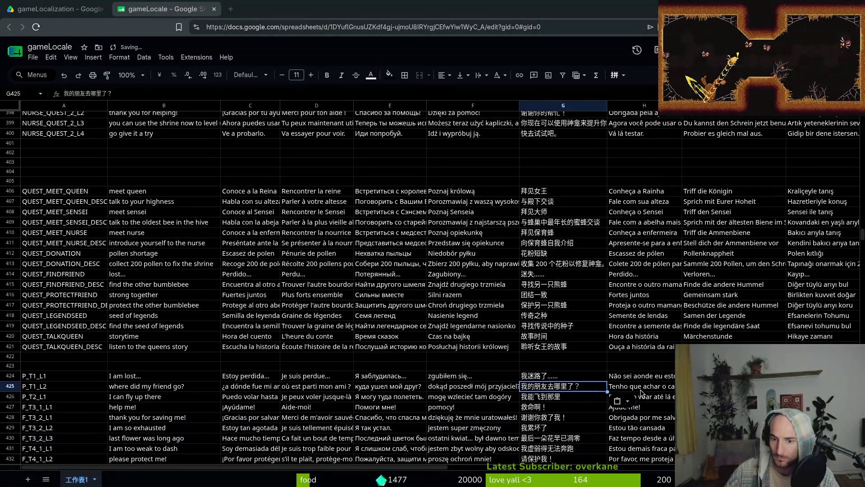
key(Right)
key(ctrl+v)
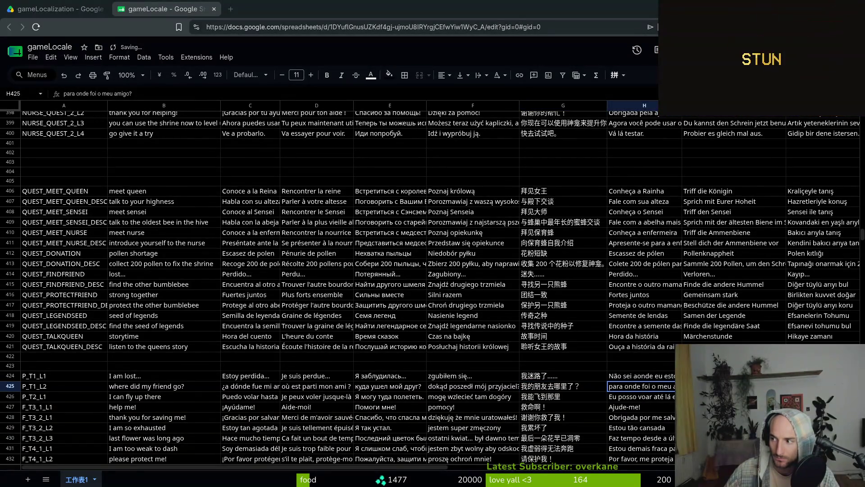
key(Right)
key(ctrl+v)
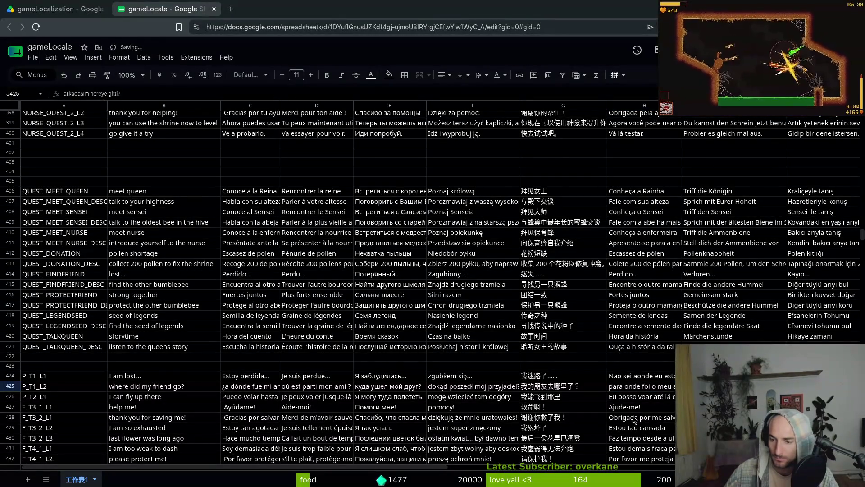
click(244, 390)
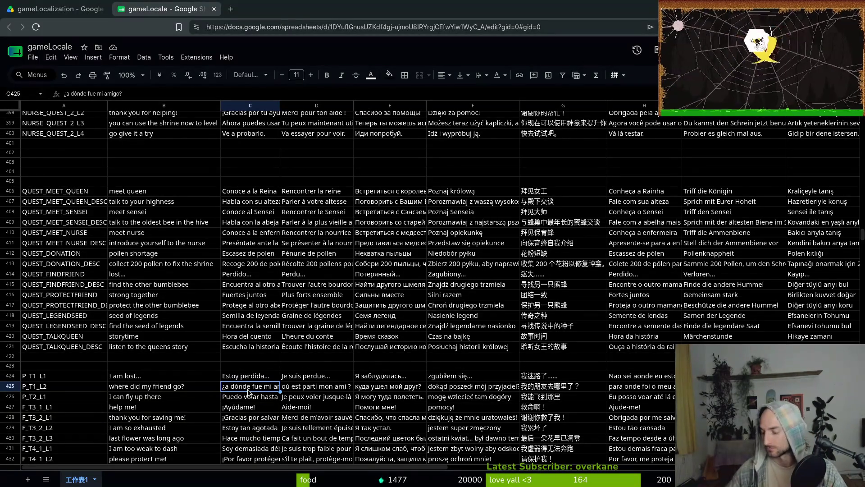
Scroll up to NURSE_QUEST_L1 in B378 and type 'Hey worker' over the old greeting.
scroll(99, 333, up, 5)
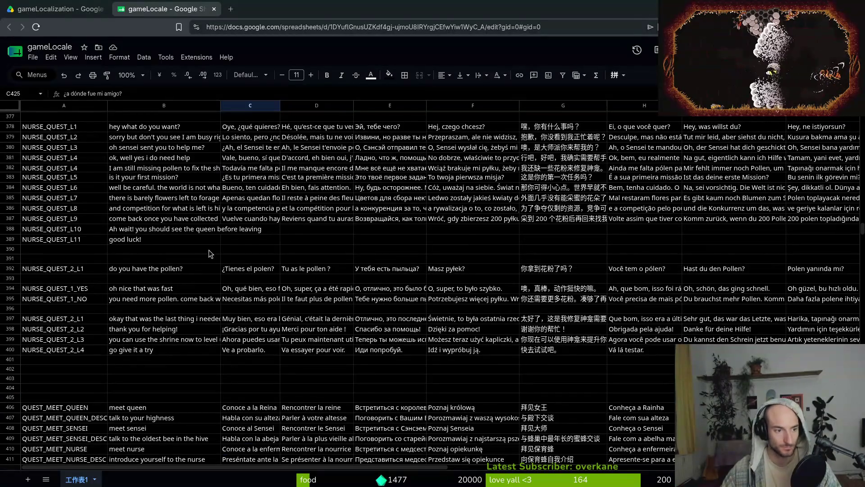
scroll(177, 356, up, 6)
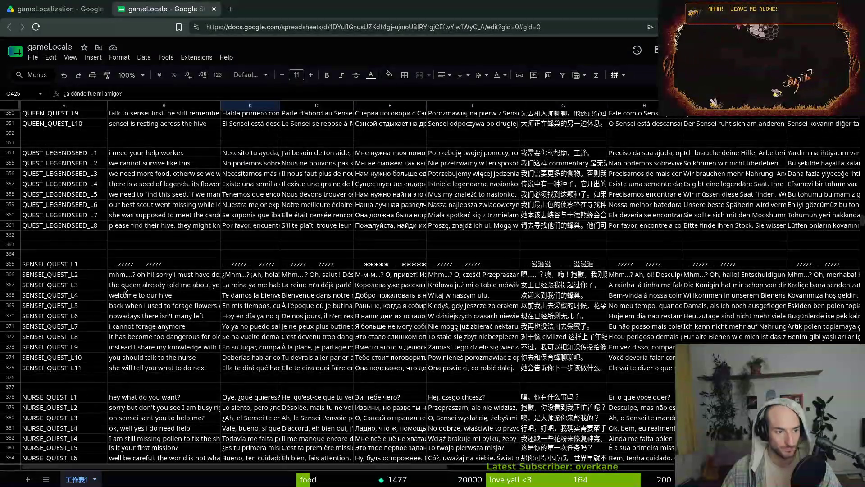
scroll(160, 199, up, 3)
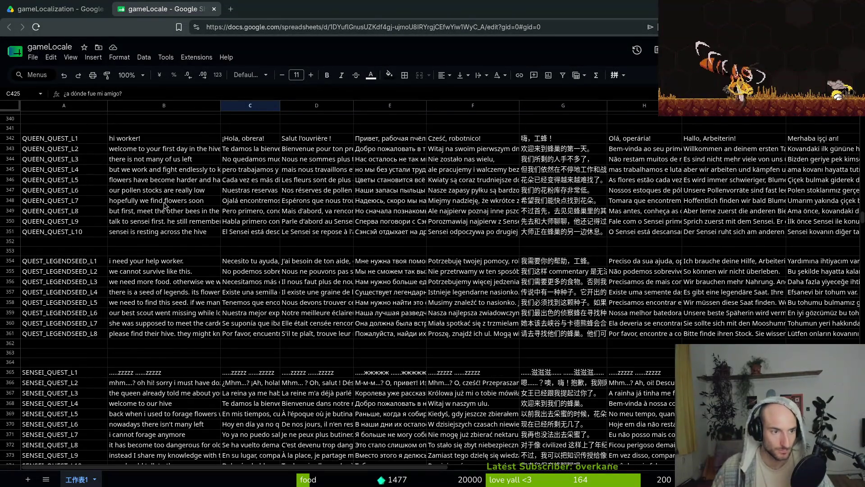
scroll(166, 203, up, 2)
click(168, 205)
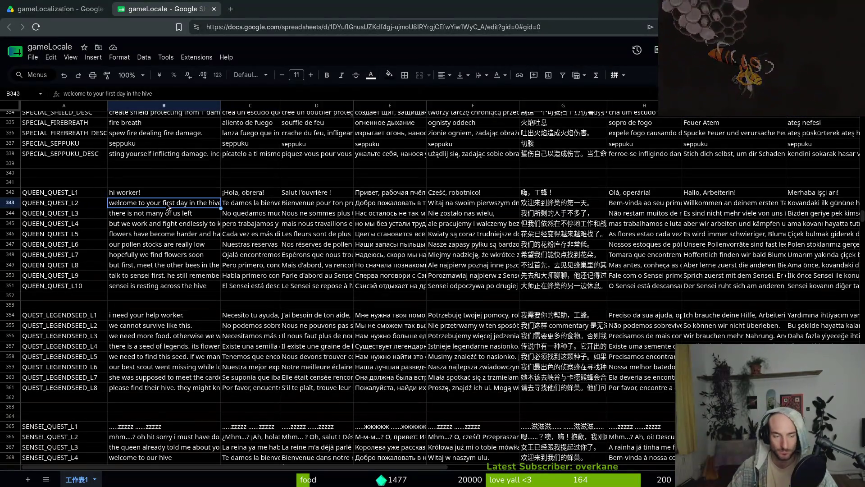
scroll(115, 264, down, 4)
scroll(197, 292, down, 5)
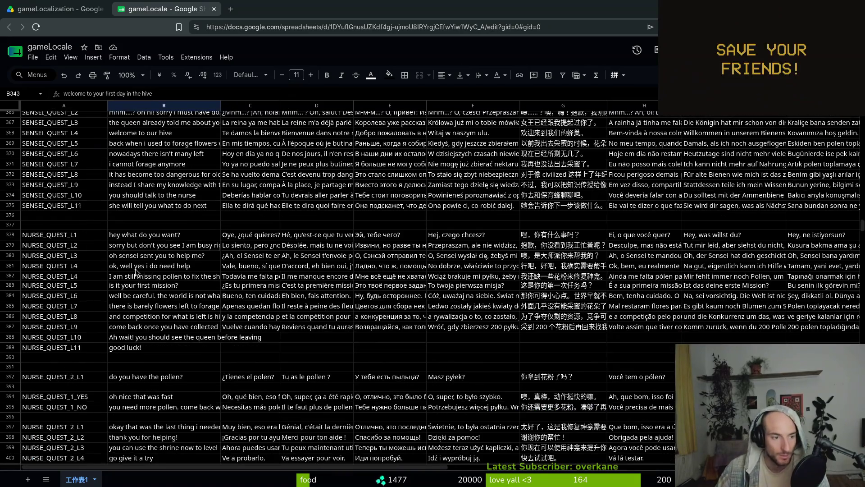
click(151, 235)
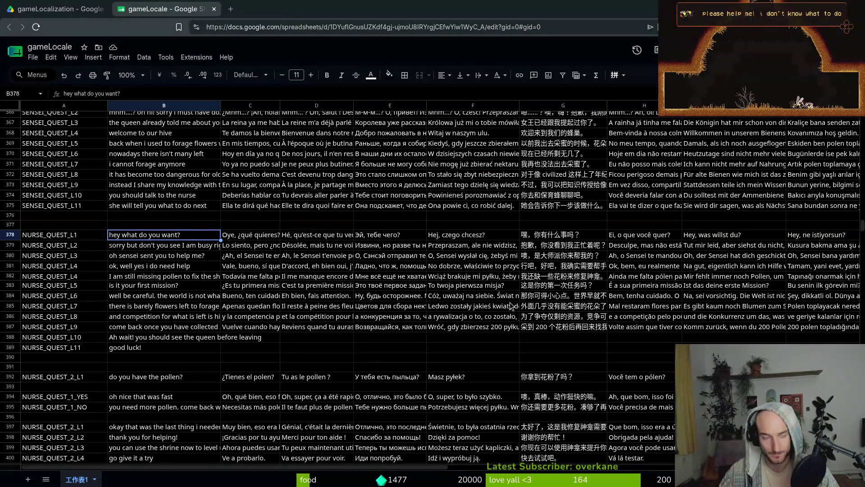
text(H)
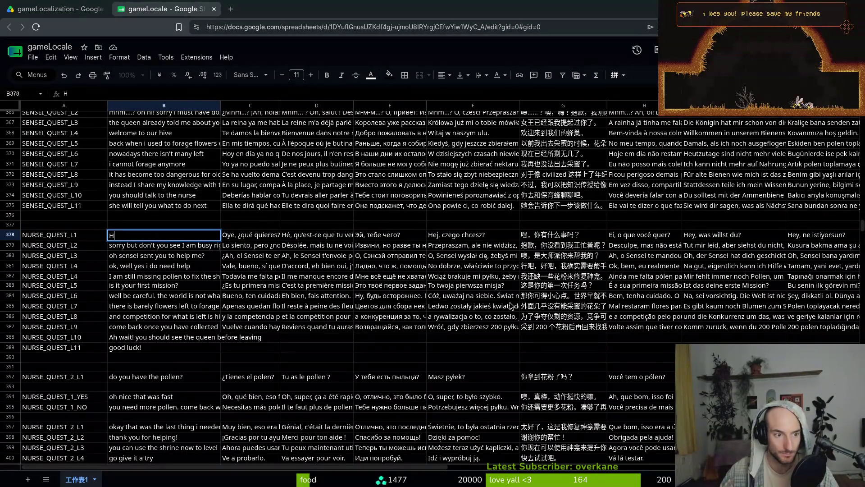
text(ey worker!)
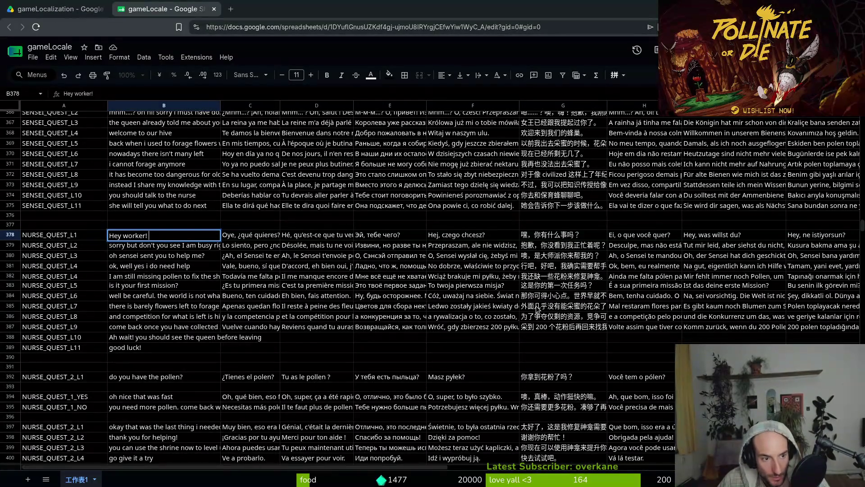
text(ick)
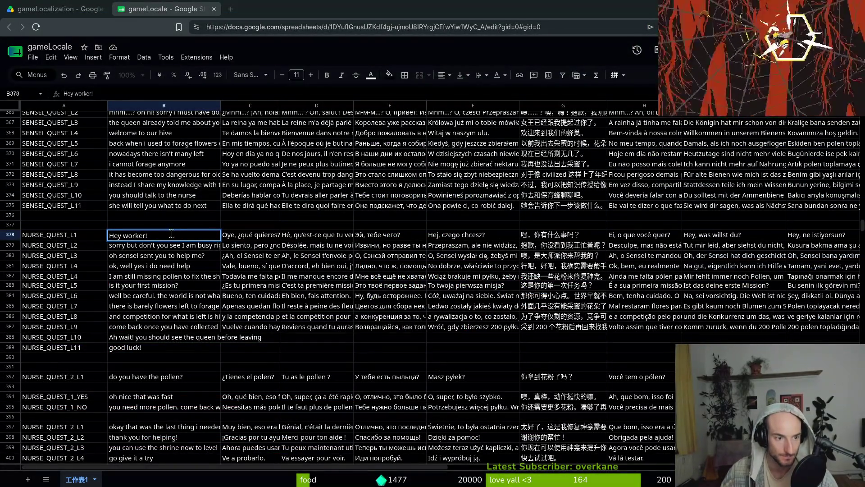
double_click(170, 234)
Finish the B378 line with 'I need your help' and drop the leading 'Hey' so it starts 'Worker!'.
text(quick help)
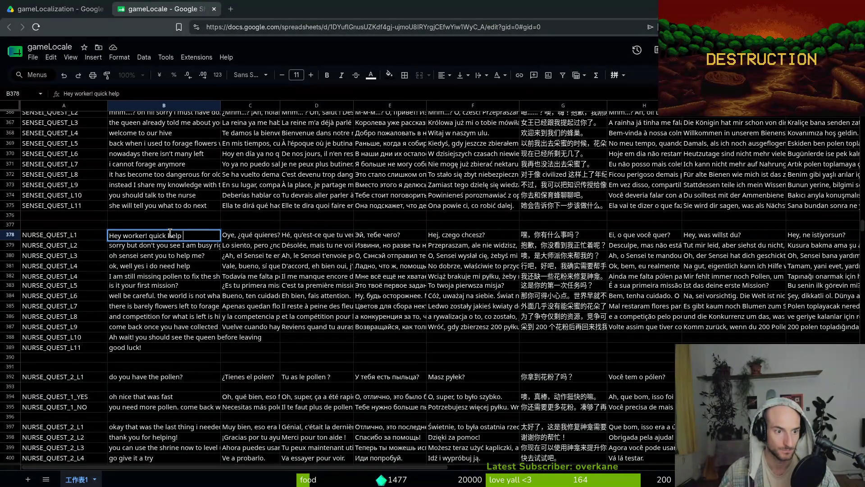
text(!)
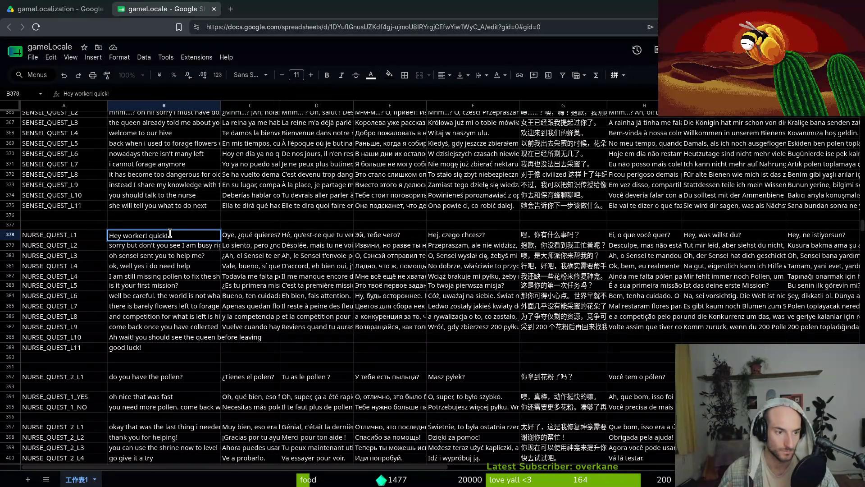
text( I need your help.)
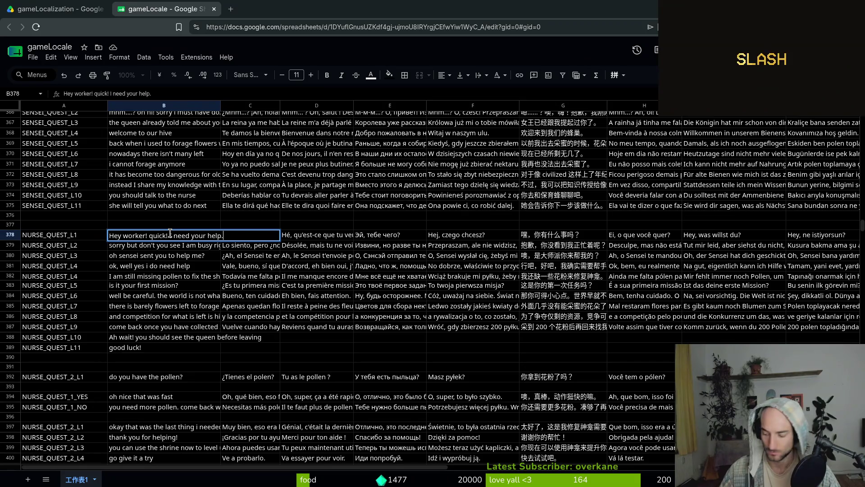
key(Return)
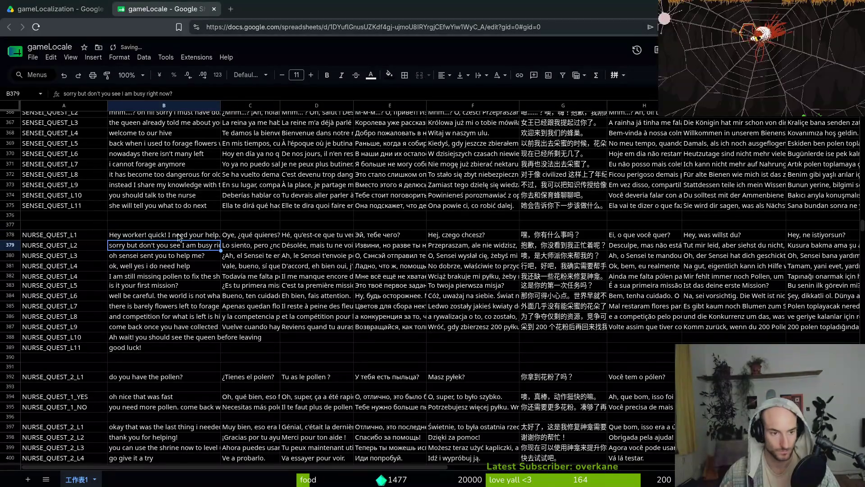
key(Up)
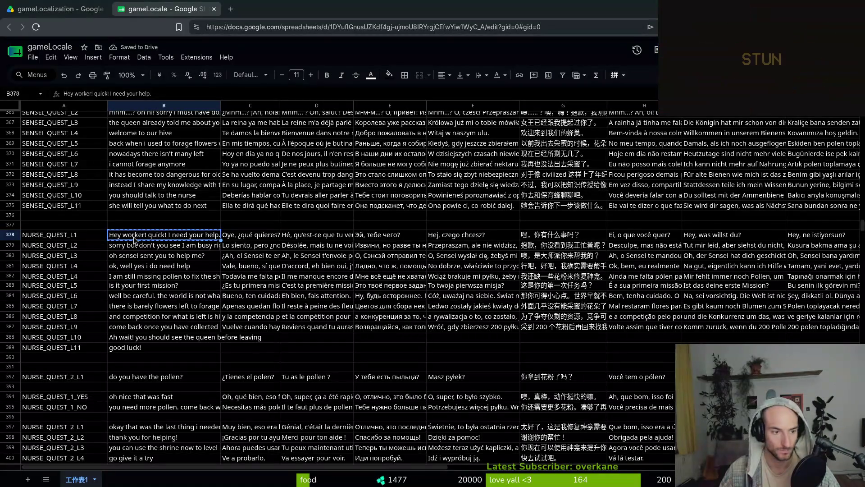
click(103, 93)
key(Home)
key(Right)
key(Delete)
key(Delete)
key(Delete)
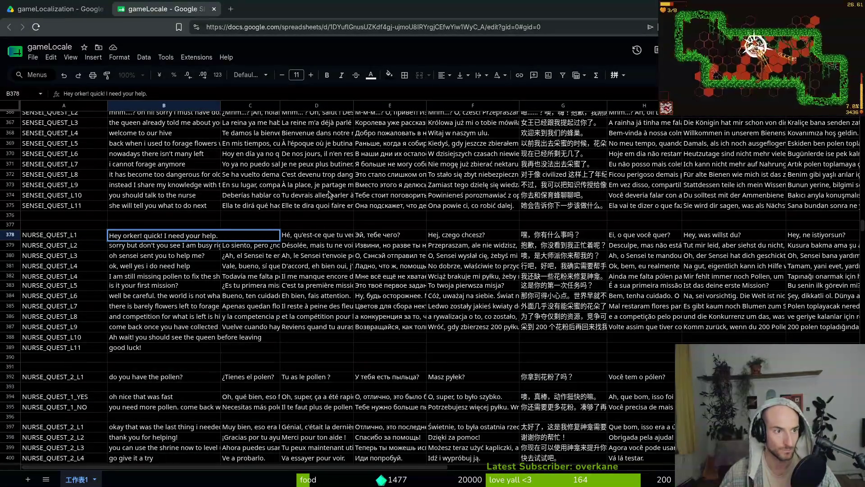
key(BackSpace)
text(W)
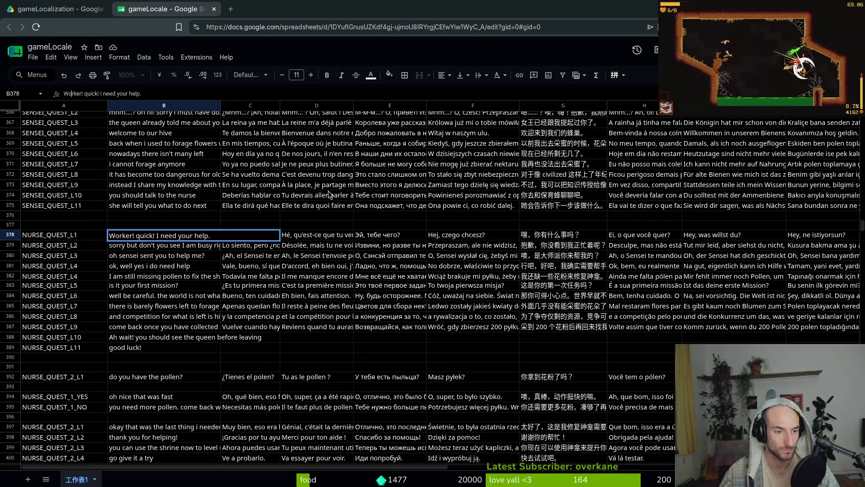
key(Return)
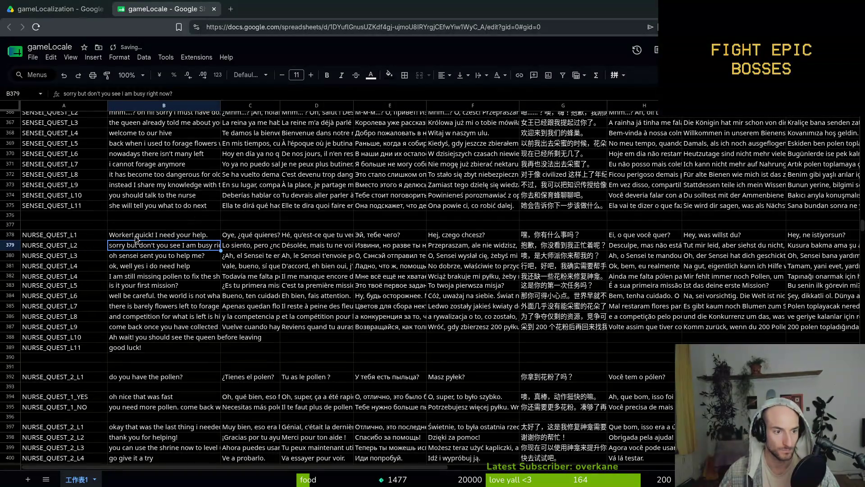
Insert 'come' to read 'Worker! come quick! I need your help.' and copy the line.
click(86, 94)
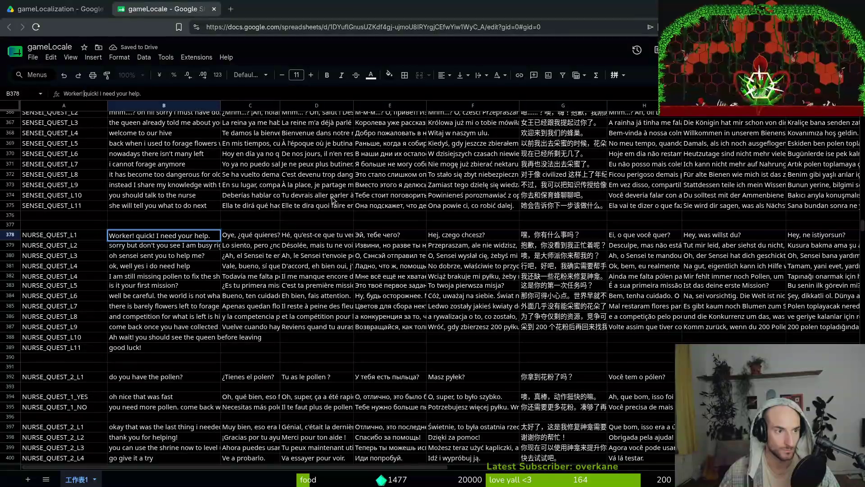
text(come)
key(Return)
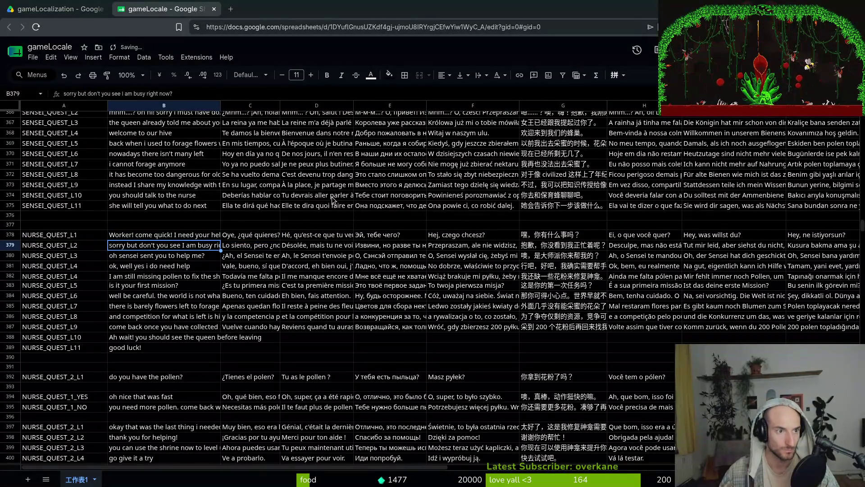
key(Up)
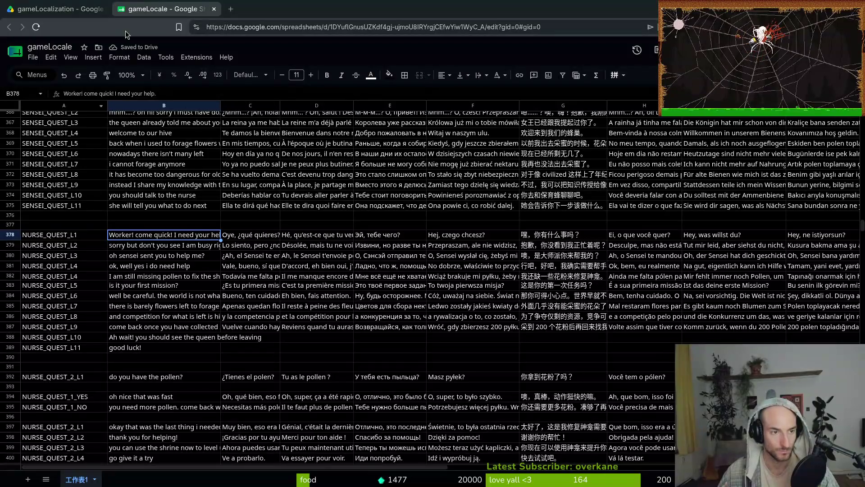
key(ctrl+c)
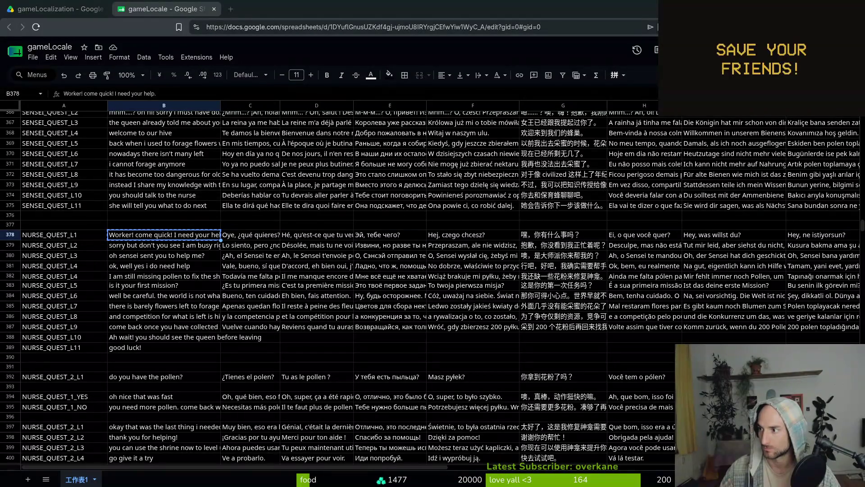
Lowercase the start to 'worker!' and paste the Spanish translation into C378.
click(87, 93)
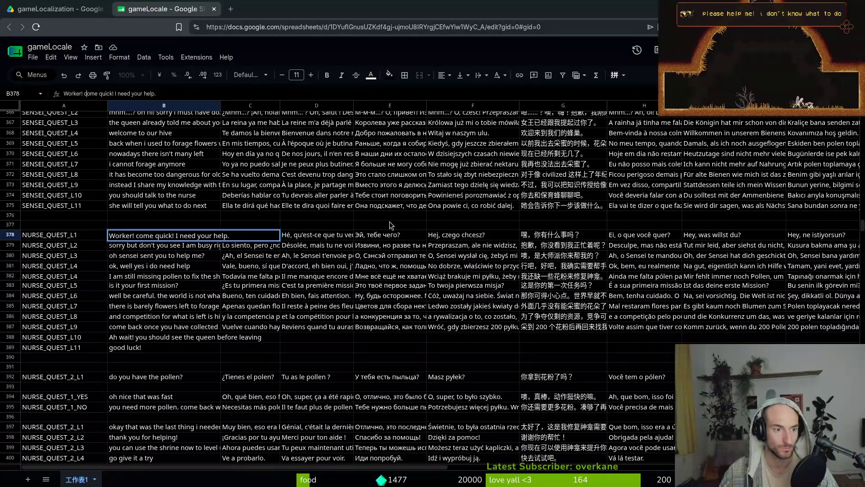
key(Home)
key(Delete)
text(w)
key(Return)
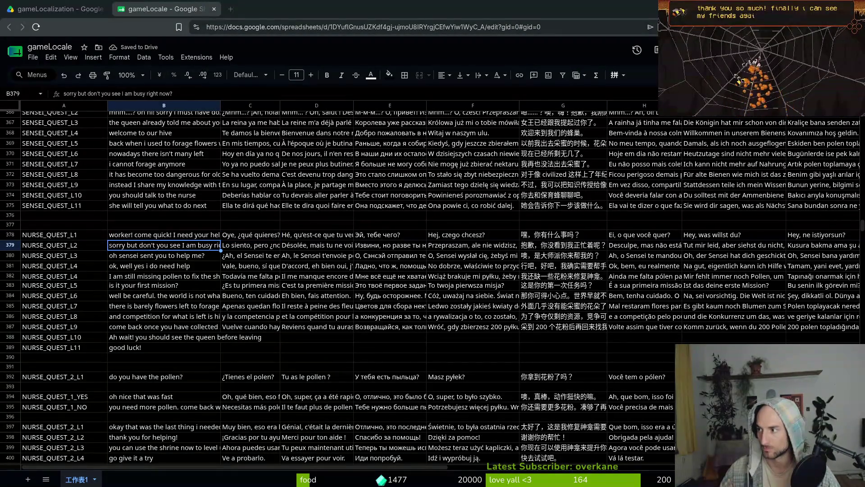
click(232, 237)
key(ctrl+v)
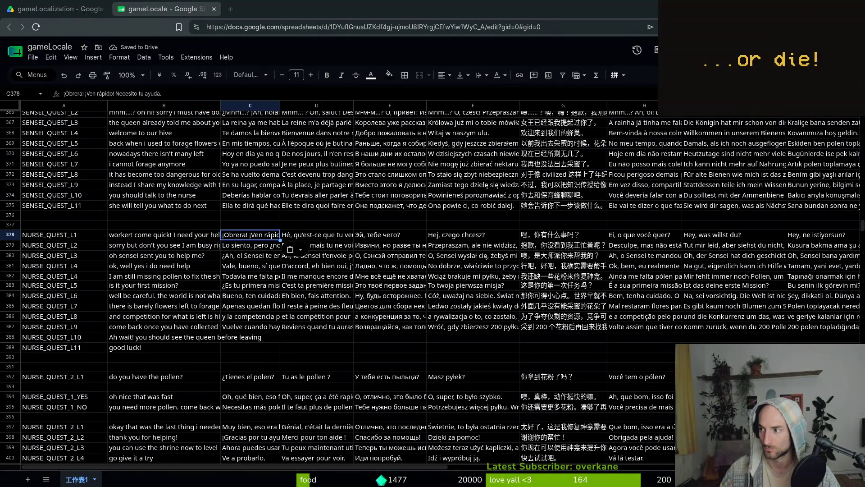
Paste the French, Russian and Polish translations into D378–F378.
key(Right)
key(ctrl+v)
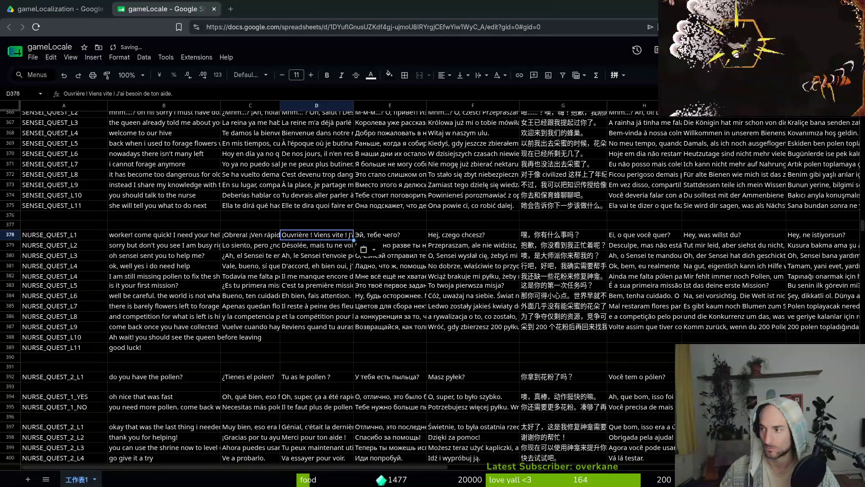
click(370, 225)
click(372, 238)
key(ctrl+v)
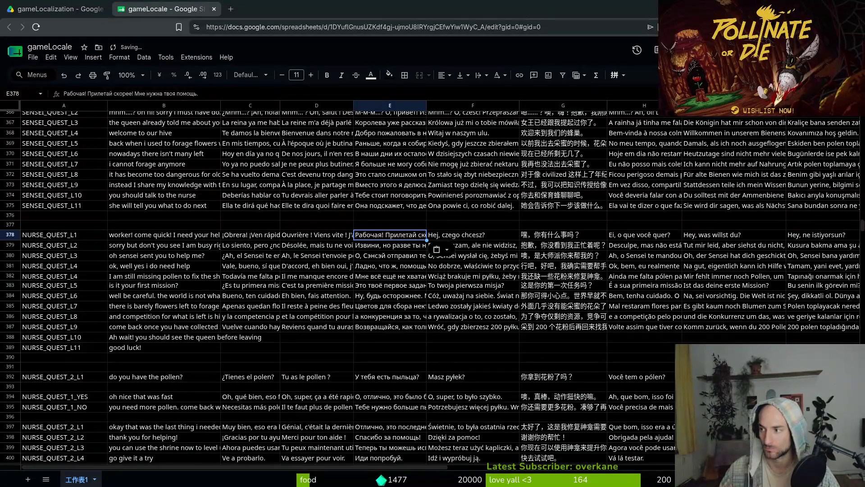
click(446, 236)
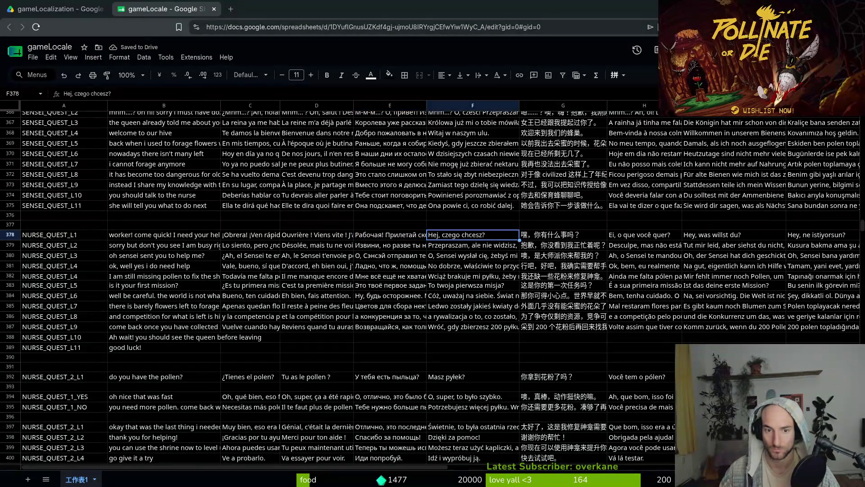
key(ctrl+v)
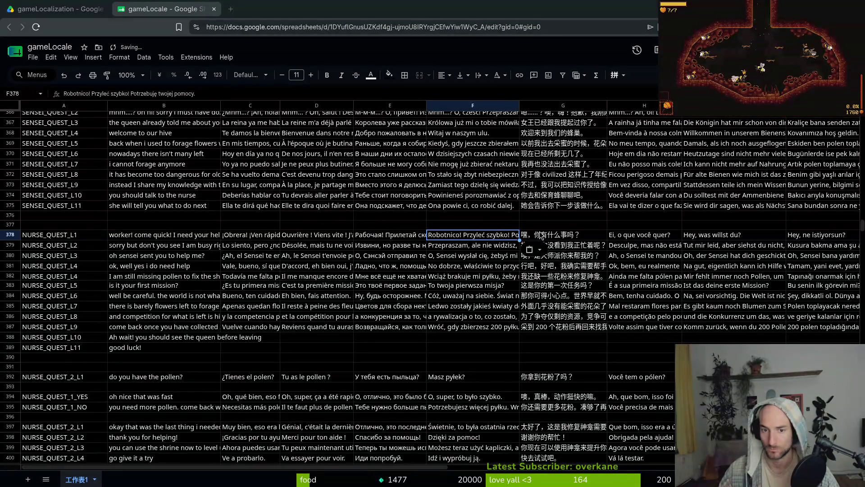
Paste the Chinese, Portuguese and German translations into G378–I378.
click(541, 235)
key(ctrl+v)
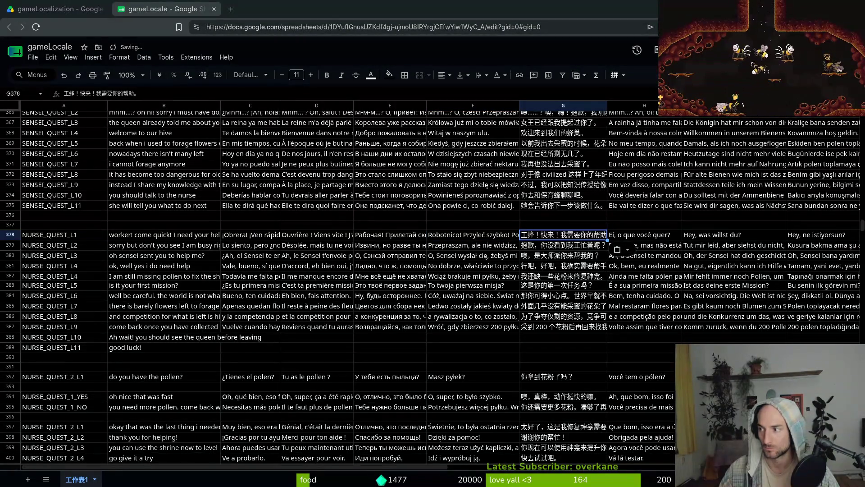
click(645, 234)
key(ctrl+v)
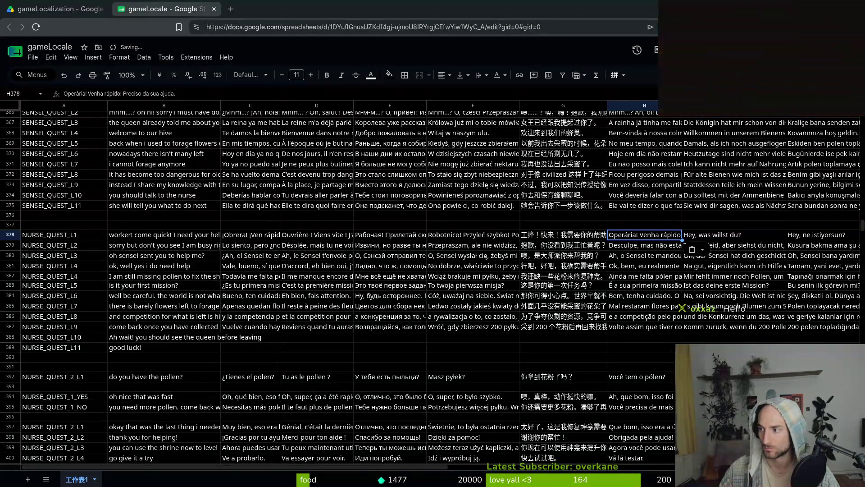
click(715, 238)
key(ctrl+v)
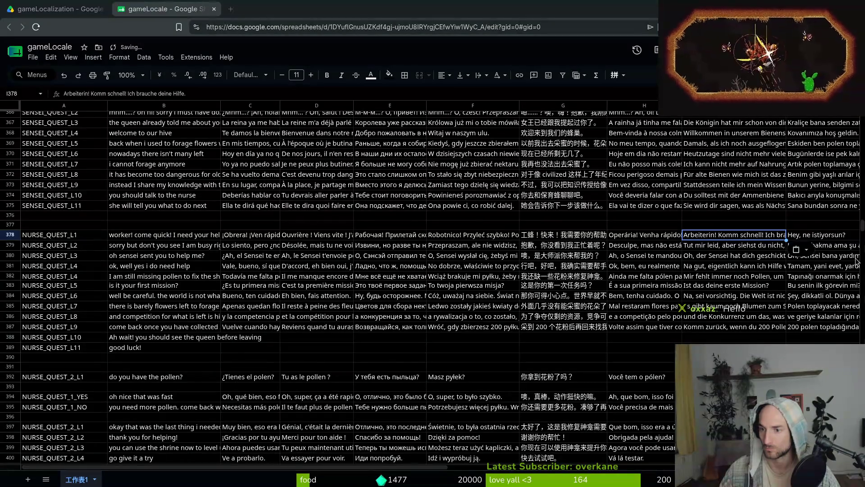
click(130, 249)
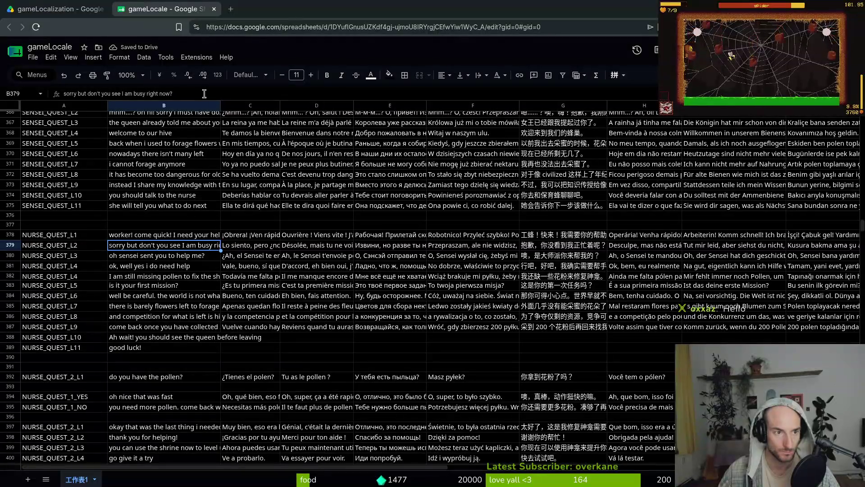
Overwrite the NURSE_QUEST_L2 text in B379 with 'we don't have much time to explain.'.
drag(175, 94, 24, 96)
key(BackSpace)
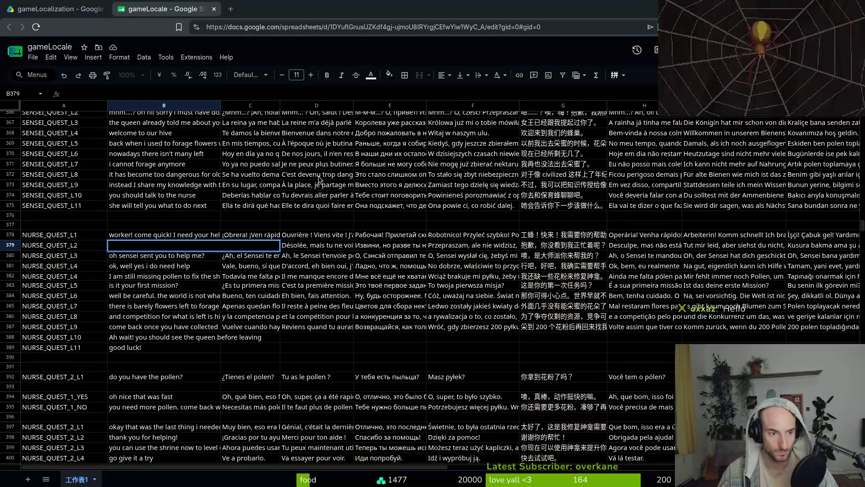
text(we don't have much)
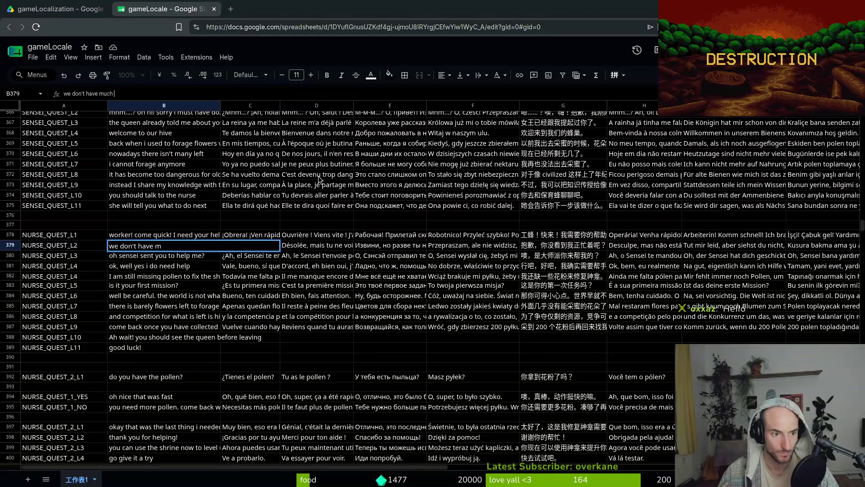
text(xplain.)
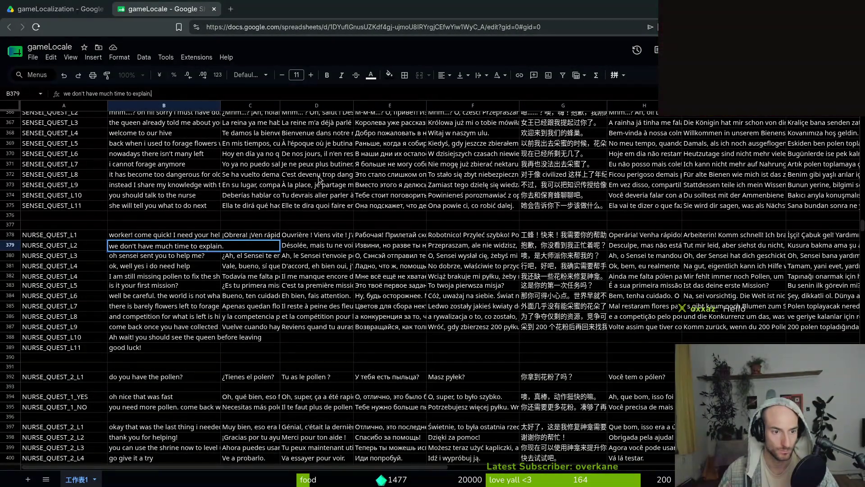
key(Return)
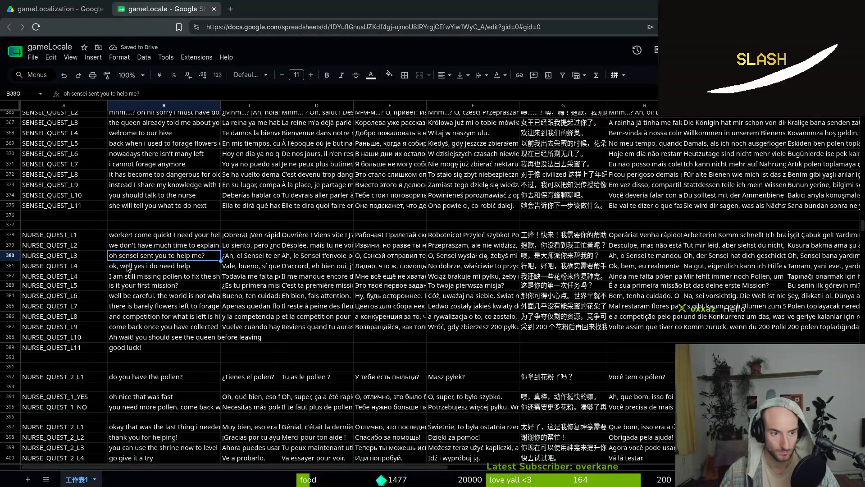
click(160, 247)
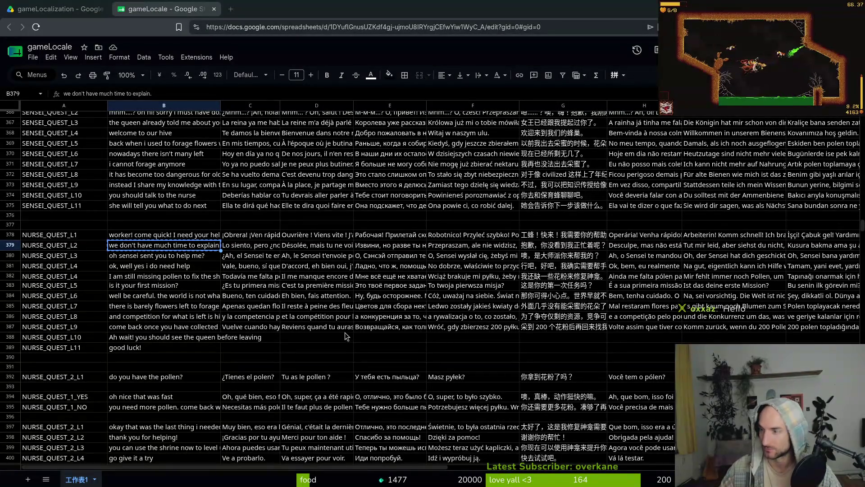
key(Right)
Paste the Spanish, French, Russian, Polish and Chinese NURSE_QUEST_L2 translations into C379 through G379.
key(ctrl+v)
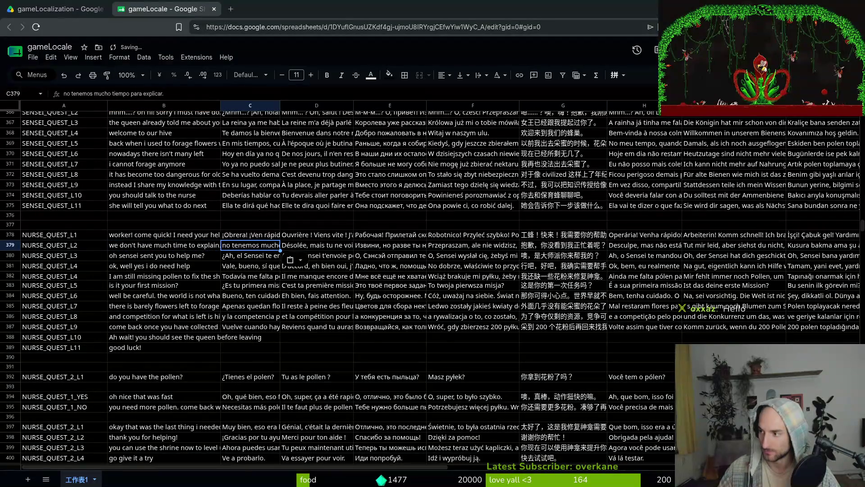
click(304, 248)
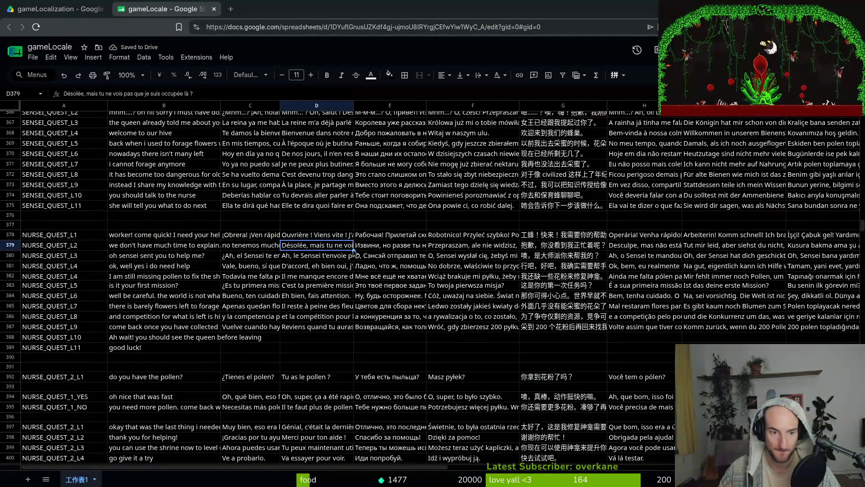
key(ctrl+v)
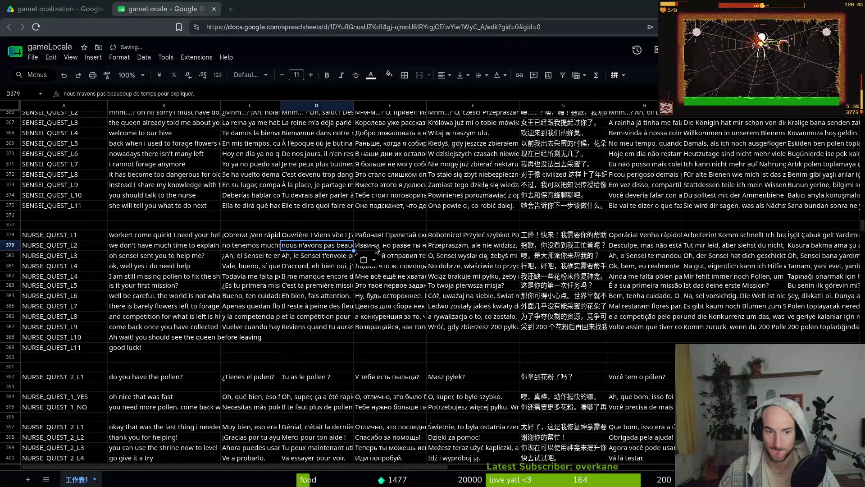
click(390, 244)
key(ctrl+v)
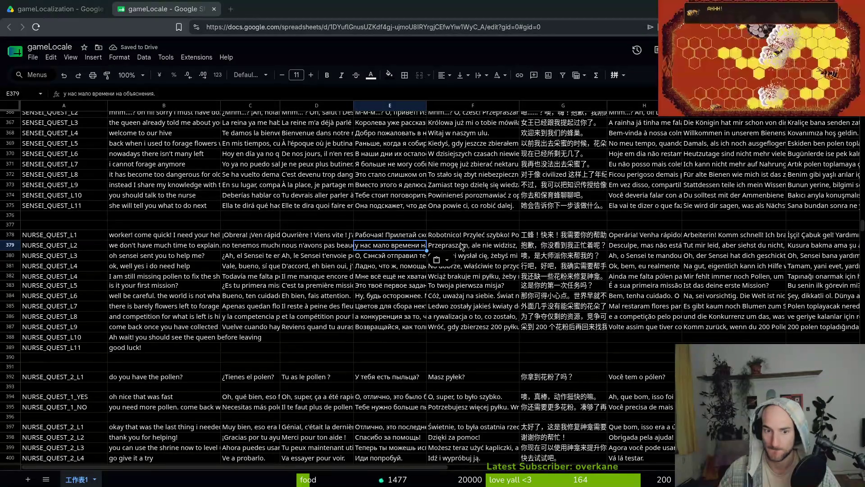
key(Right)
key(ctrl+v)
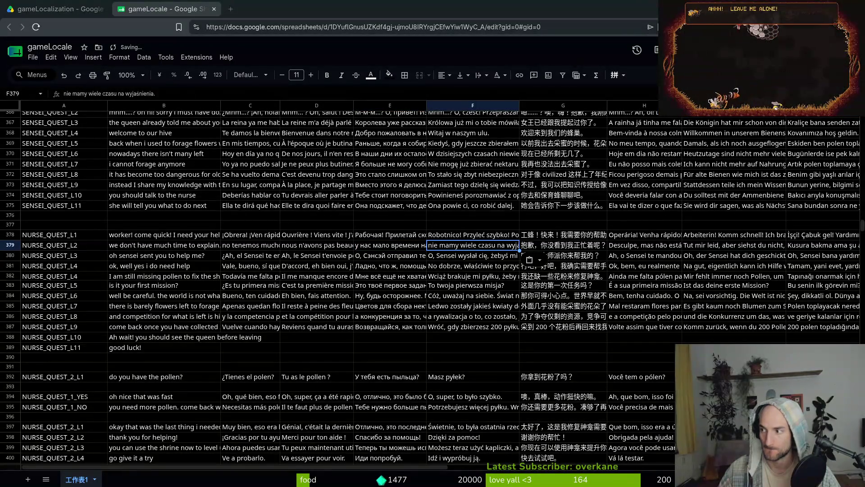
key(Right)
key(ctrl+v)
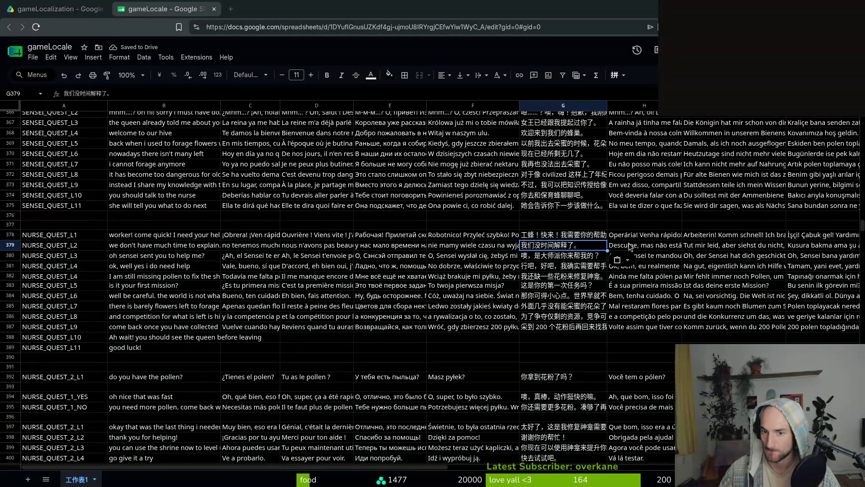
Paste the Portuguese, German and Turkish NURSE_QUEST_L2 translations into H379, I379 and J379.
key(Right)
key(ctrl+v)
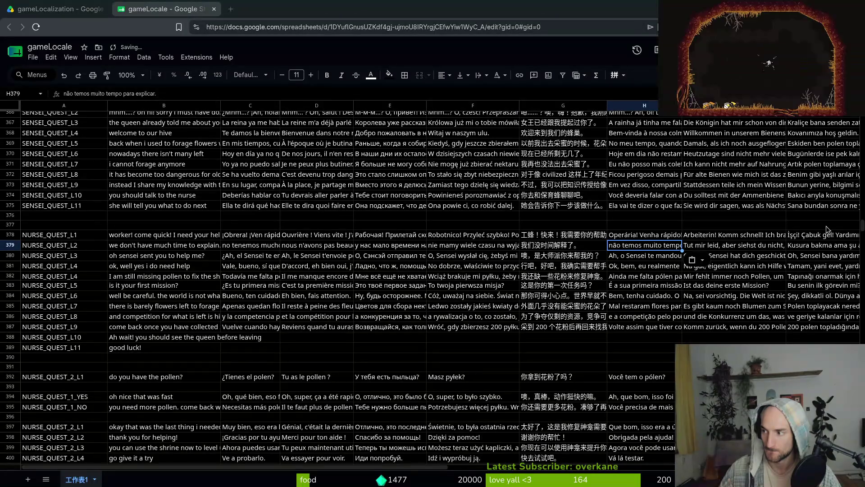
click(716, 247)
key(ctrl+v)
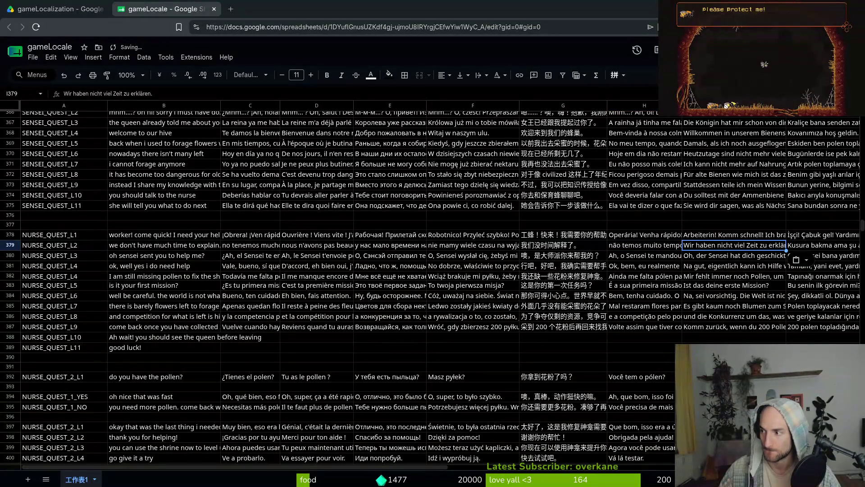
key(Tab)
key(ctrl+v)
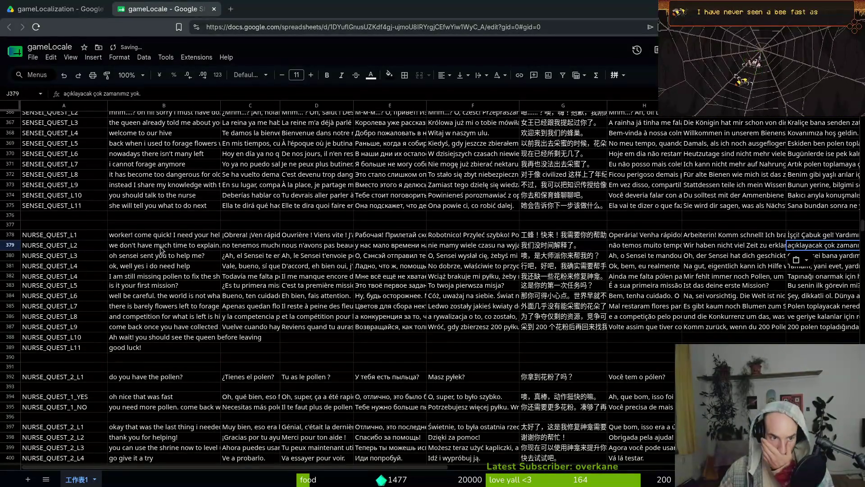
click(151, 255)
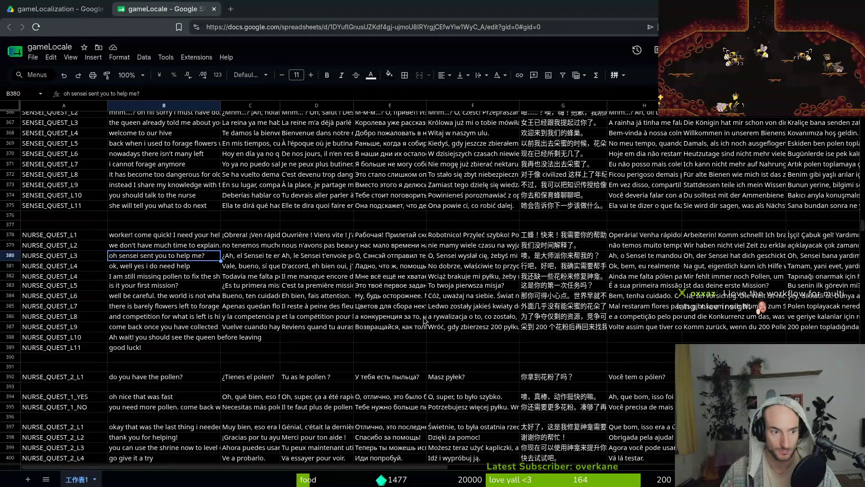
Put 'there are invaders in front of our hive' in B380, then redraft B381 to 'we cannot let them in!'.
text(there are )
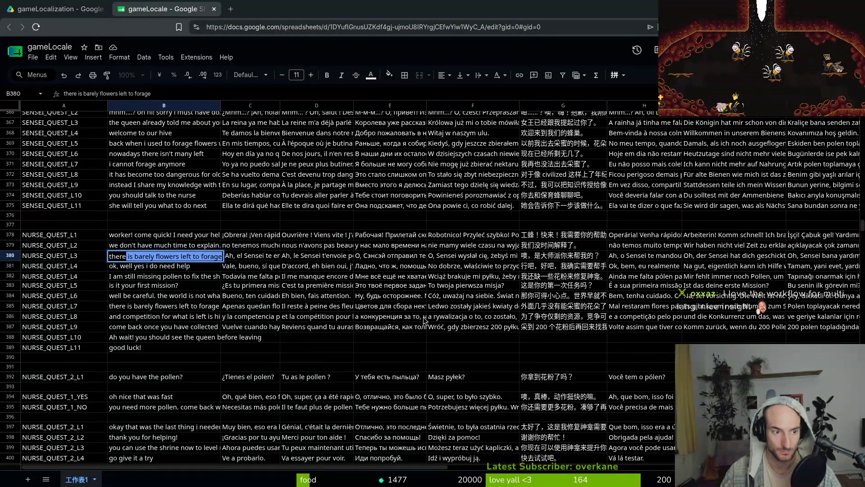
text(inva)
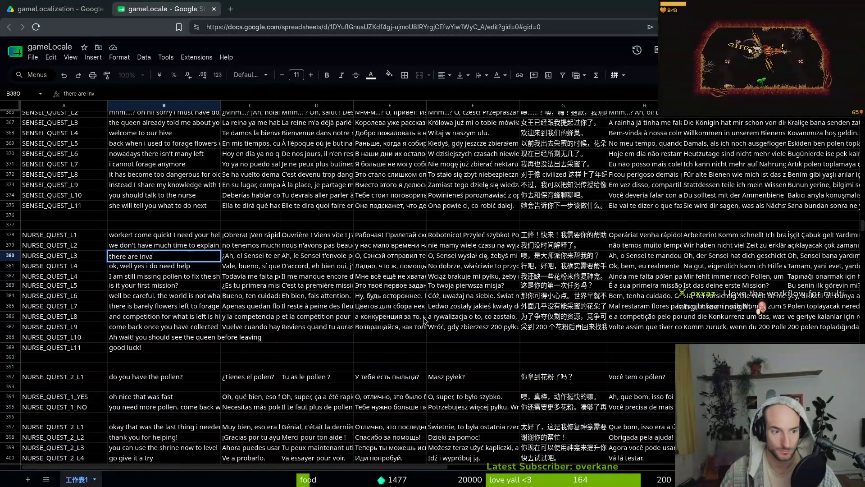
text(ders in front of our hive)
key(Return)
text(we need to defeat them before they get into)
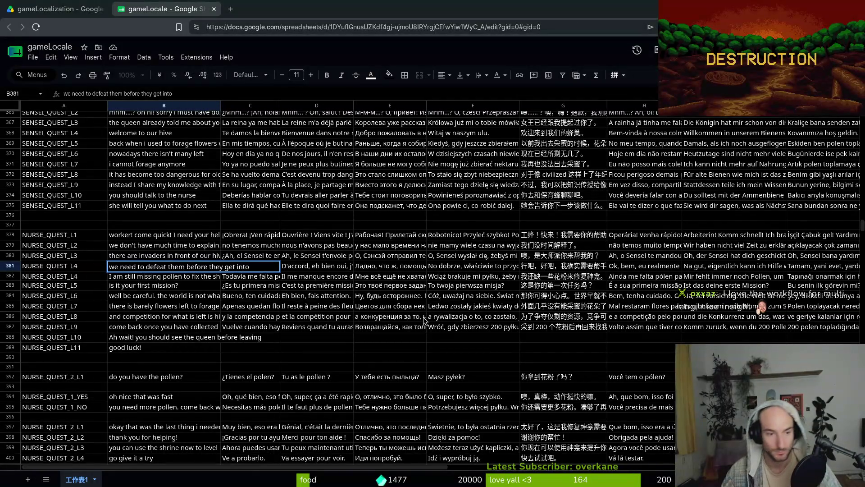
text( the colony)
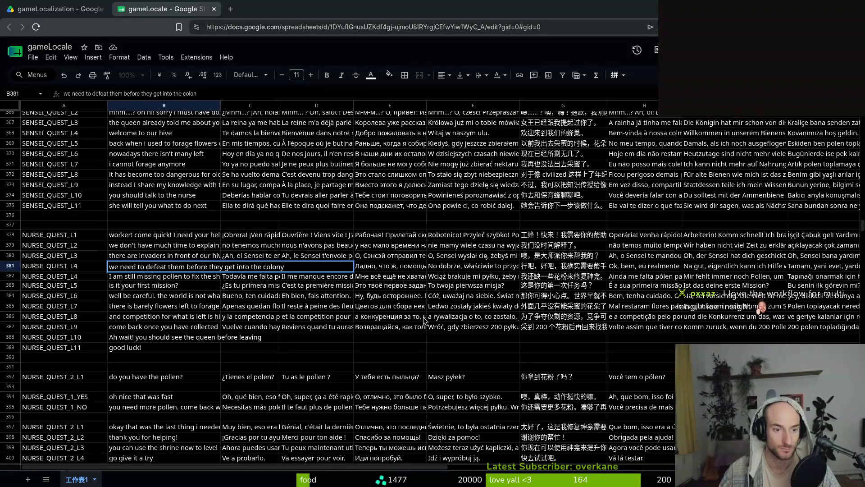
key(BackSpace)
key(BackSpace)
key(BackSpace)
key(BackSpace)
text(end )
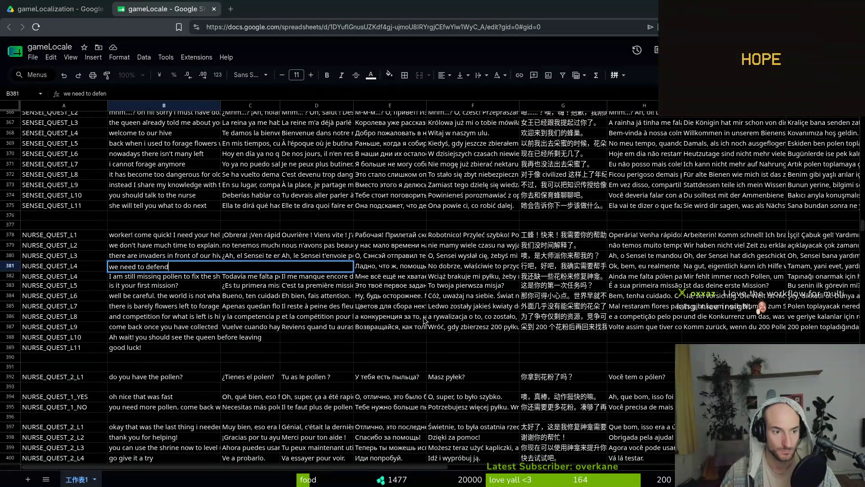
text(the colony be)
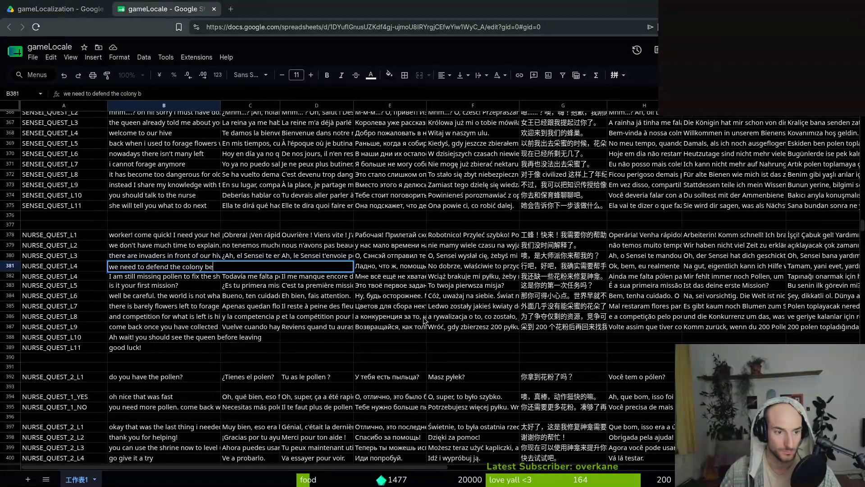
text( b)
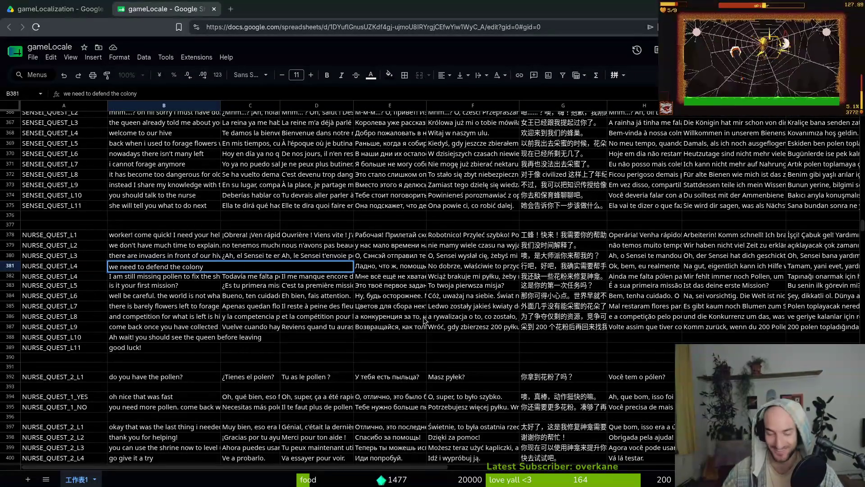
key(ctrl+a)
key(BackSpace)
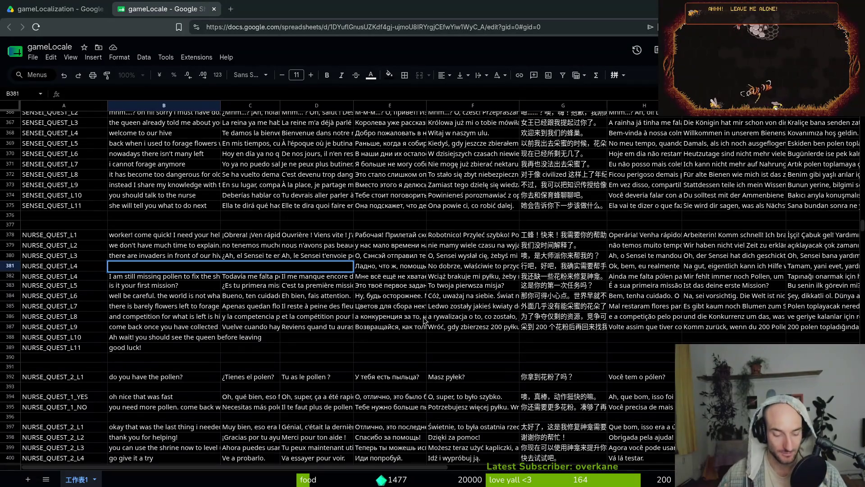
text(we cannot )
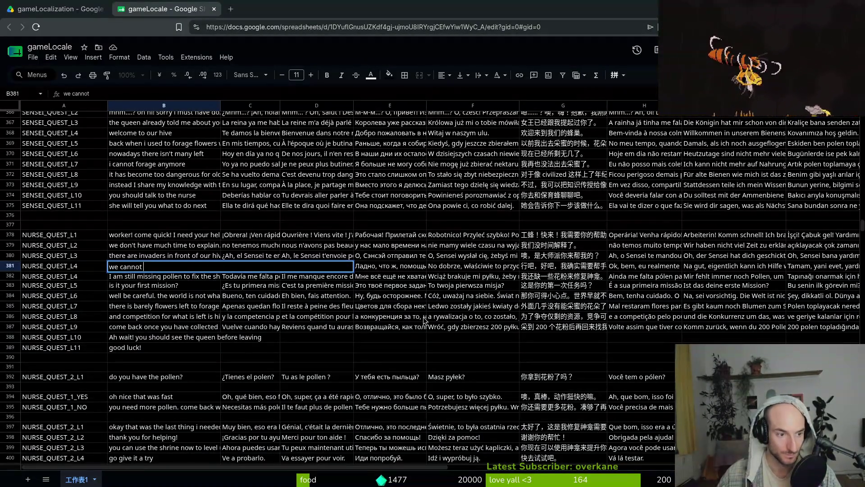
text(let them in!)
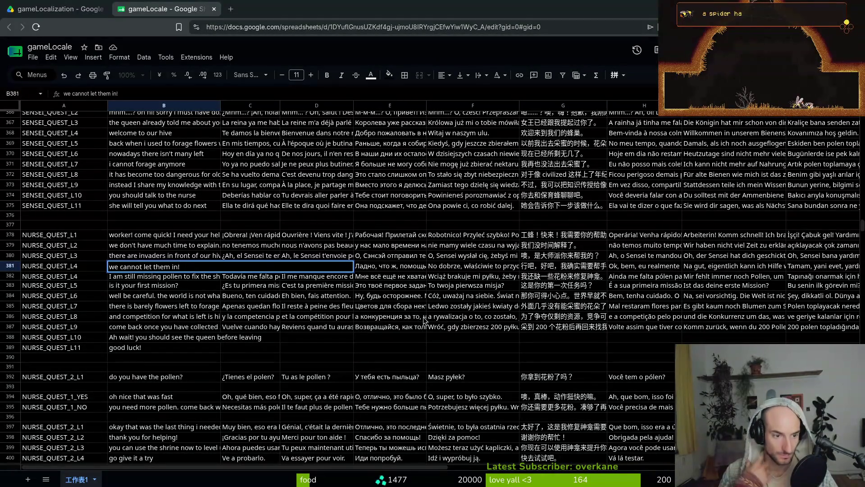
text( you)
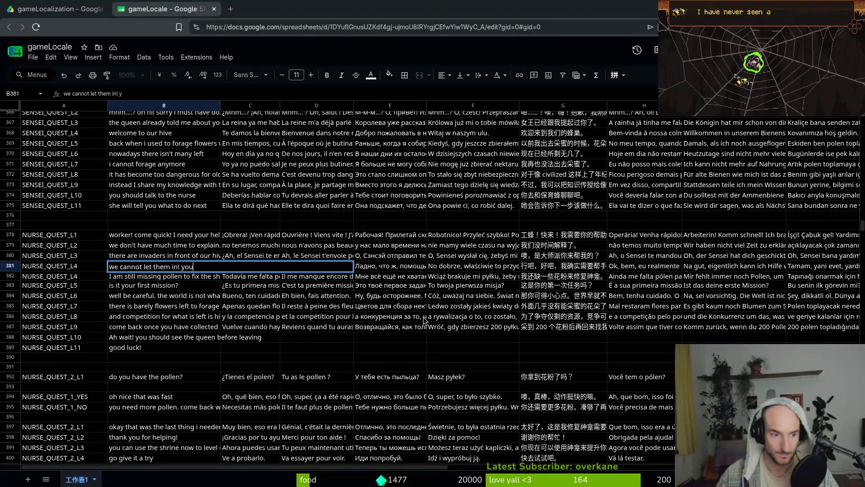
text( are one of the last )
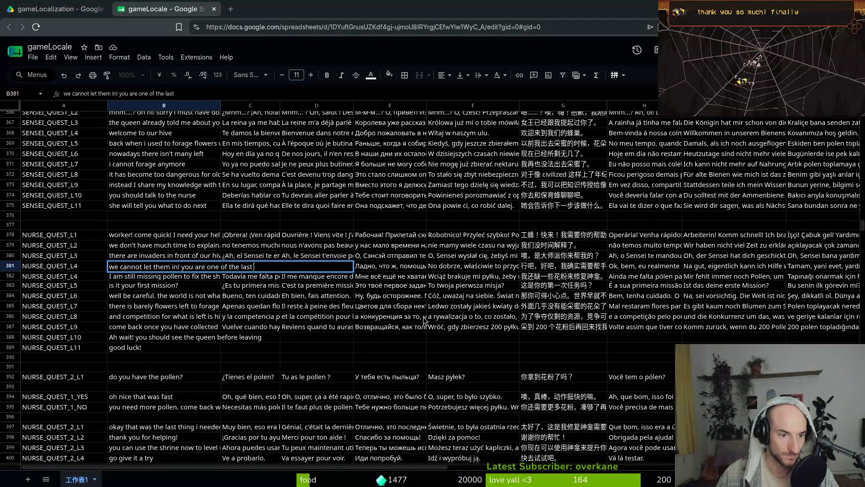
text(workers)
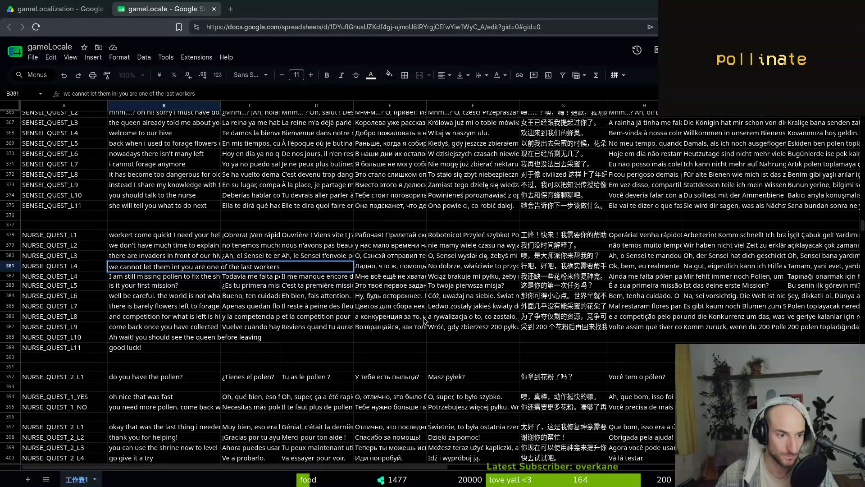
key(BackSpace)
key(BackSpace)
key(BackSpace)
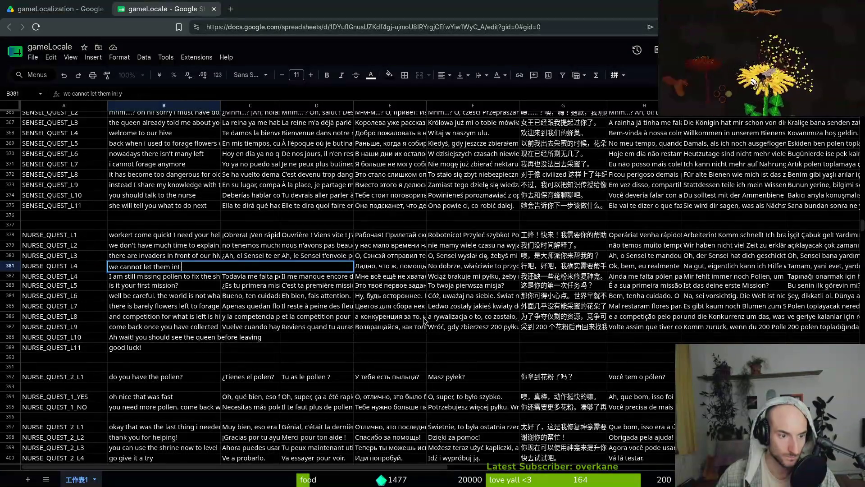
key(Return)
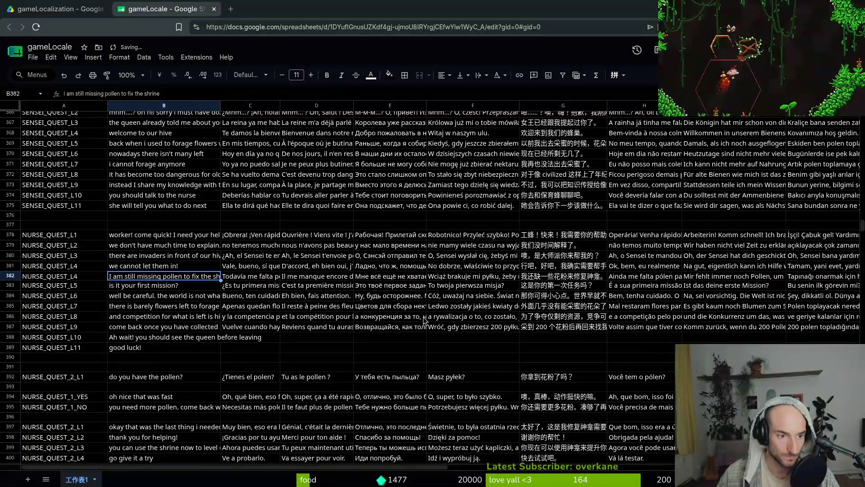
text(we)
key(BackSpace)
key(BackSpace)
key(BackSpace)
text(you are )
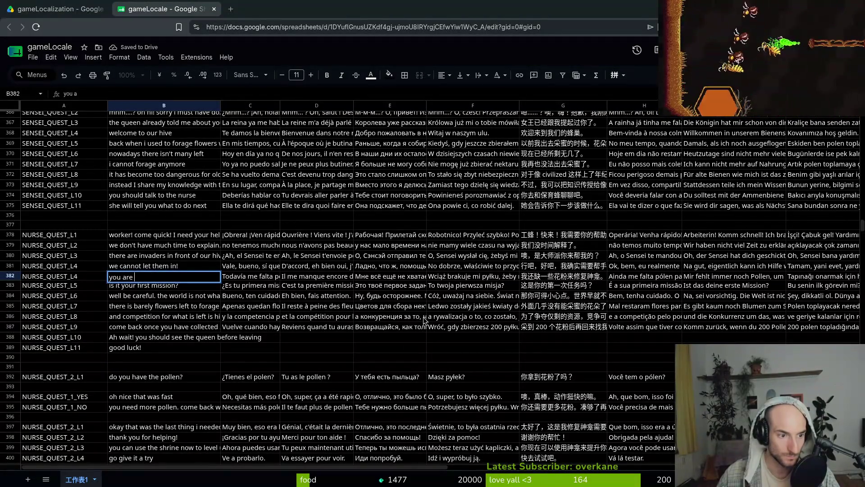
text(one of the last worker)
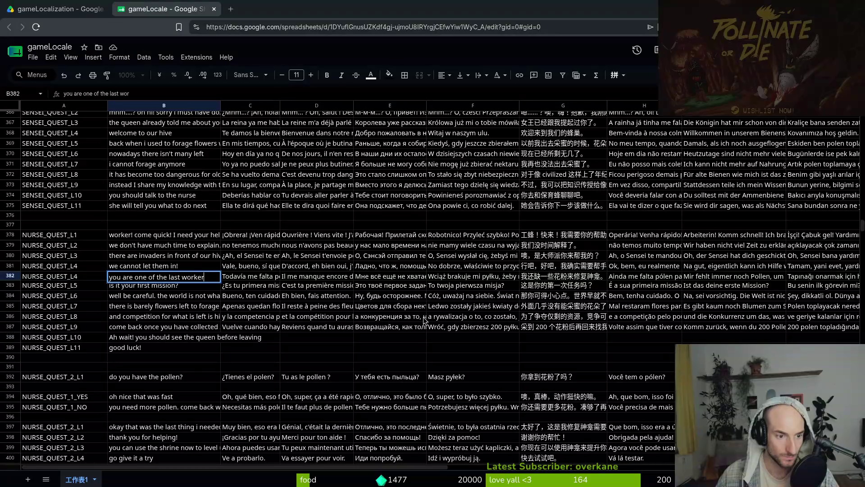
text(s left.)
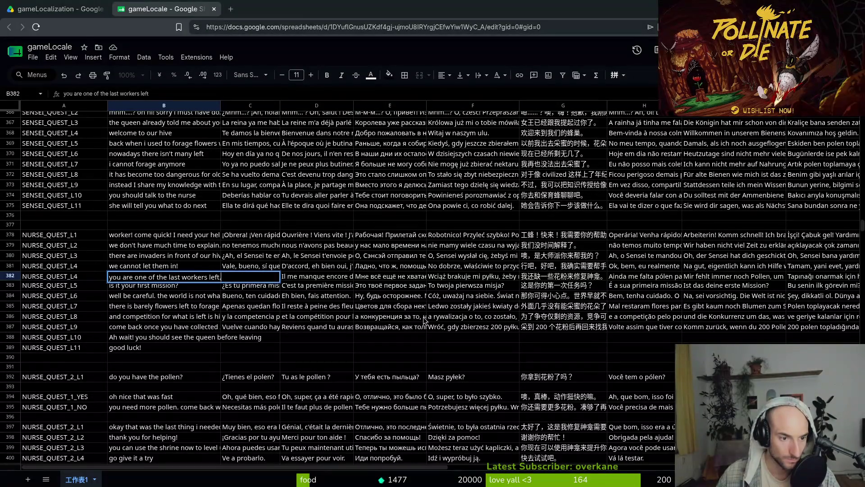
key(Return)
text(please)
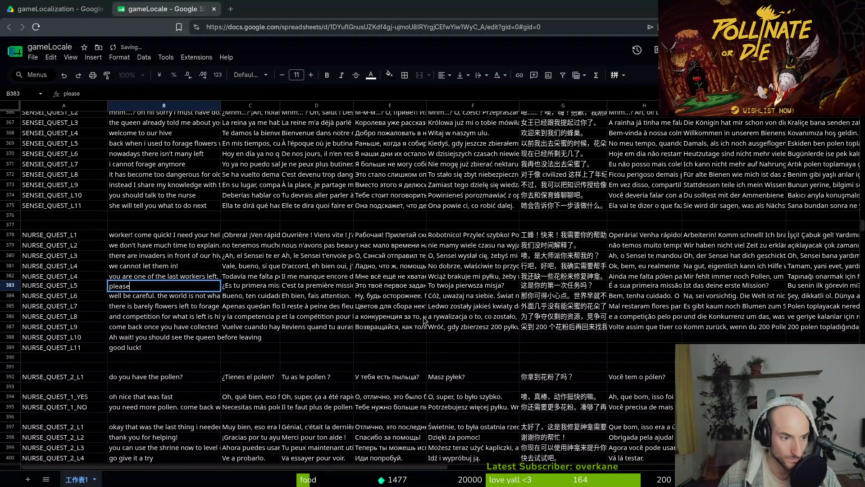
text( fight the)
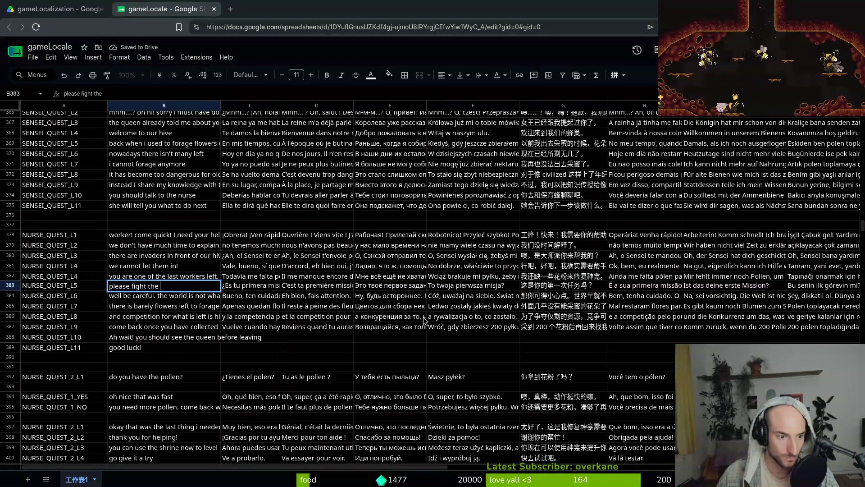
text(and)
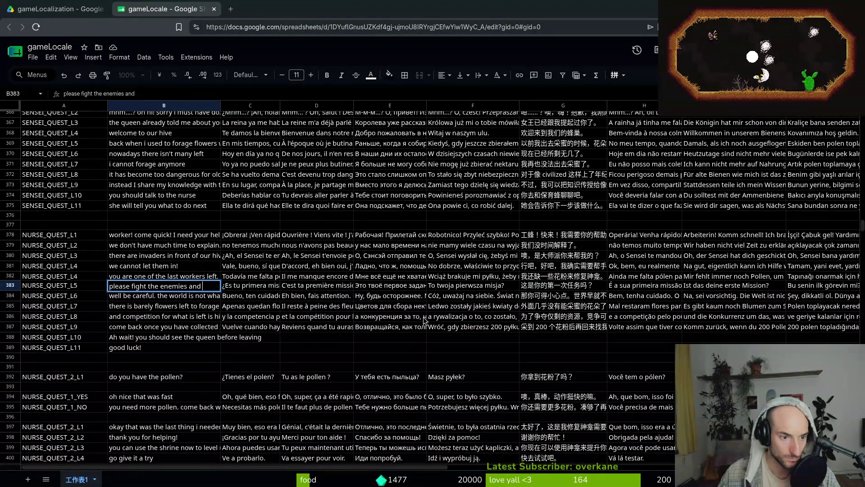
key(ctrl+BackSpace)
key(ctrl+BackSpace)
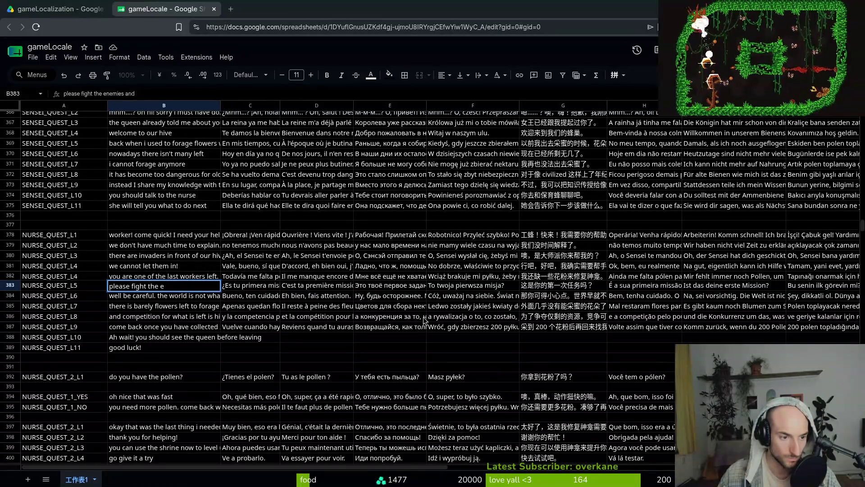
key(ctrl+BackSpace)
key(ctrl+BackSpace)
text(defend )
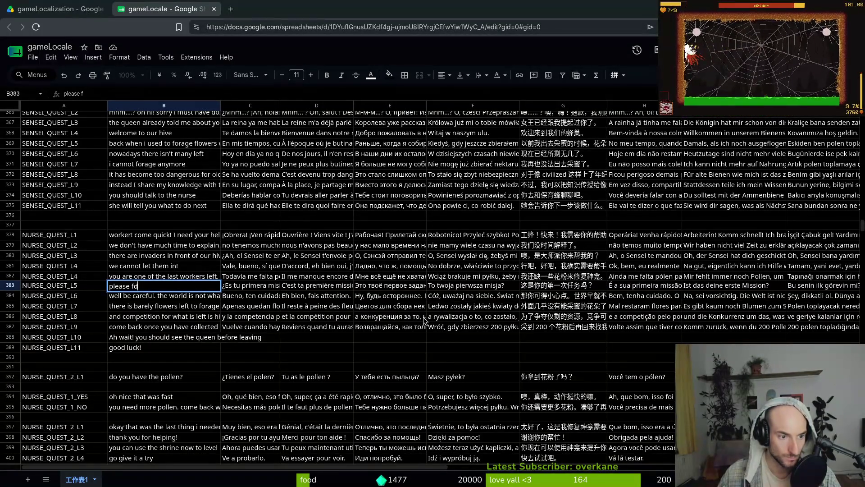
text(the hive a)
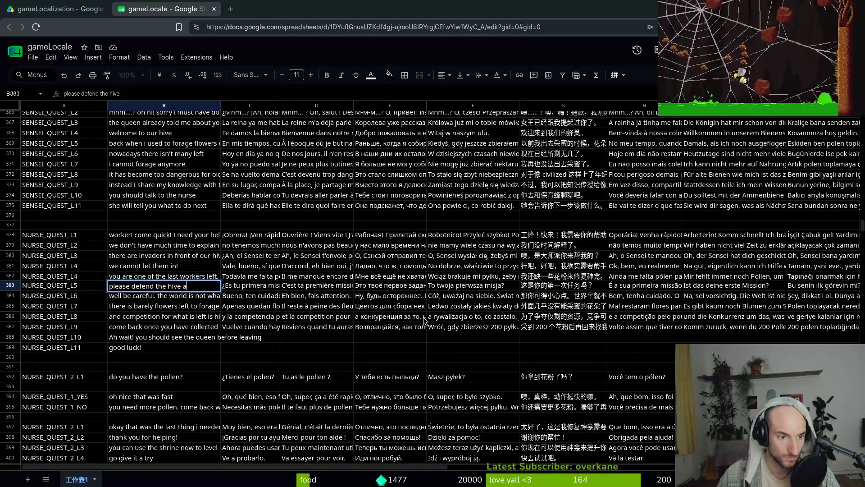
text(gainst the intruders)
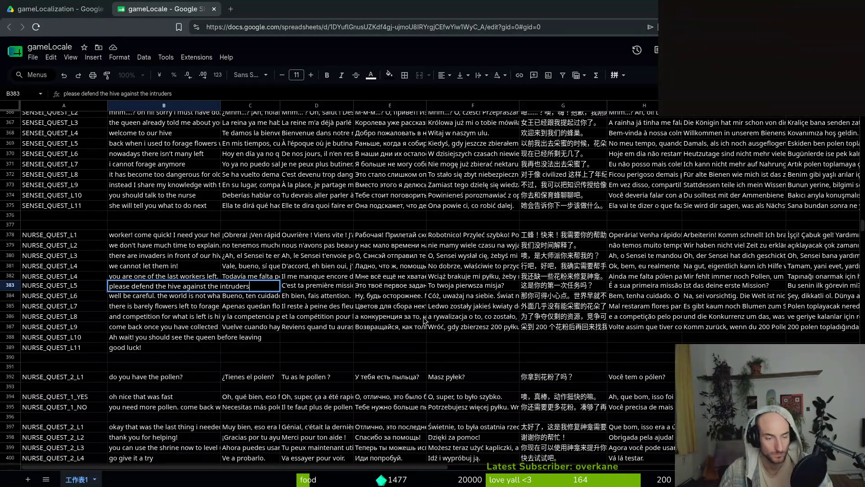
key(Return)
text(come )
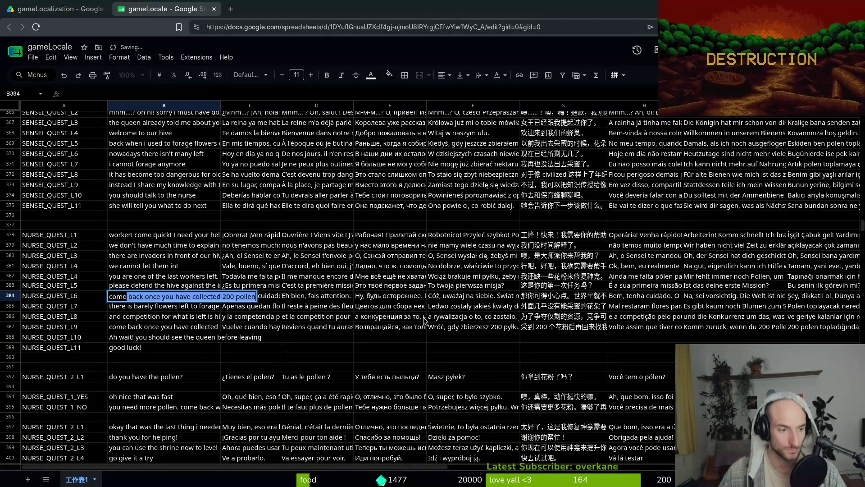
text(back)
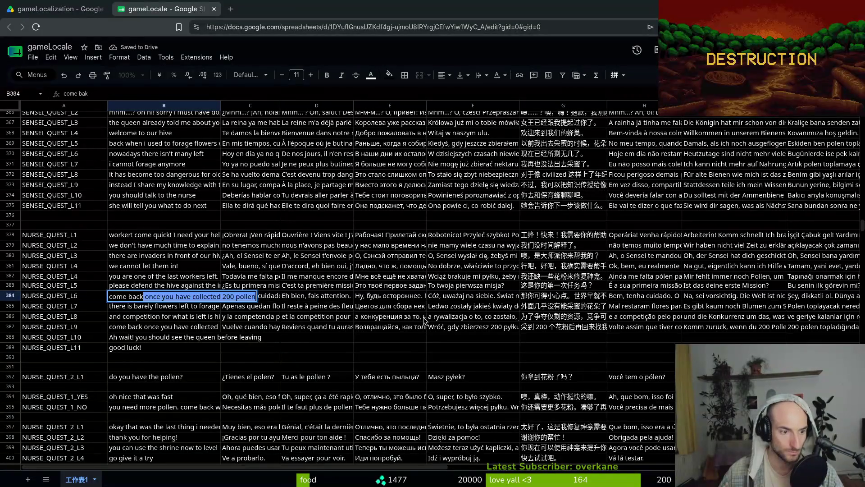
text( and onw )
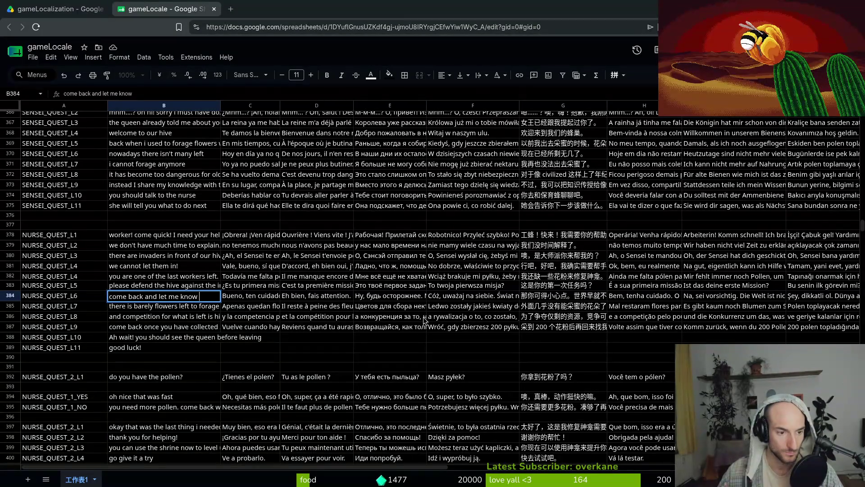
text( it is safe)
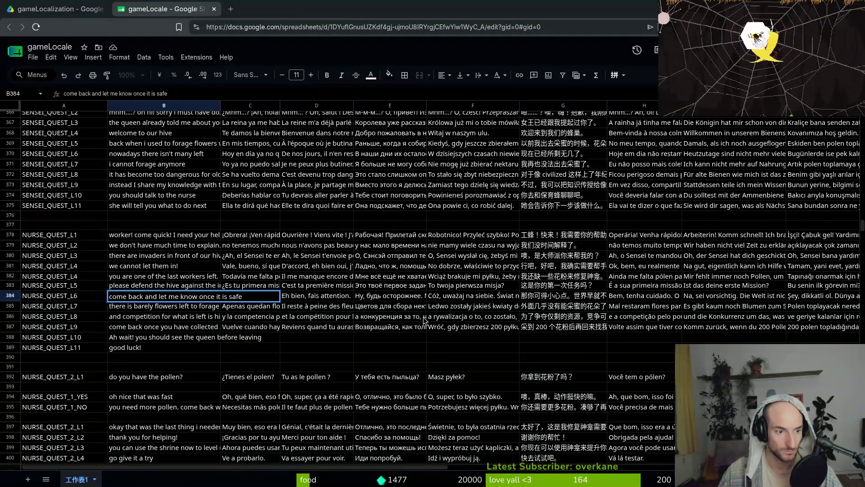
key(Escape)
key(Up)
key(Up)
key(Up)
Leave L4 as is and trim 'there are' from the B380 invaders line, adding an exclamation mark.
key(Return)
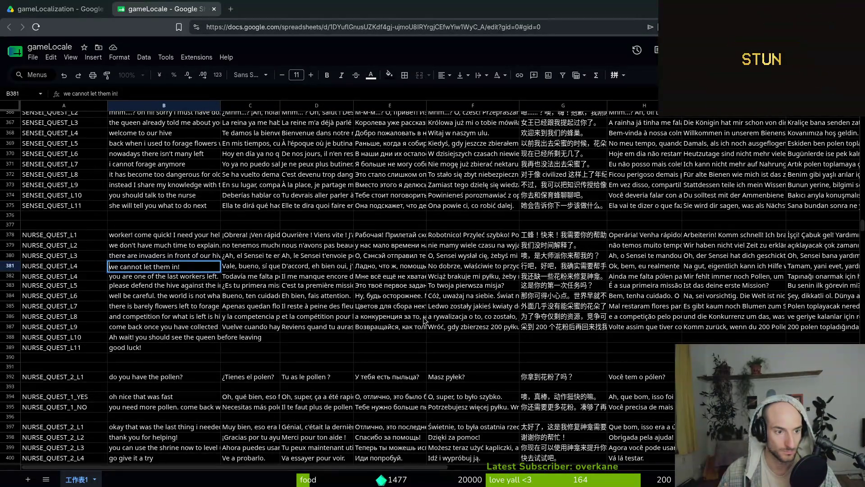
key(Escape)
key(Up)
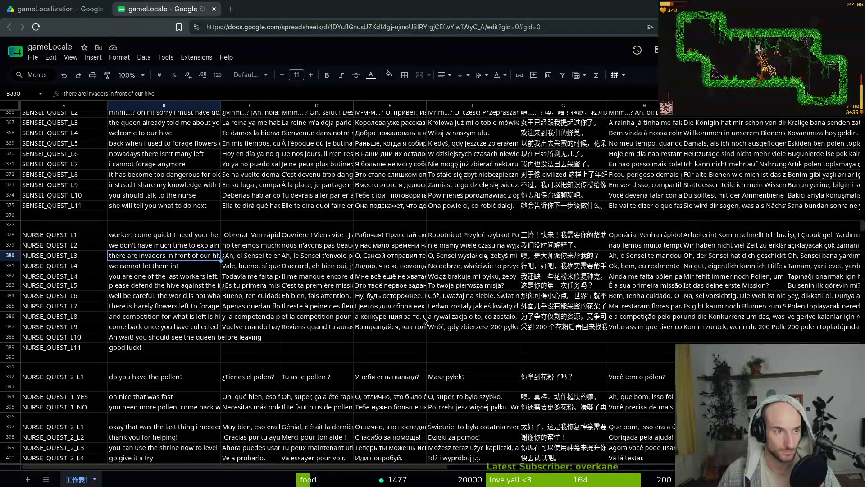
key(Return)
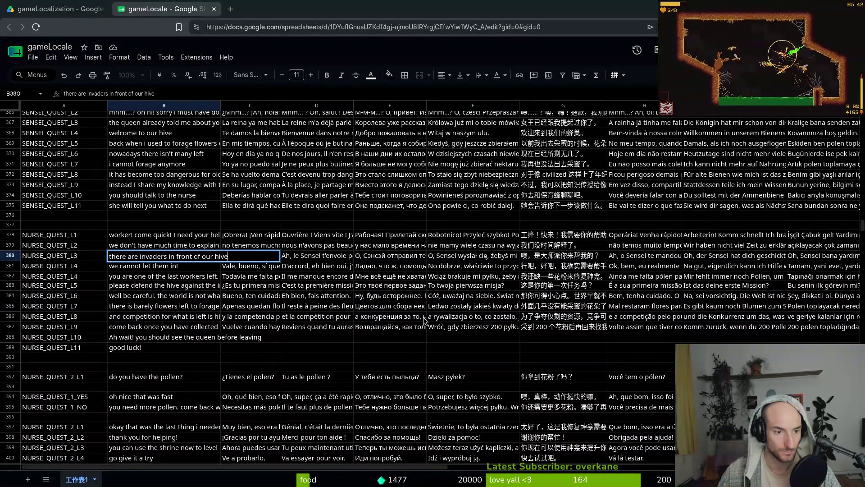
key(ctrl+Left)
key(ctrl+Left)
key(ctrl+BackSpace)
key(ctrl+BackSpace)
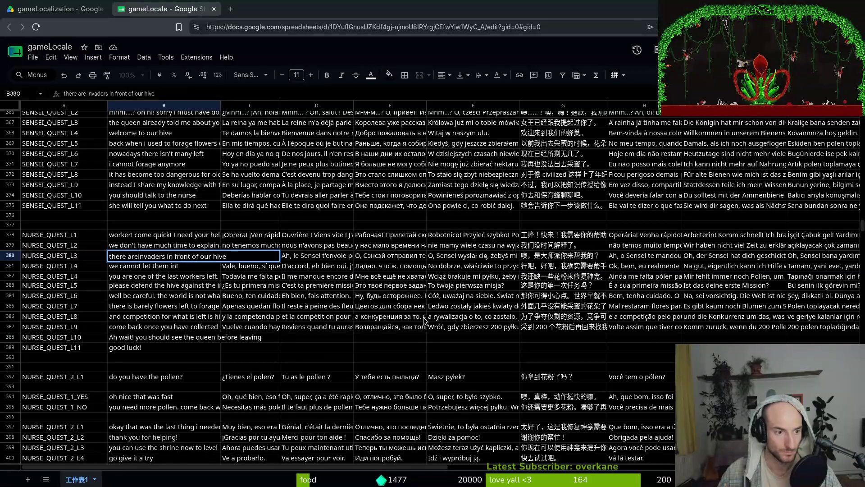
key(Right)
key(Right)
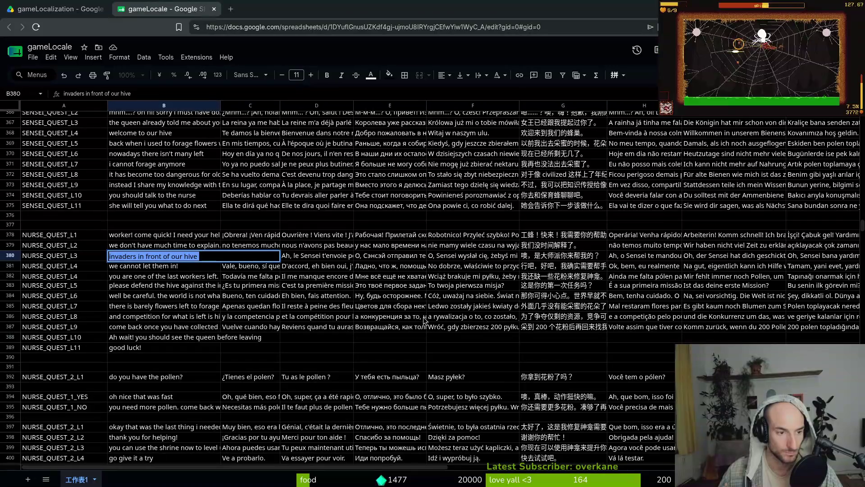
text(A)
key(BackSpace)
text(!)
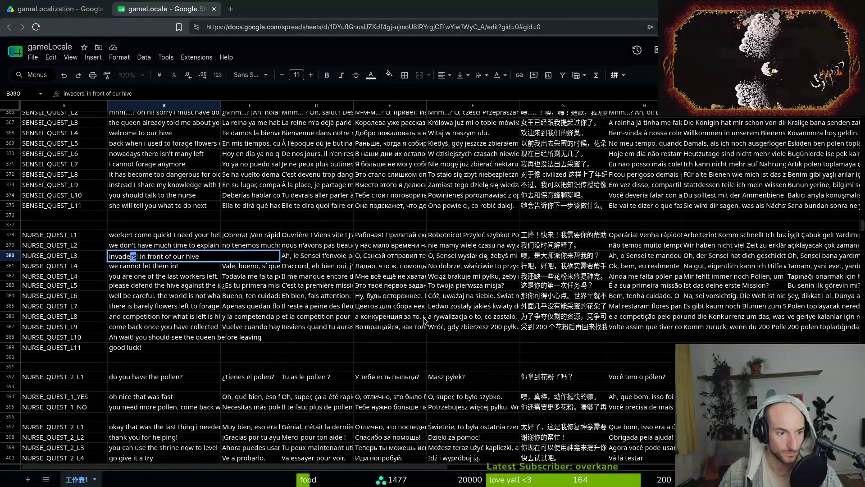
Reword the L3 line in B380 to 'enemies! they are attacking our hive'.
key(shift+Home)
key(BackSpace)
text(enemies)
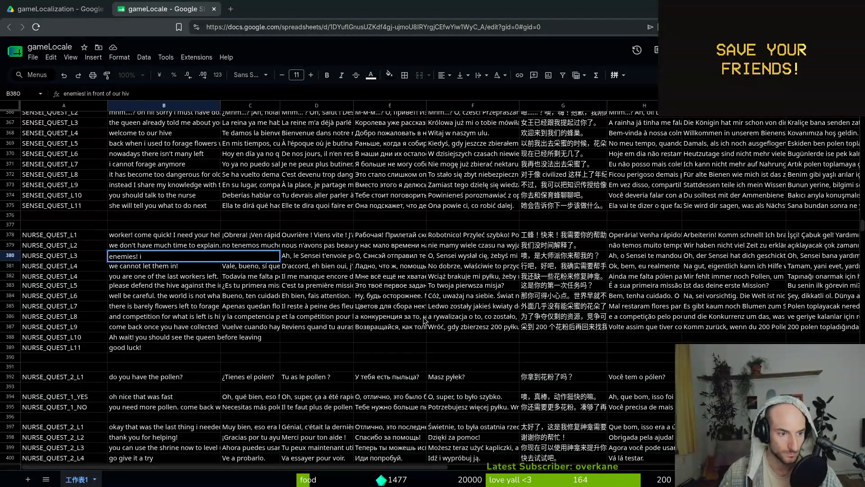
key(BackSpace)
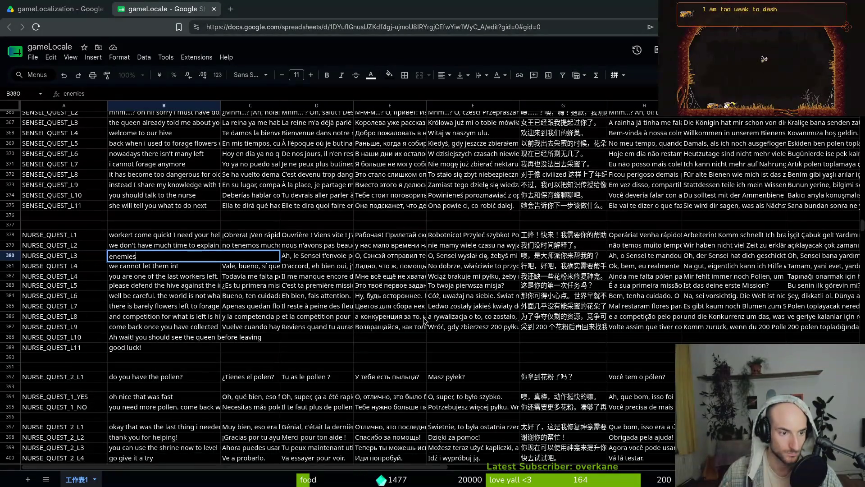
text(! they are a)
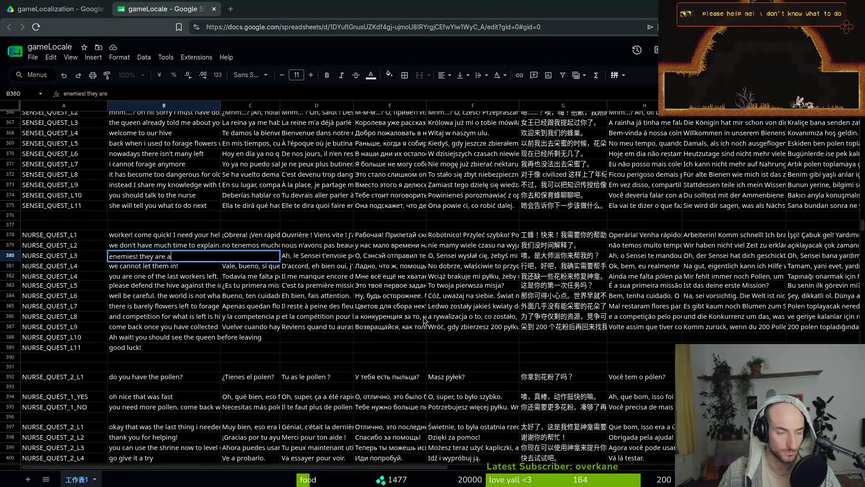
text(ttacking )
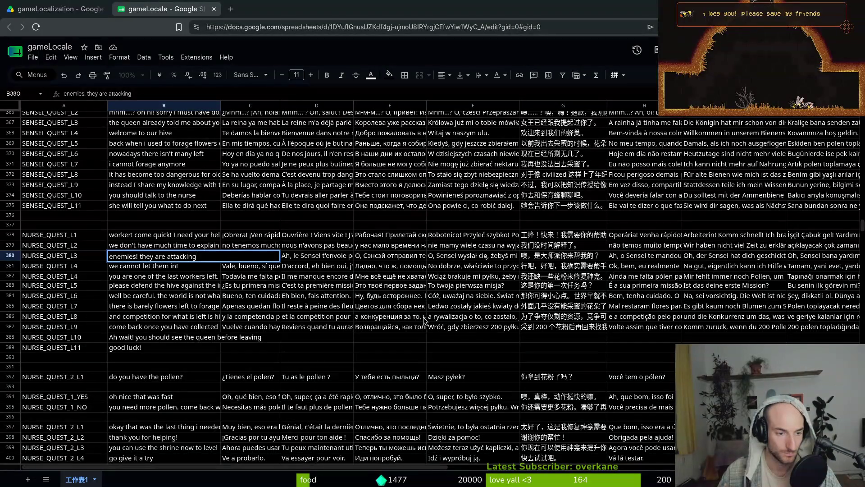
text( our hive)
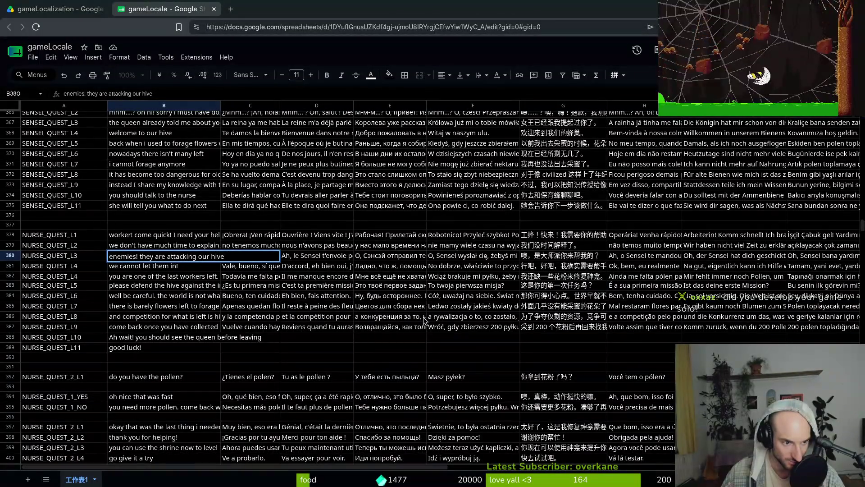
key(BackSpace)
key(BackSpace)
key(BackSpace)
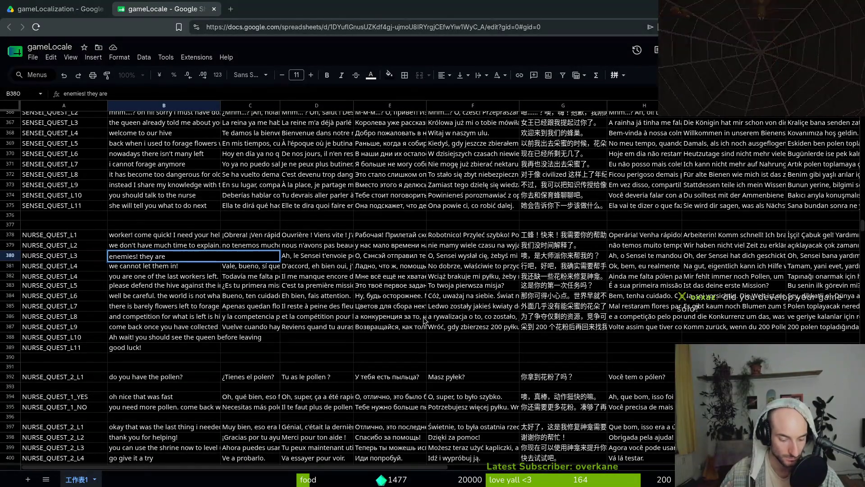
text( attacking our hive.)
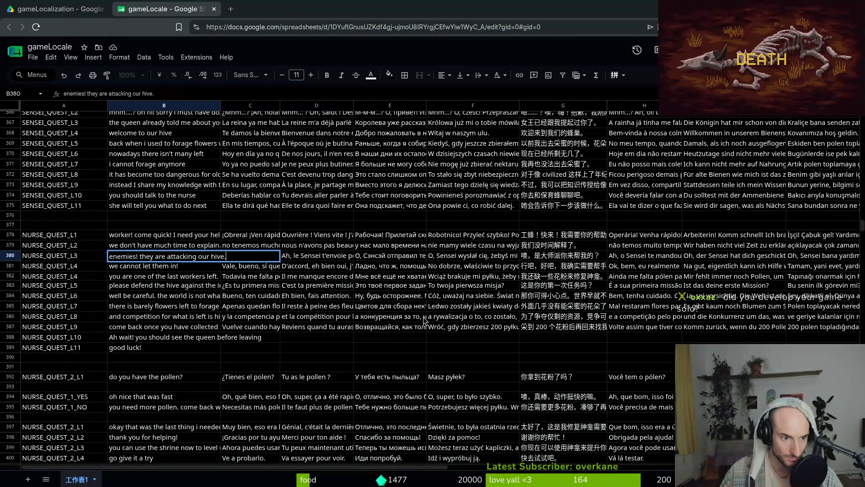
key(Return)
Change the L5 line in B383 to 'please fight off the intruders'.
key(Down)
key(Down)
key(Up)
key(Down)
key(Return)
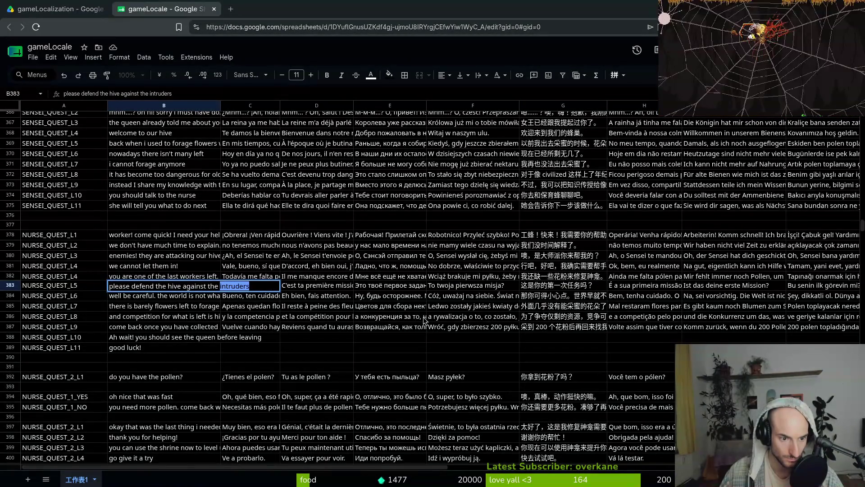
key(ctrl+BackSpace)
key(ctrl+BackSpace)
key(ctrl+BackSpace)
text(fight off the intrude)
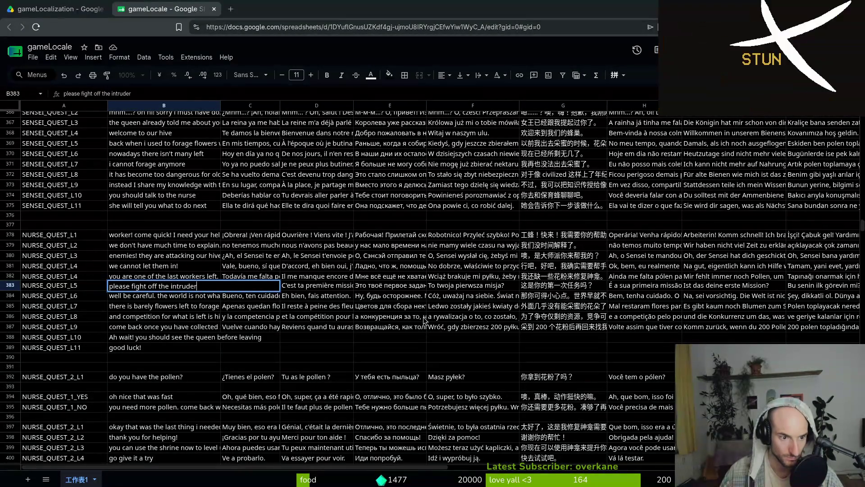
text(rs)
key(Return)
Rewrite the L6 line as 'otherwise we won't be able to leave the hive to forage'.
text(otherwise we wont)
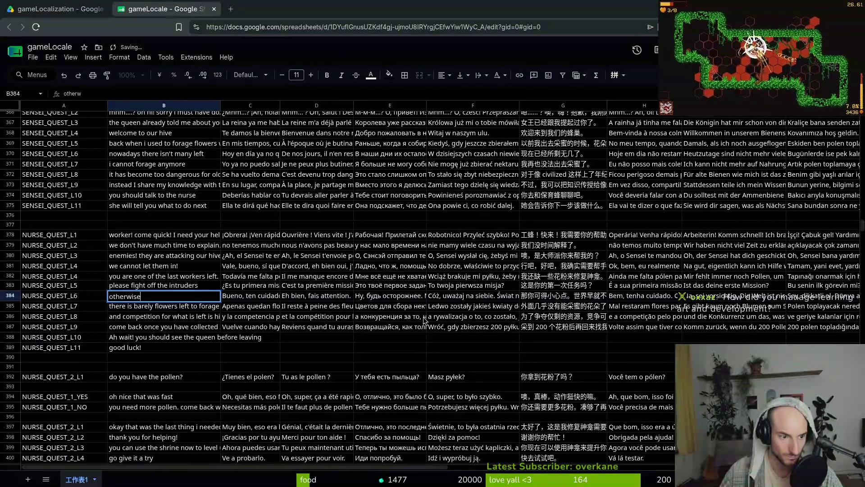
key(BackSpace)
key(BackSpace)
text('t be ab)
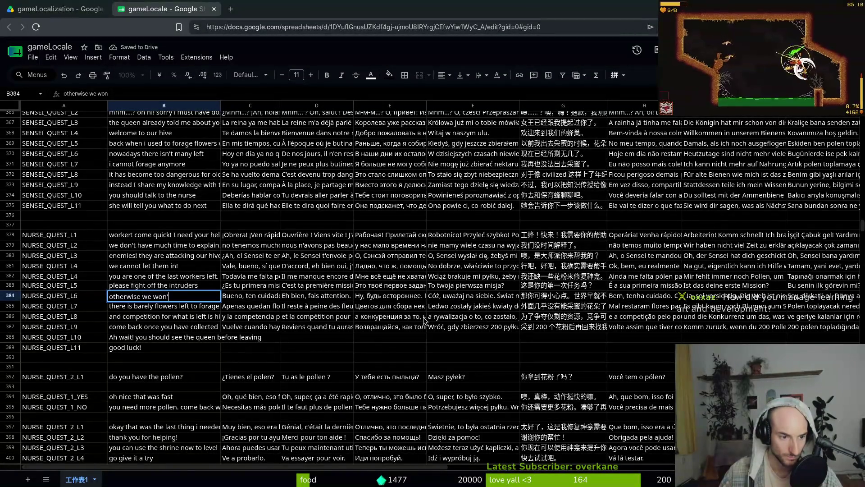
text(le to leave the)
key(BackSpace)
text(ve to)
key(BackSpace)
key(BackSpace)
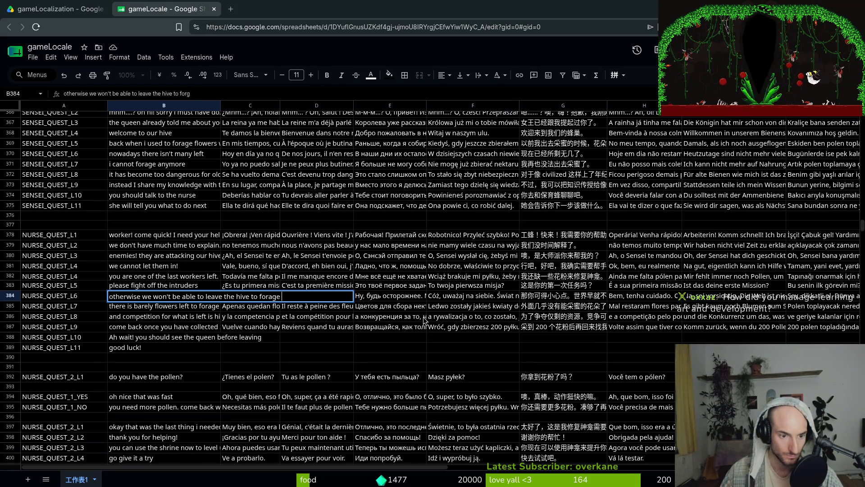
text(age)
key(Return)
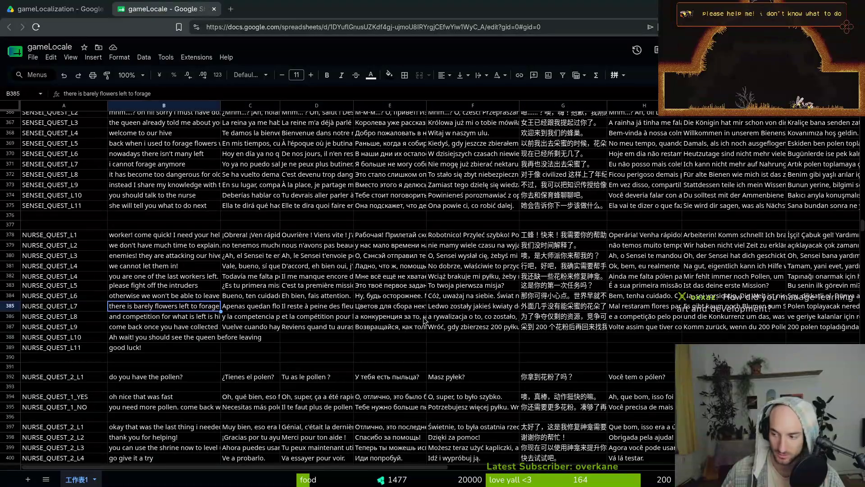
Rewrite the NURSE_QUEST_L7 flowers line to 'we are already so low on food.'.
key(Down)
key(Up)
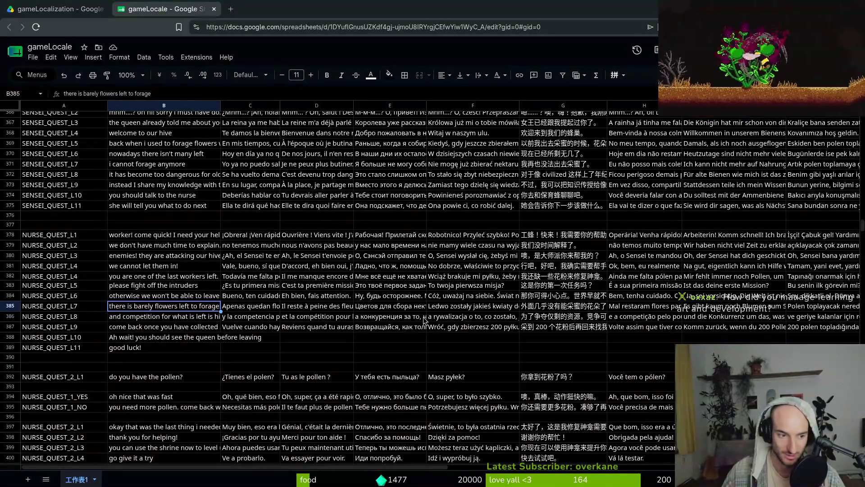
key(Return)
key(Escape)
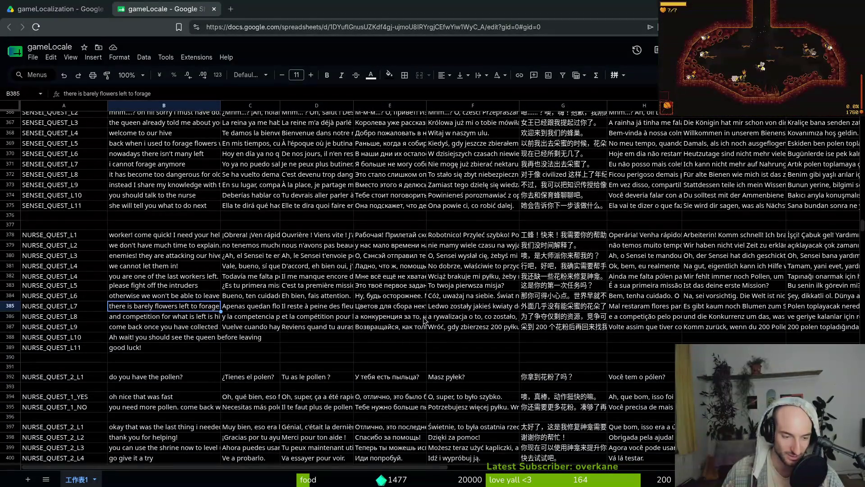
key(Down)
key(Up)
key(Down)
key(Up)
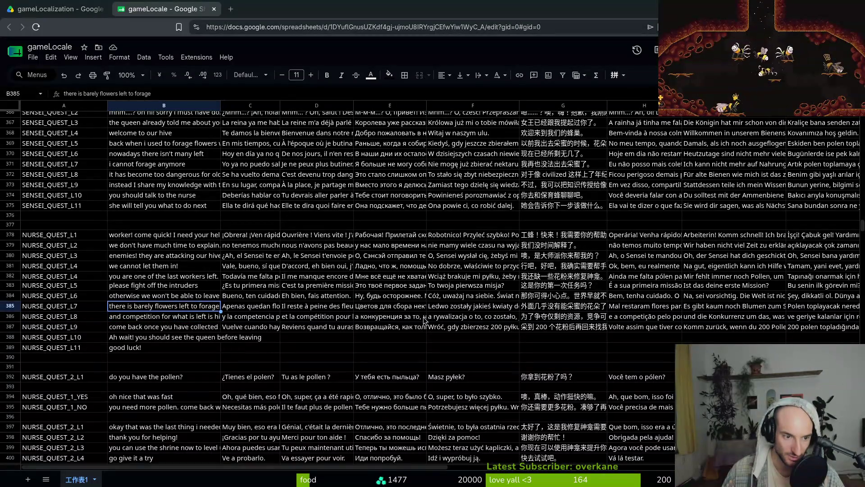
key(Down)
key(Up)
key(Down)
key(Up)
key(Down)
key(Up)
key(Down)
key(Up)
key(Down)
key(Up)
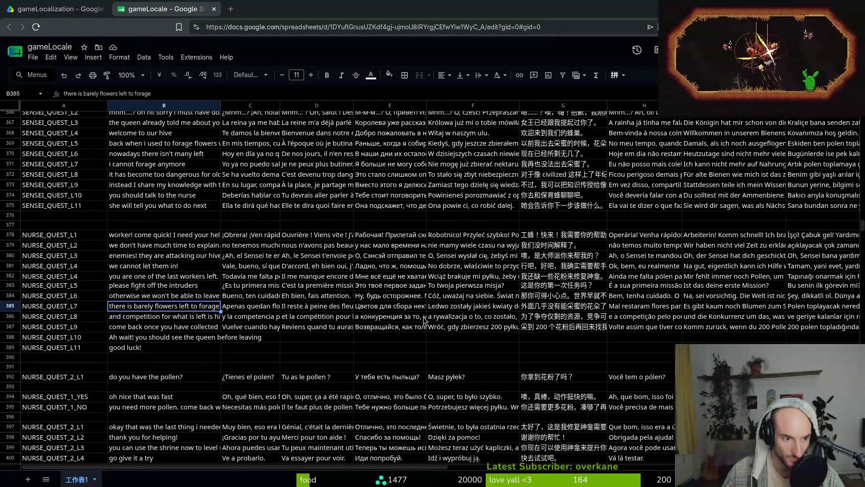
key(Up)
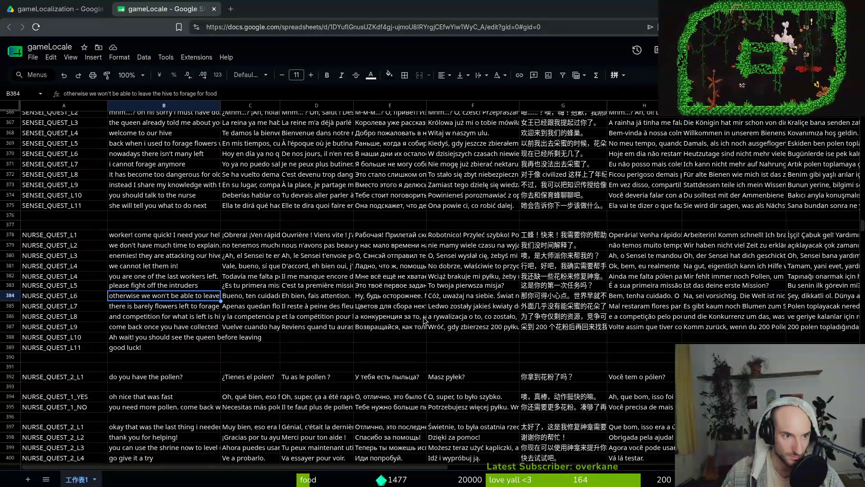
key(Down)
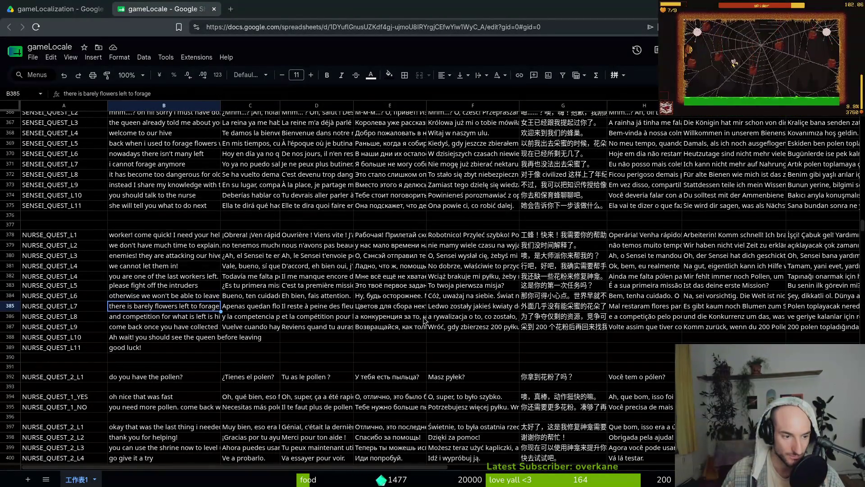
text(we are already so low on food.)
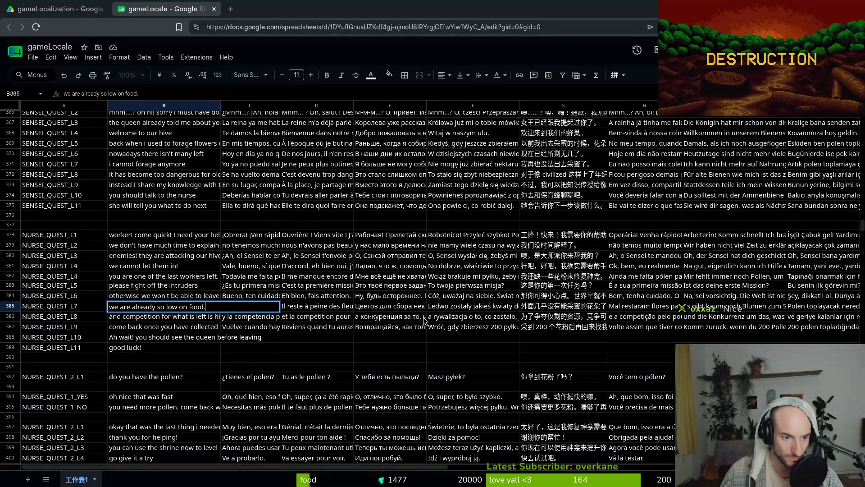
key(Return)
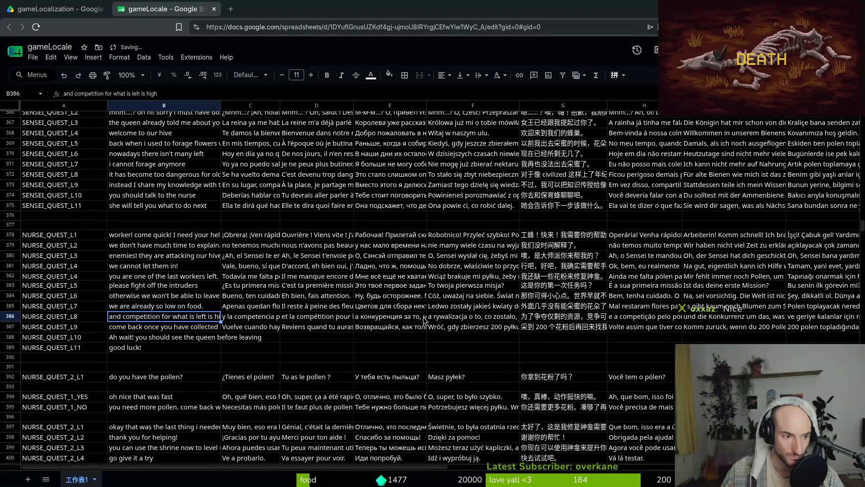
Replace the NURSE_QUEST_L8 line with 'please be careful and come back alive!'.
text(please be)
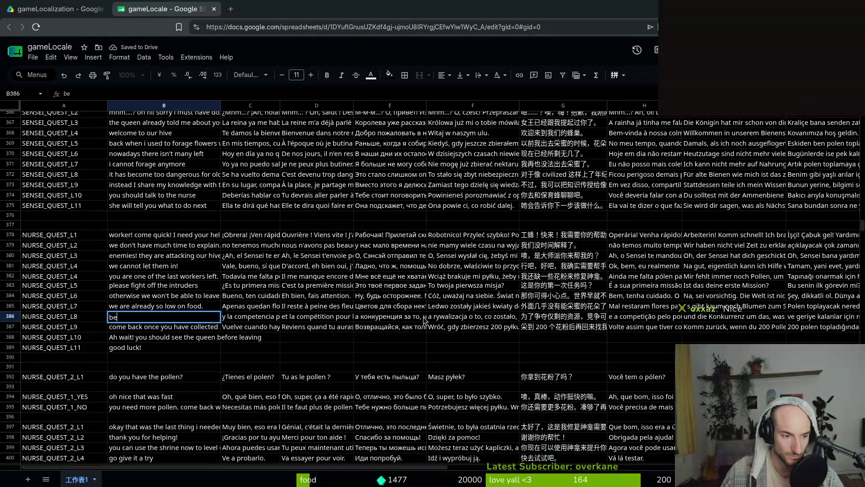
text( careful and come)
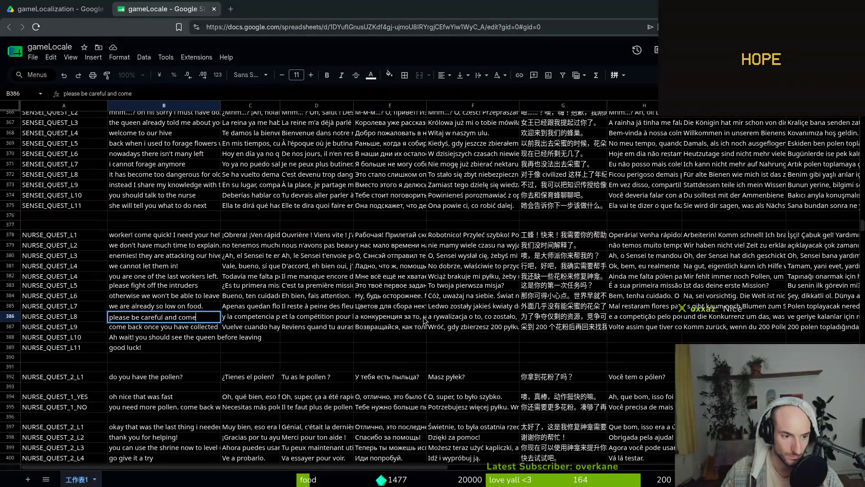
text( back alive!)
key(Return)
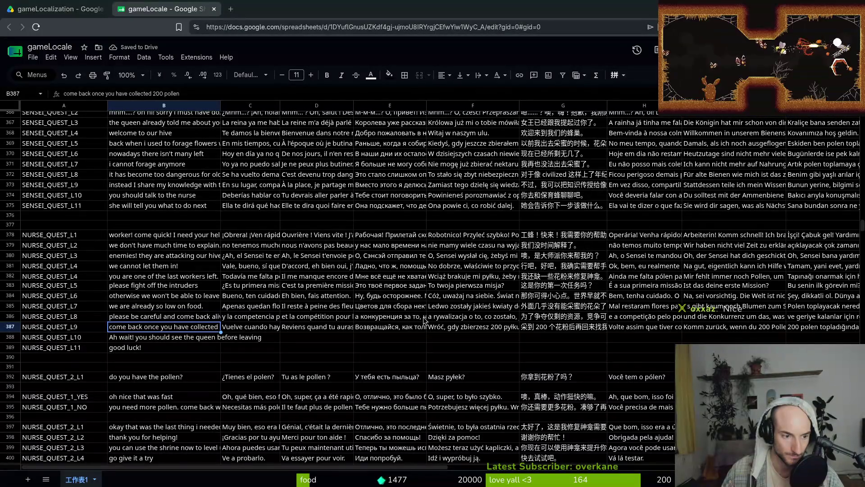
key(Down)
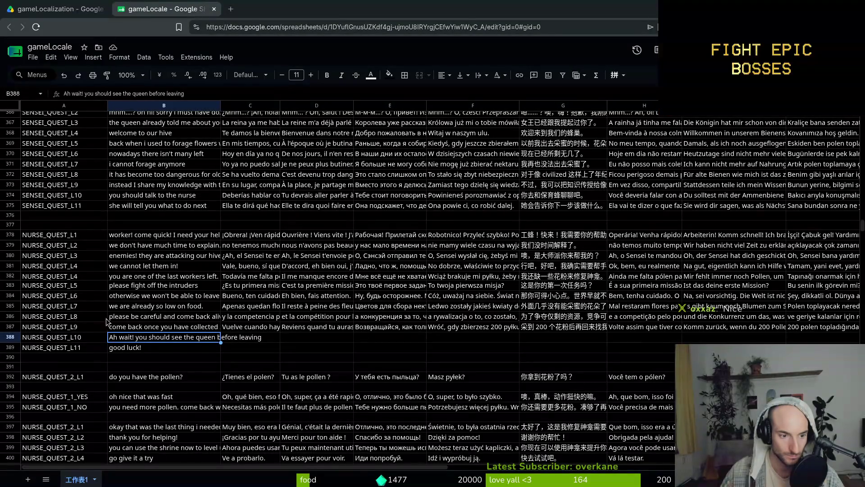
click(185, 318)
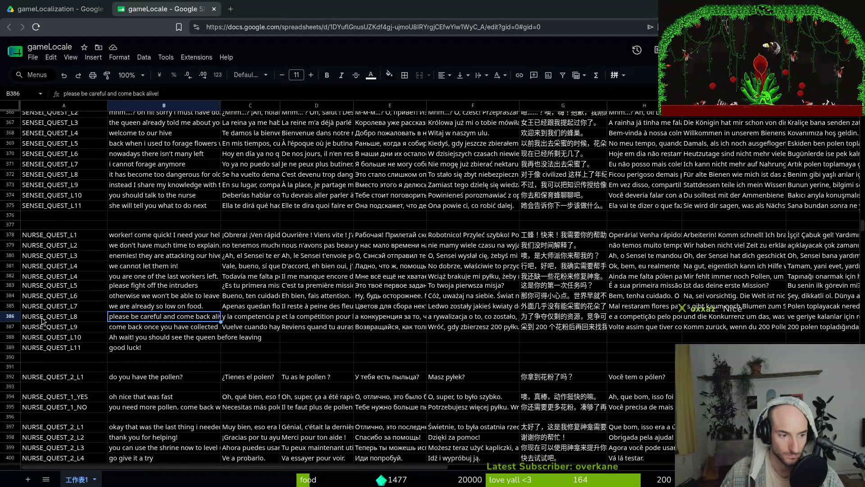
Insert an empty row below NURSE_QUEST_L8 and delete the contents of the L9 and L10 rows.
right_click(13, 316)
click(43, 167)
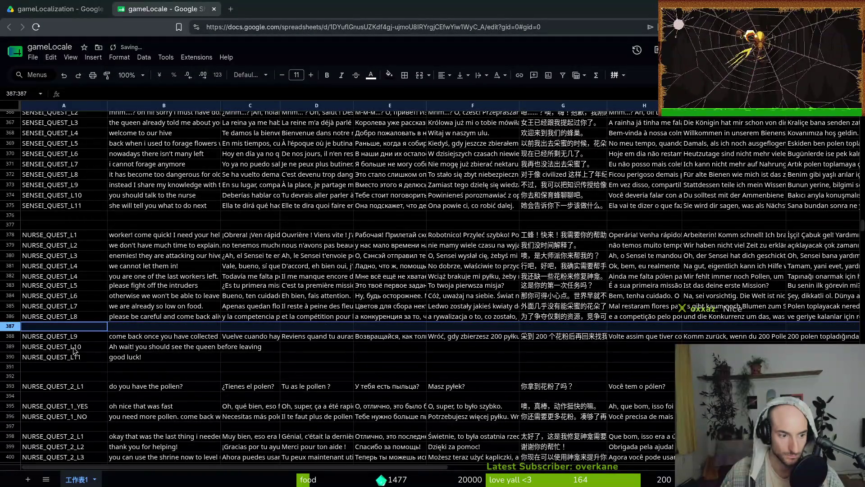
mouse_move(54, 340)
mouse_down()
mouse_move(181, 358)
mouse_move(743, 346)
mouse_move(703, 347)
mouse_up()
key(Delete)
drag(61, 325, 2, 328)
click(205, 254)
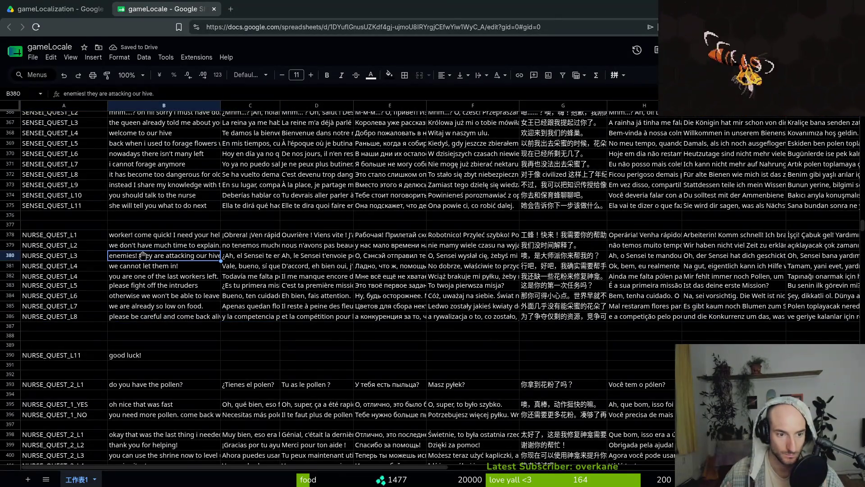
key(Up)
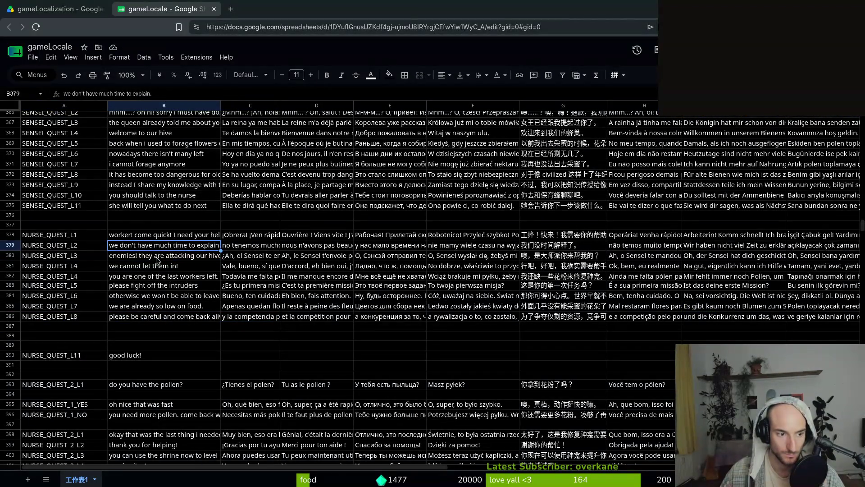
key(Down)
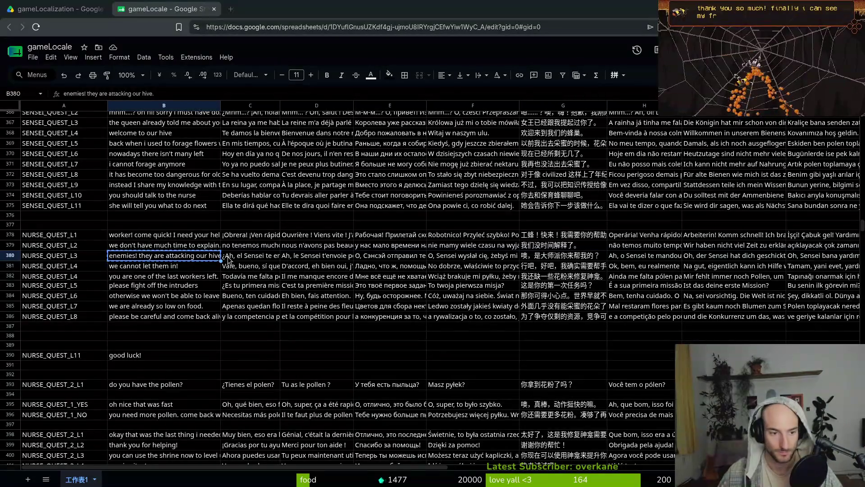
Paste the Spanish, French, Russian and Polish translations of 'enemies! they are attacking our hive.' into C380–F380.
click(251, 256)
text(¡enemigos! están atacando nuestra colmena.)
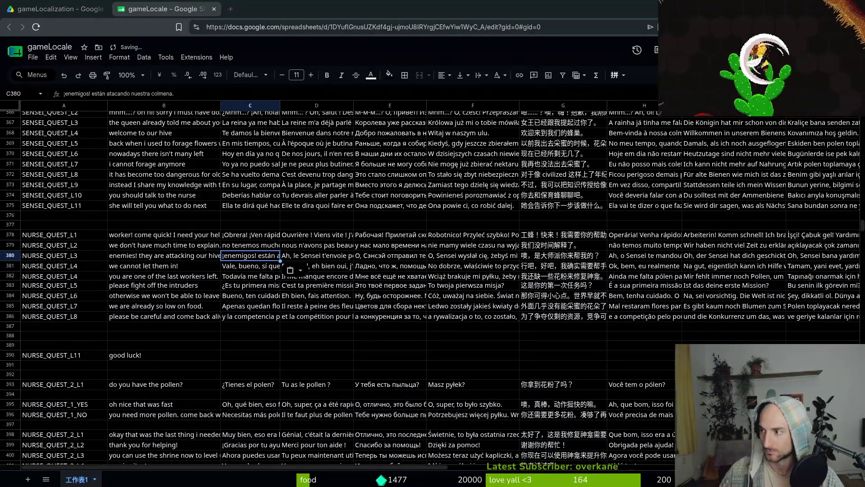
click(351, 255)
text(des ennemis ! ils attaquent notre ruche.)
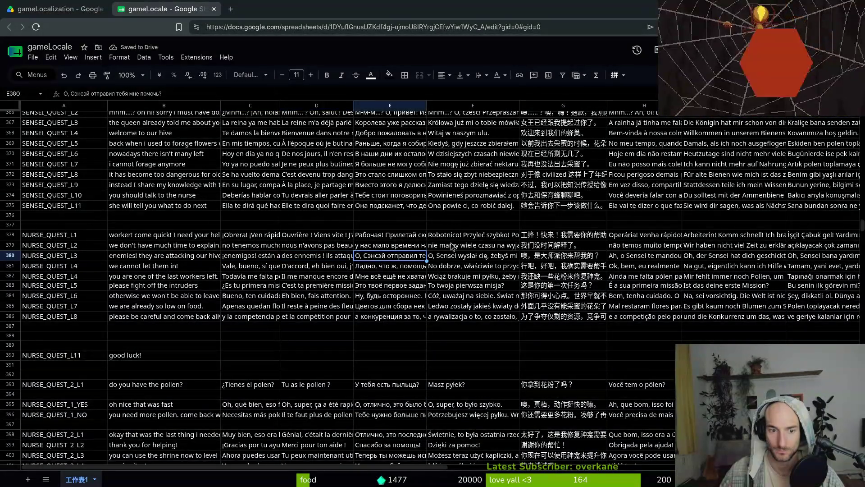
click(390, 256)
text(враги! они атакуют наш улей.)
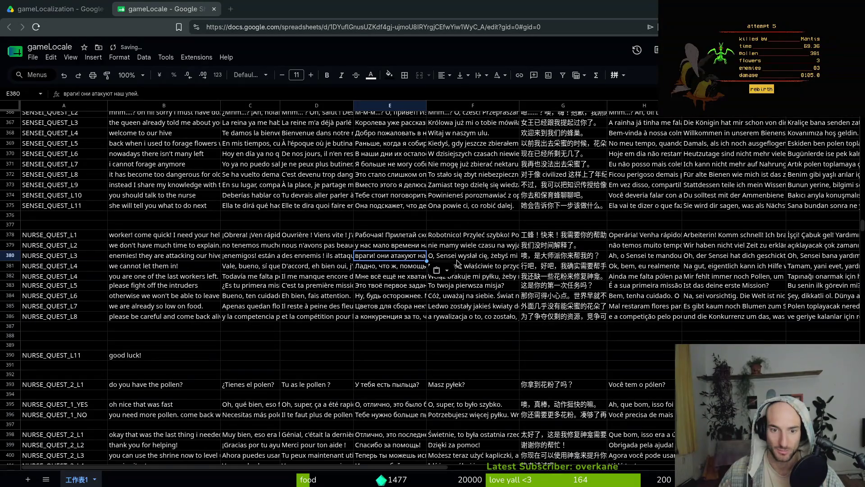
click(476, 257)
text(wrogowie! atakują nasz ul.)
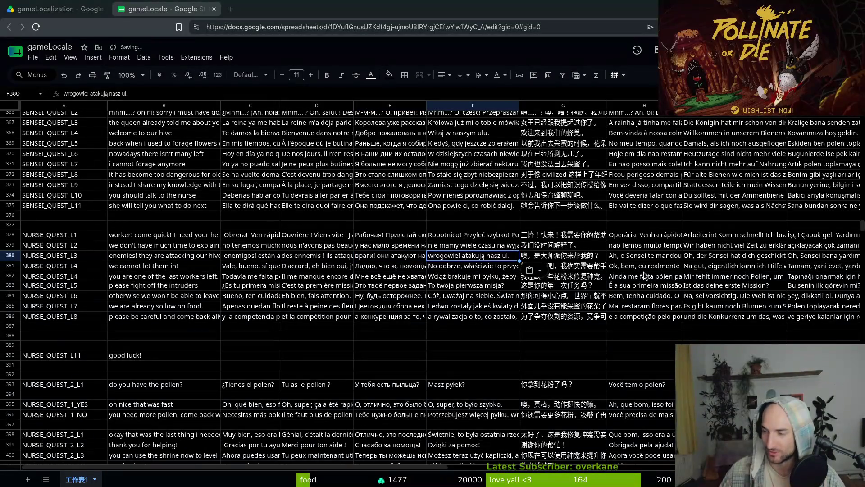
Paste the Chinese, Portuguese, German and Turkish NURSE_QUEST_L3 translations into G380–J380.
click(562, 258)
text(敌人！他们正在进攻我们的蜂巢。)
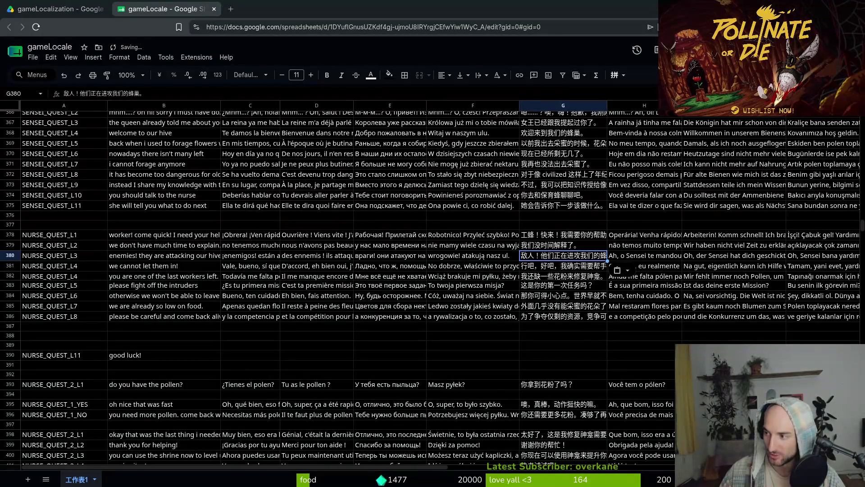
click(643, 257)
text(inimigos! eles estão atacando nossa colmeia.)
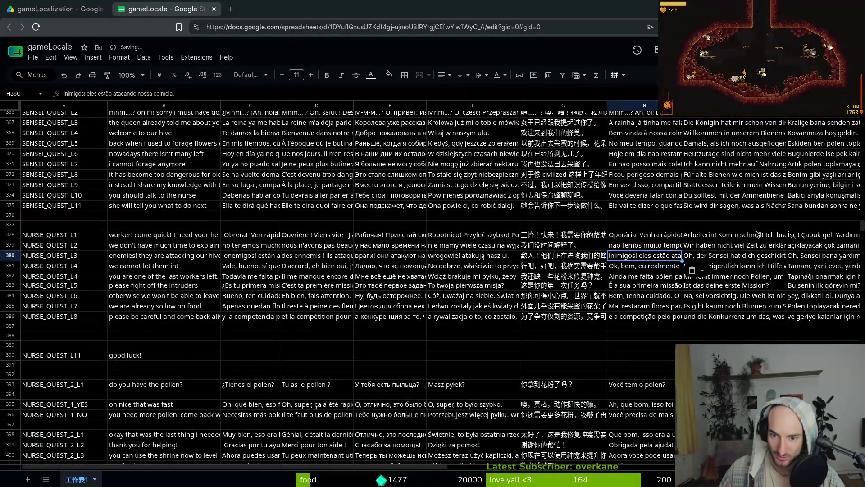
click(711, 254)
text(Feinde! Sie greifen unseren Bienenstock an.)
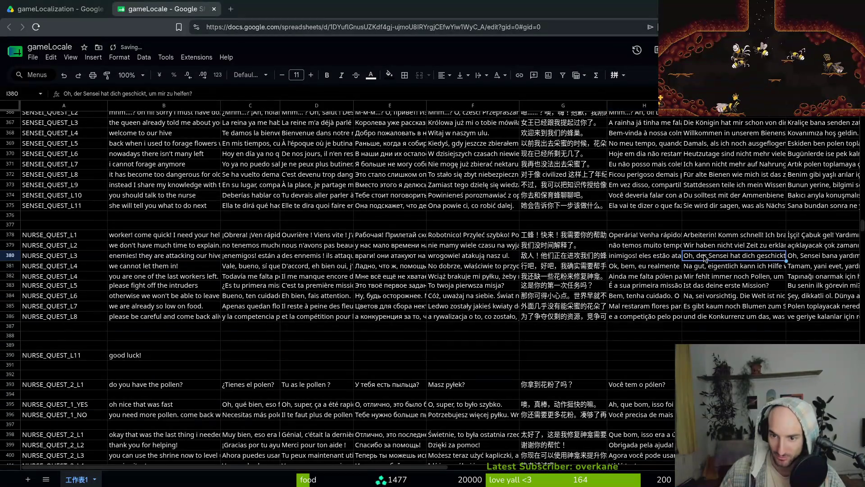
click(818, 259)
text(düşmanlar! kovanımıza saldırıyorlar.)
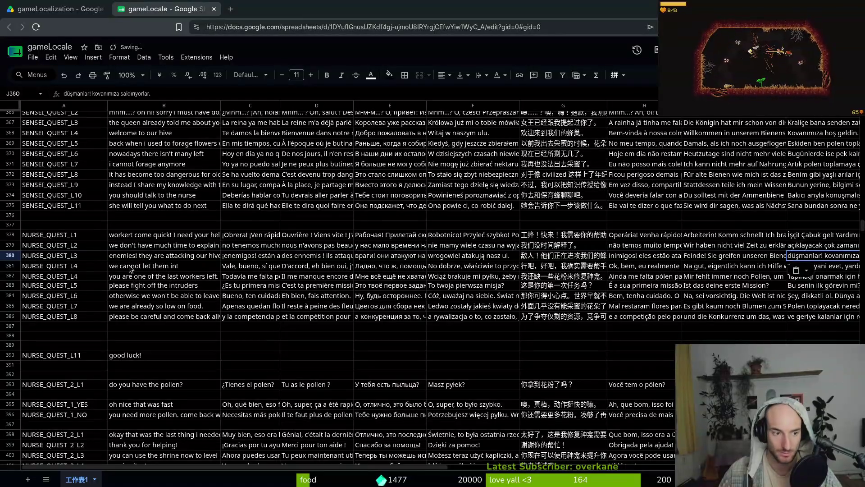
click(130, 268)
key(ctrl+c)
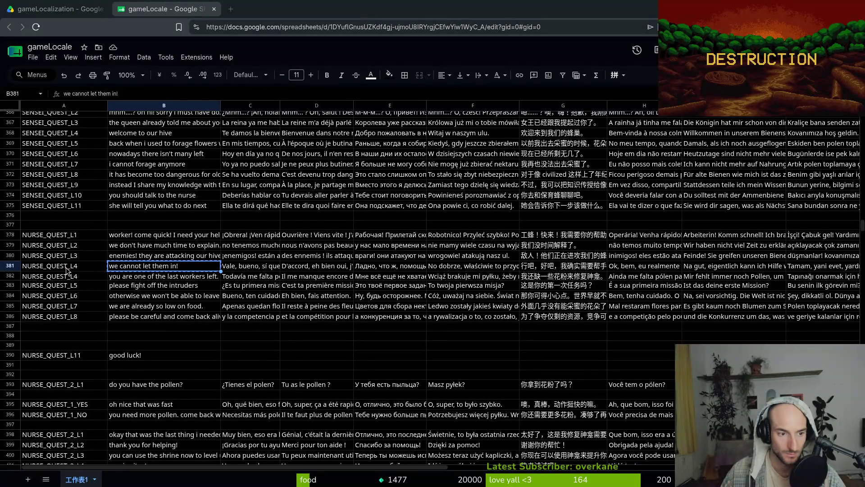
Move block B382:K386 up one row over 'we cannot let them in!' and clear the leftover NURSE_QUEST_L8 label.
mouse_move(117, 281)
mouse_down()
mouse_move(775, 324)
mouse_move(712, 326)
mouse_up()
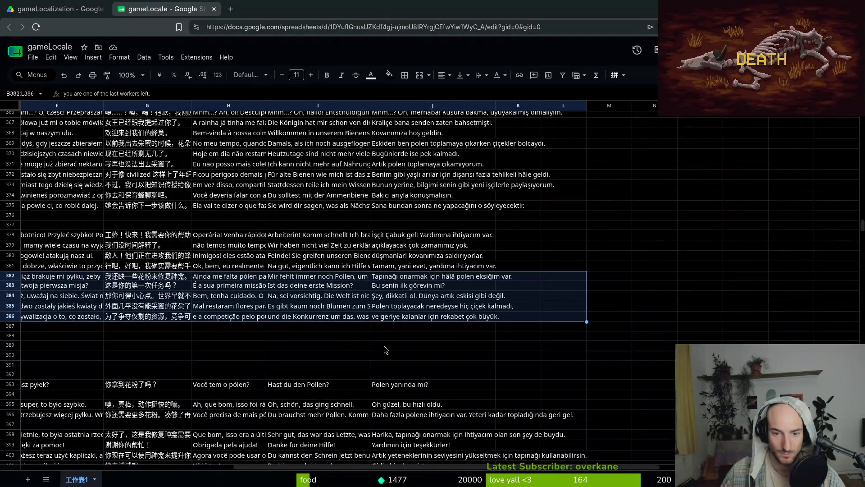
mouse_move(492, 319)
mouse_down()
mouse_move(36, 282)
mouse_move(139, 278)
mouse_move(586, 318)
mouse_move(766, 316)
mouse_move(672, 314)
mouse_move(703, 315)
mouse_up()
scroll(347, 307, left, 5)
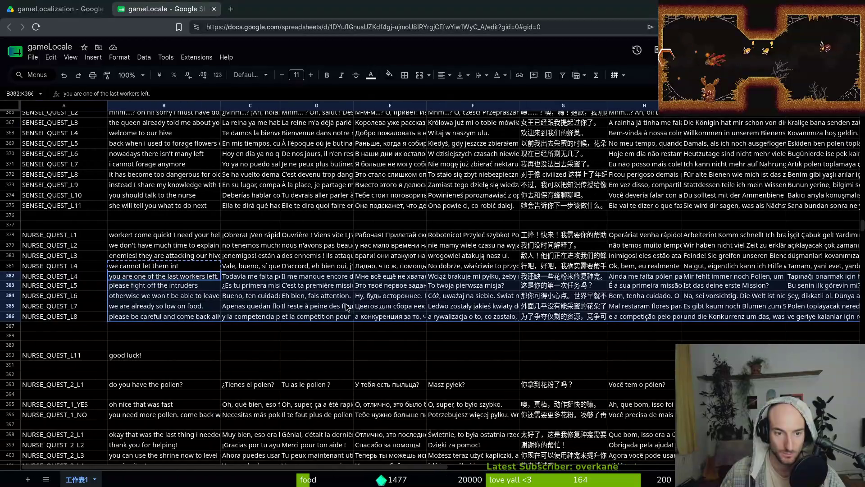
drag(128, 321, 129, 311)
click(63, 316)
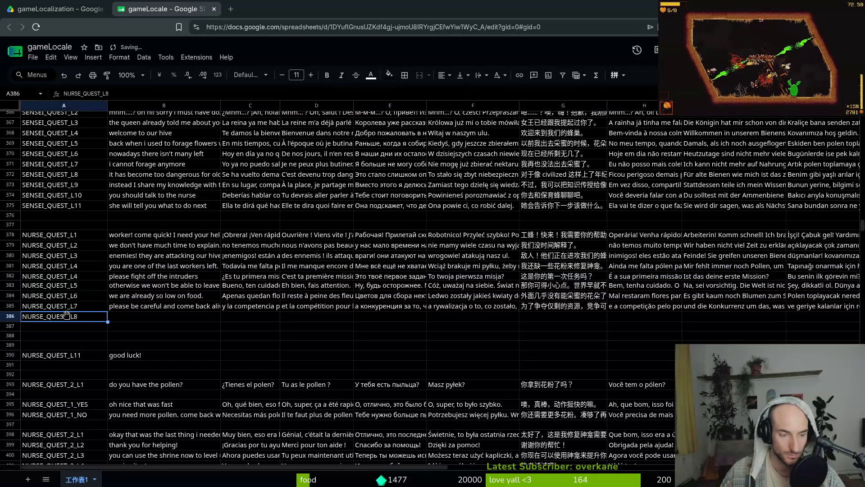
key(Delete)
click(144, 326)
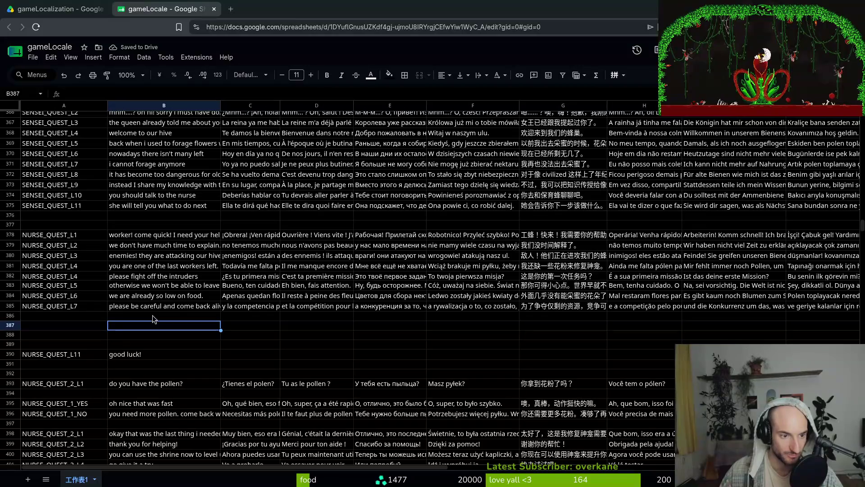
scroll(174, 283, up, 2)
click(201, 330)
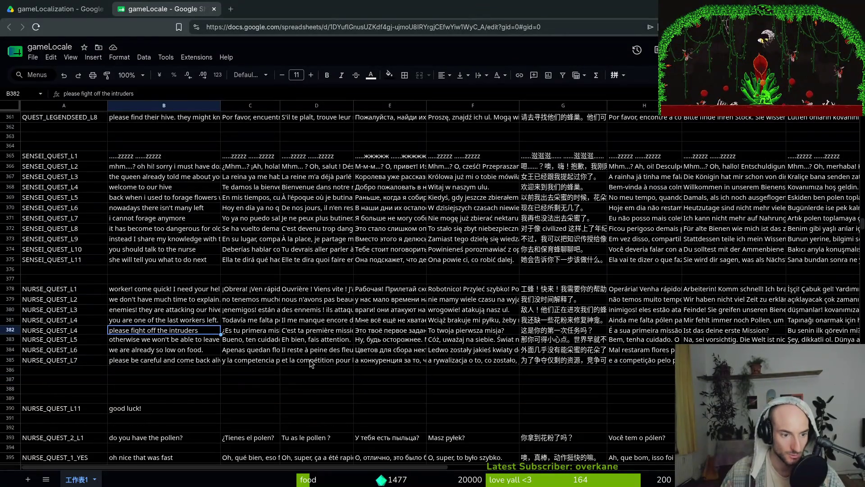
Add closing periods to the 'fight off the intruders' and forage-for-food lines.
key(Return)
text(.)
key(Return)
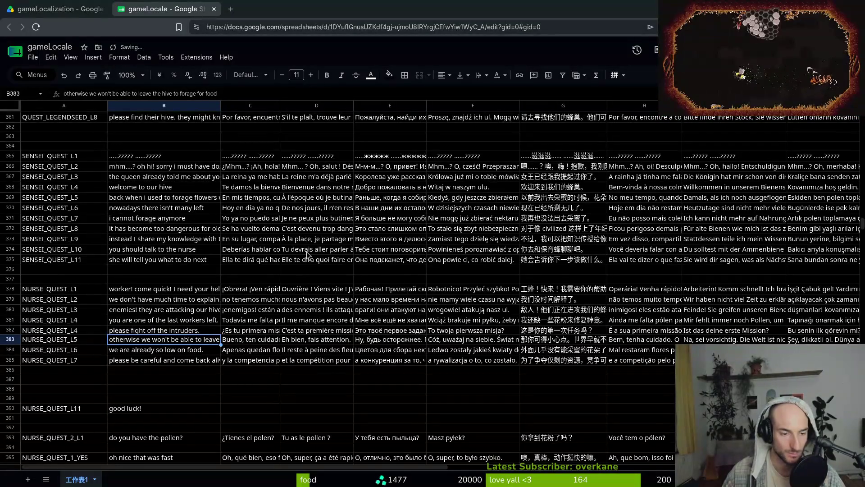
key(Return)
text(.)
key(Return)
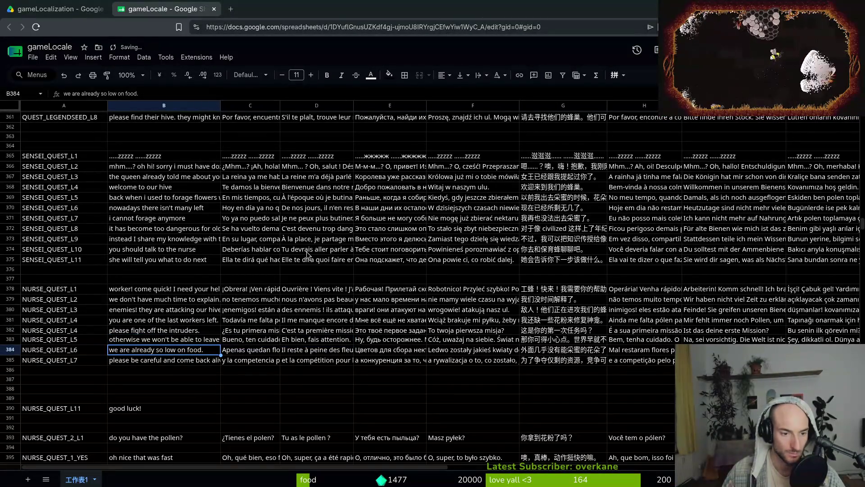
key(Up)
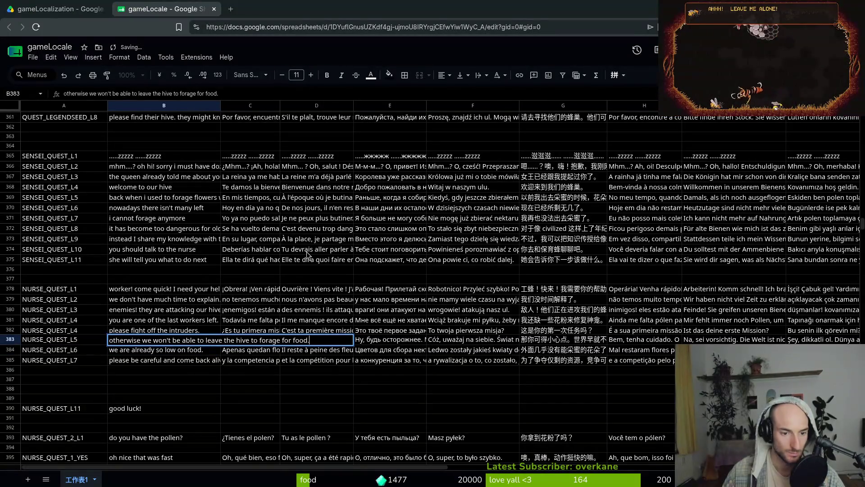
key(Return)
Change B381 to 'you are one of our last workers left.' and paste its Spanish translation.
click(142, 318)
key(ctrl+c)
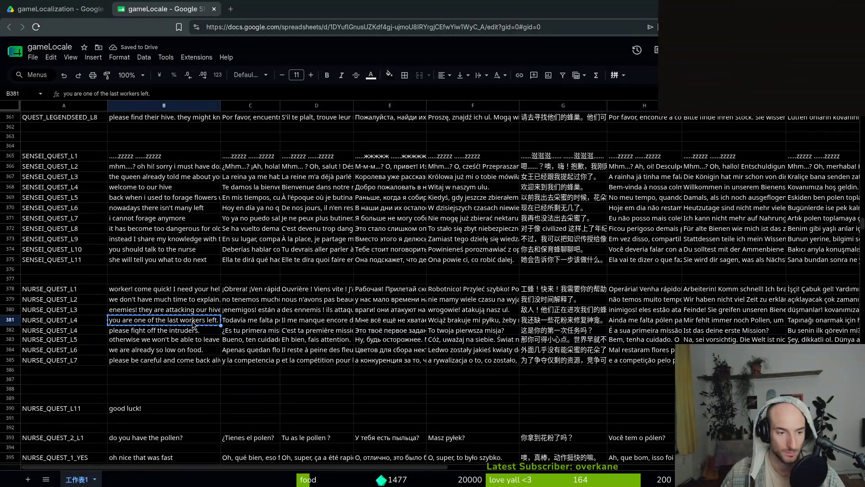
click(157, 94)
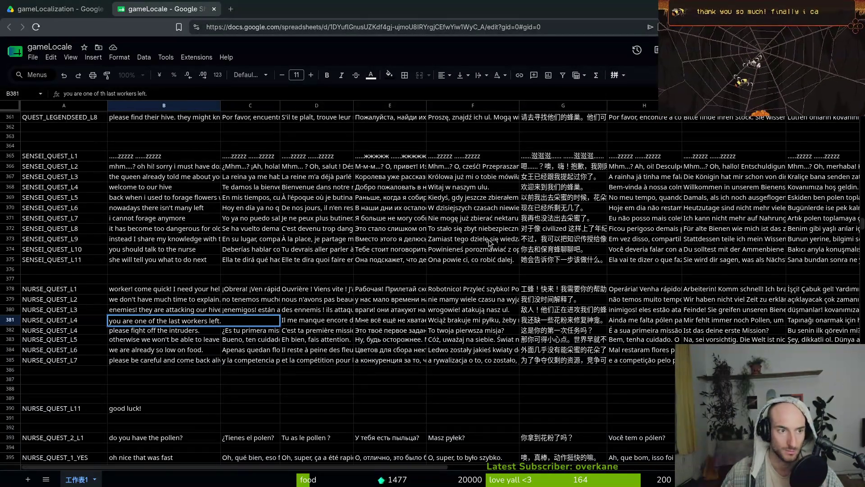
text(o)
key(BackSpace)
key(BackSpace)
key(BackSpace)
text(our)
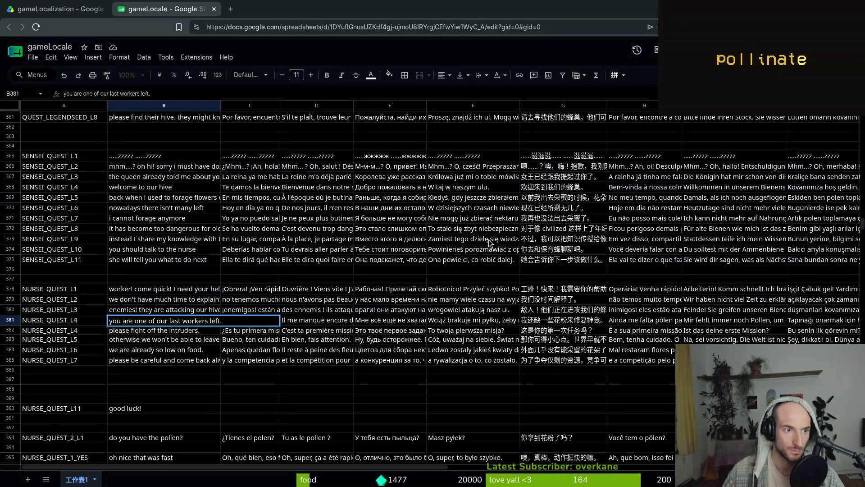
key(Return)
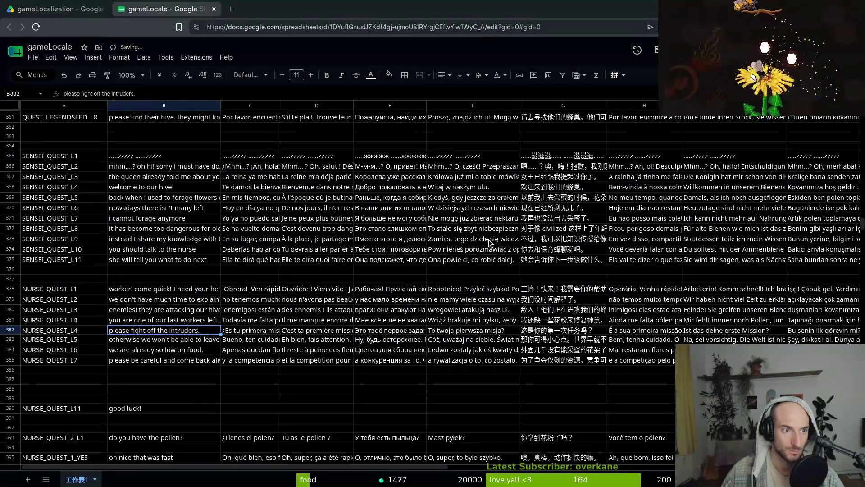
key(Up)
key(ctrl+c)
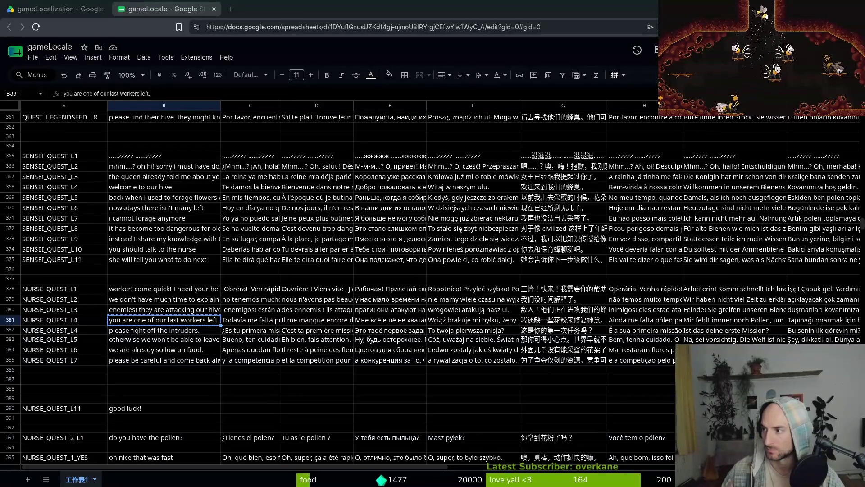
click(238, 322)
key(ctrl+v)
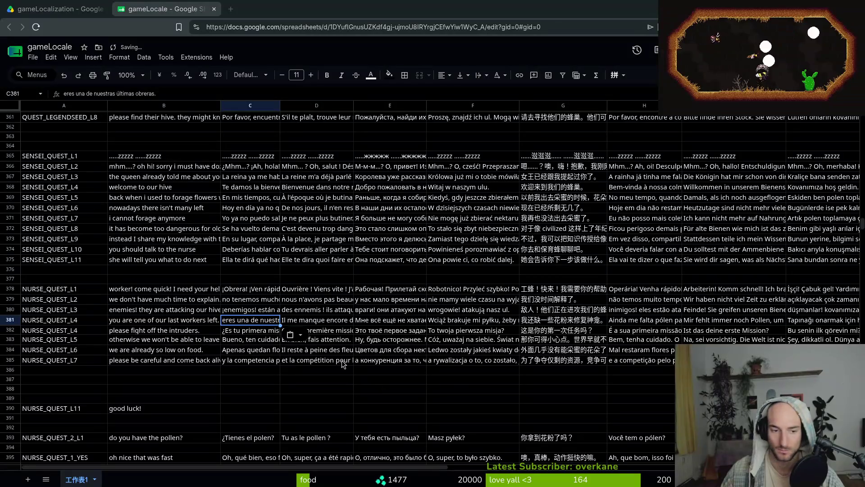
Paste the French, Russian, Polish and Chinese translations into row 381.
click(295, 321)
key(ctrl+v)
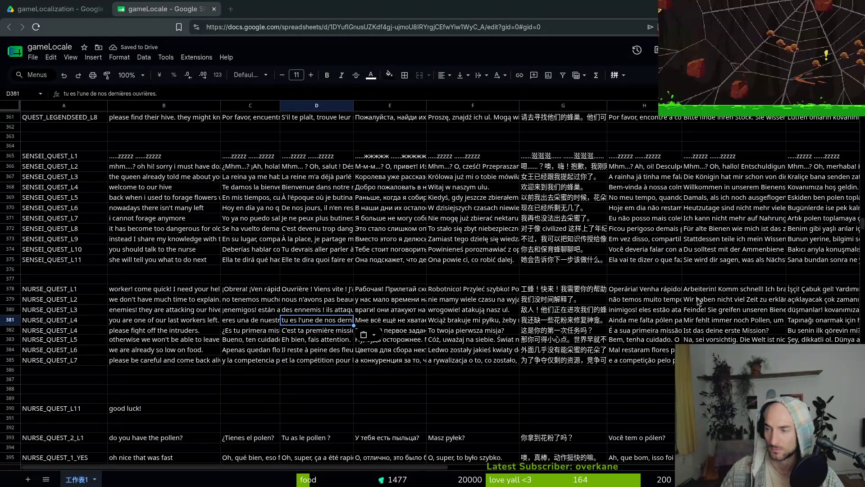
key(Right)
key(ctrl+v)
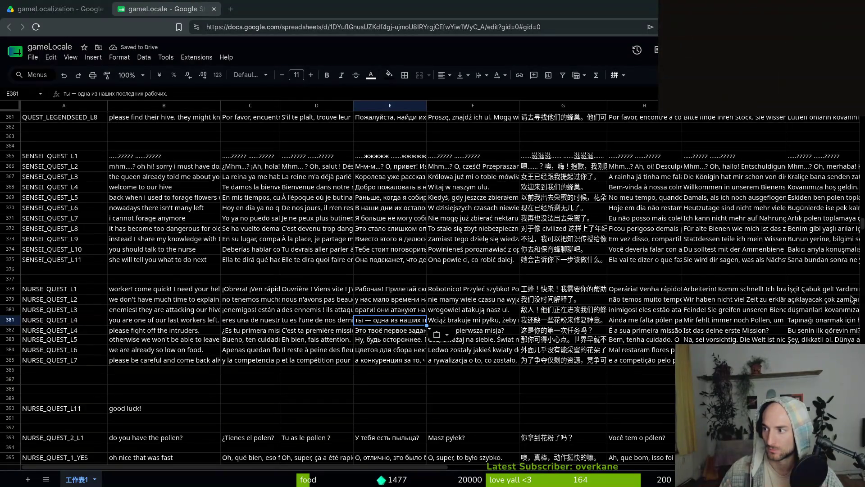
key(Right)
key(ctrl+v)
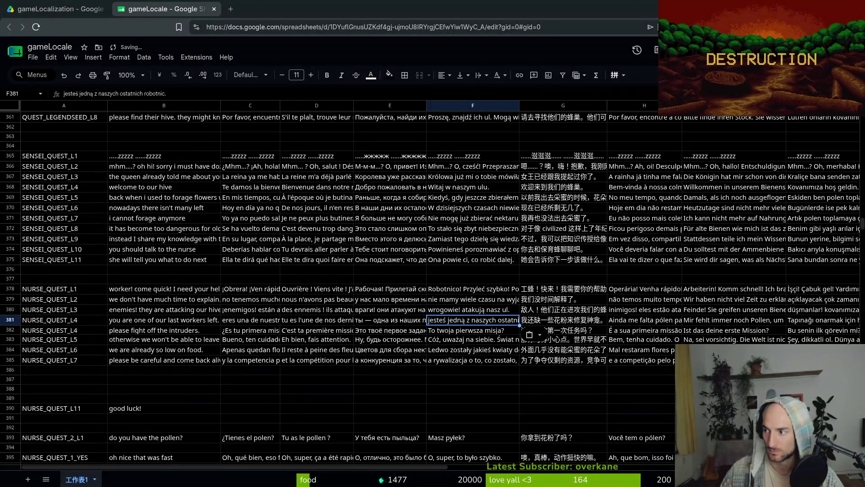
key(Right)
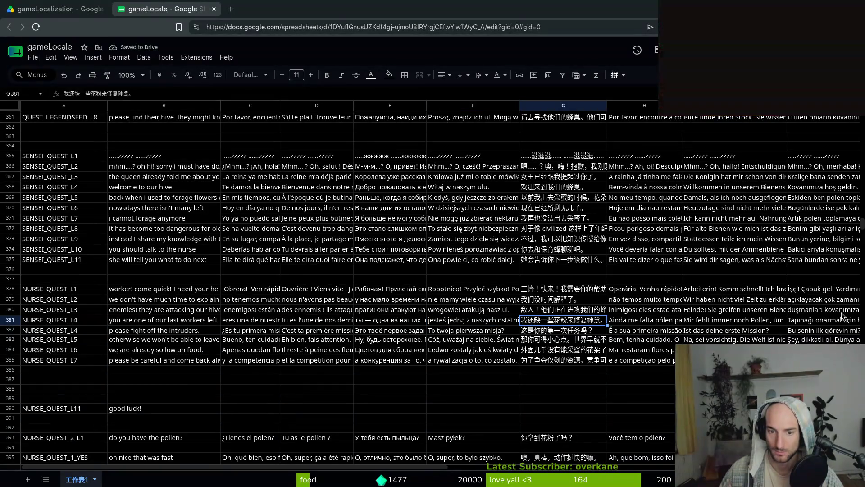
key(ctrl+v)
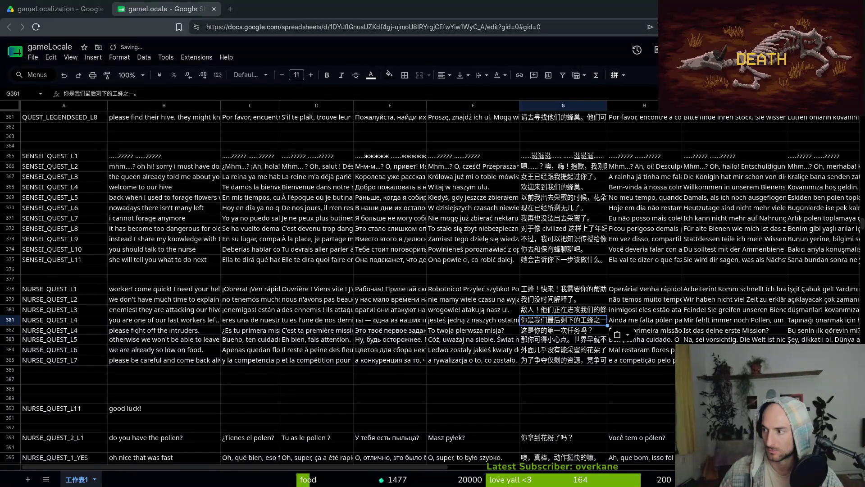
Paste the Portuguese, German and Turkish translations into row 381, then reselect B381.
key(Right)
key(ctrl+v)
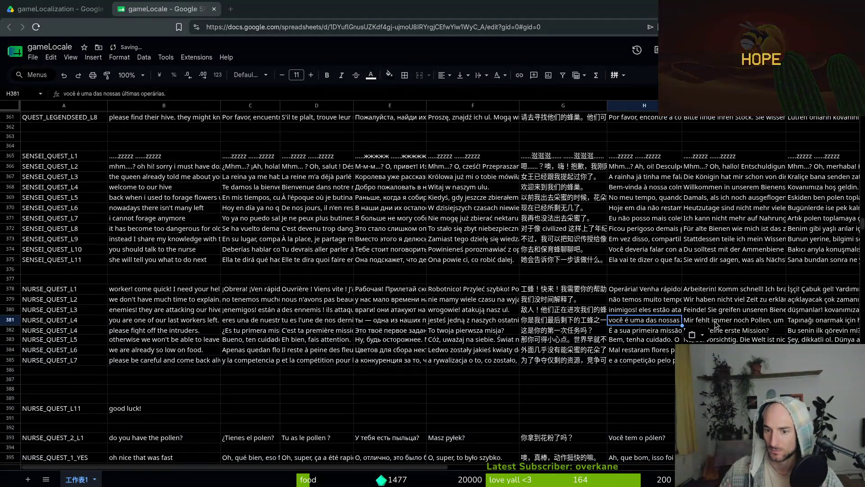
key(Right)
key(ctrl+v)
key(Right)
key(ctrl+v)
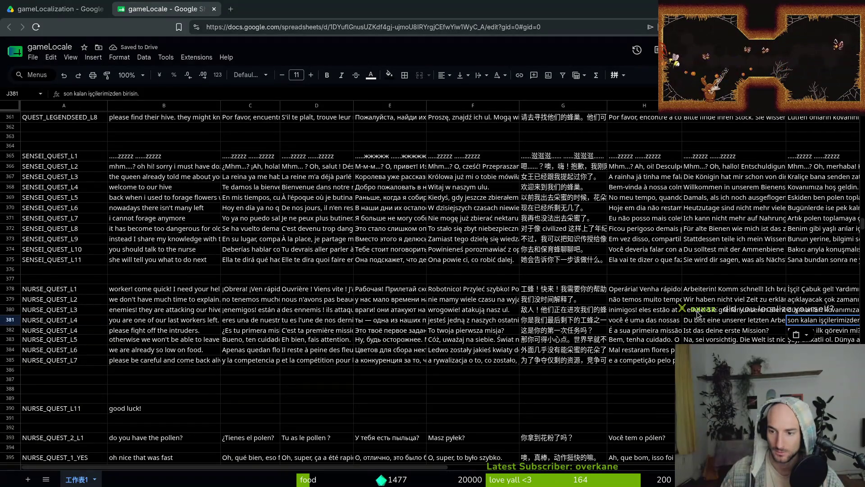
click(131, 321)
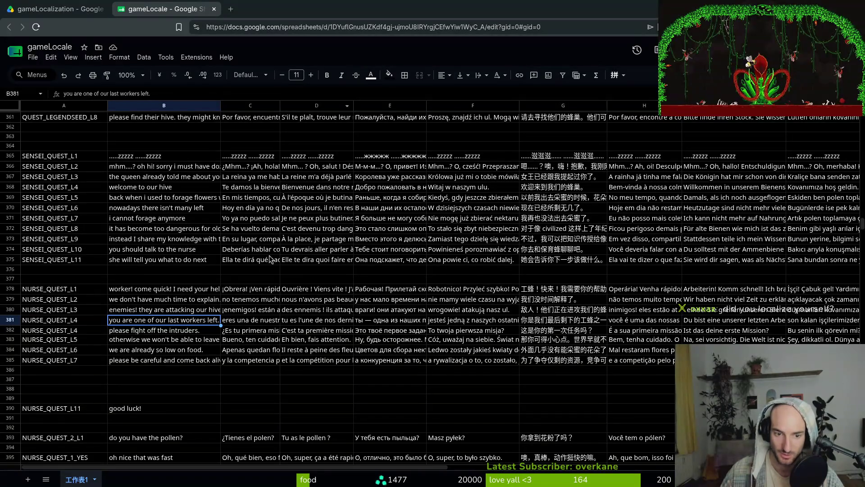
drag(271, 198, 510, 328)
key(alt+Tab)
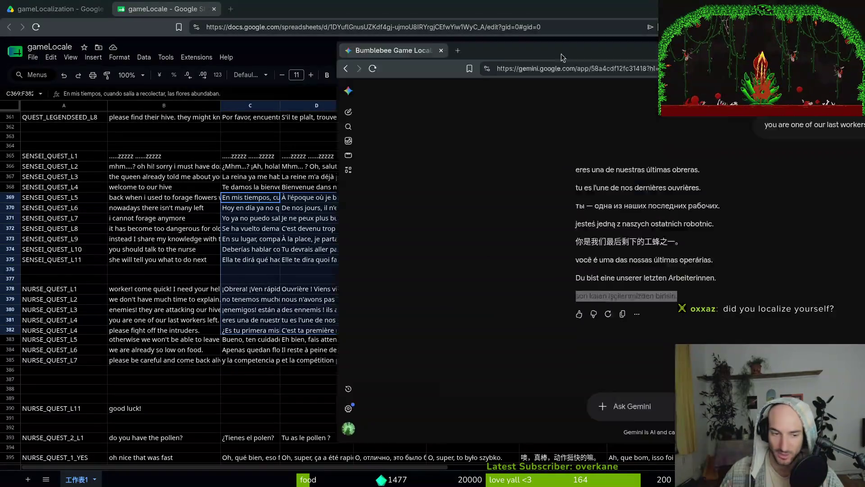
key(alt+Tab)
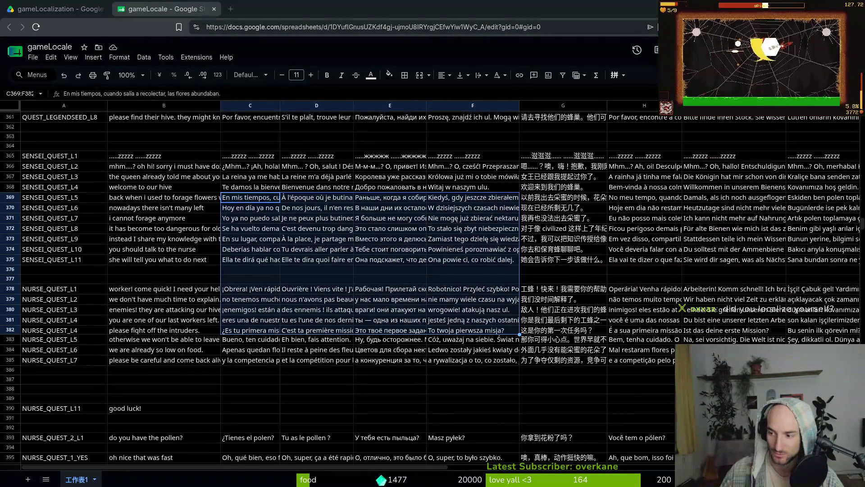
click(258, 269)
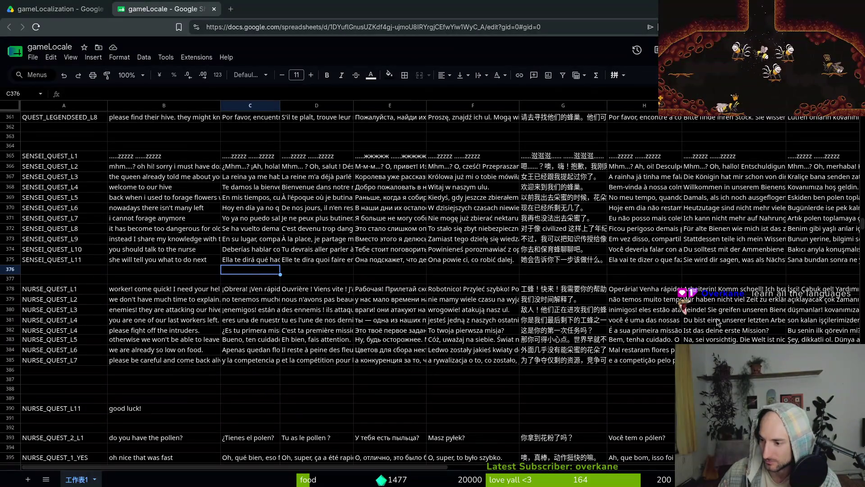
Paste the Spanish, French, Russian and Polish translations into C382 through F382.
click(134, 324)
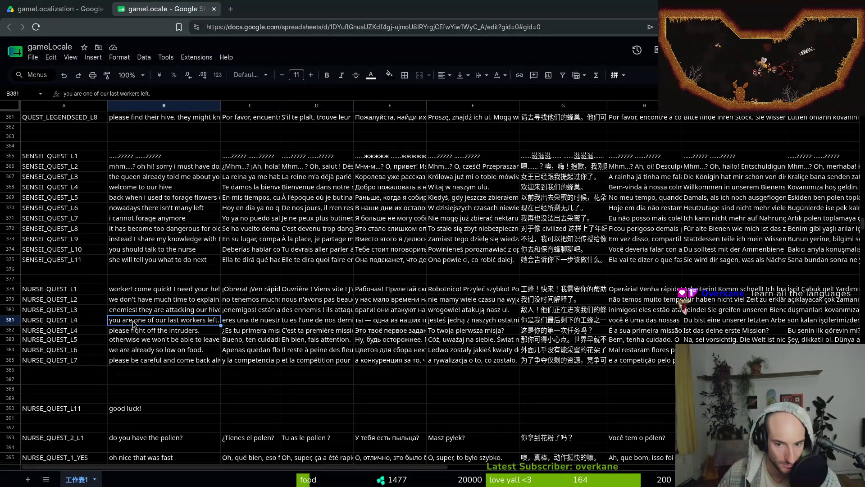
click(136, 331)
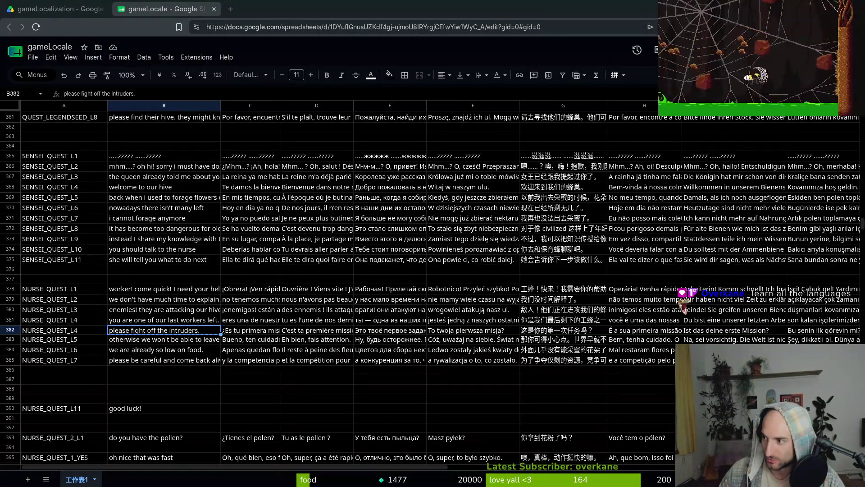
key(Right)
key(ctrl+v)
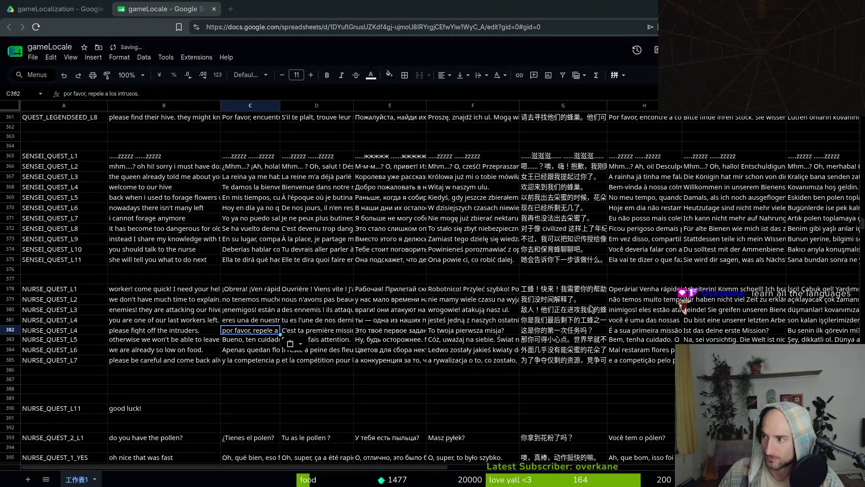
key(Right)
key(ctrl+v)
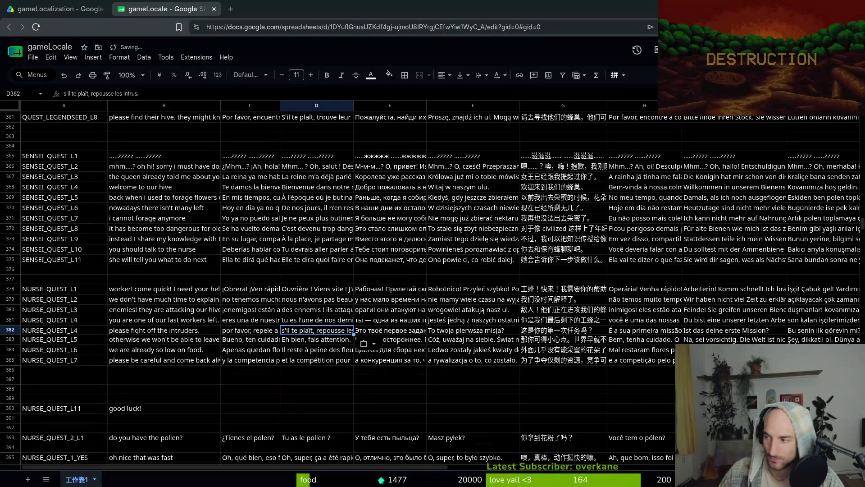
key(Right)
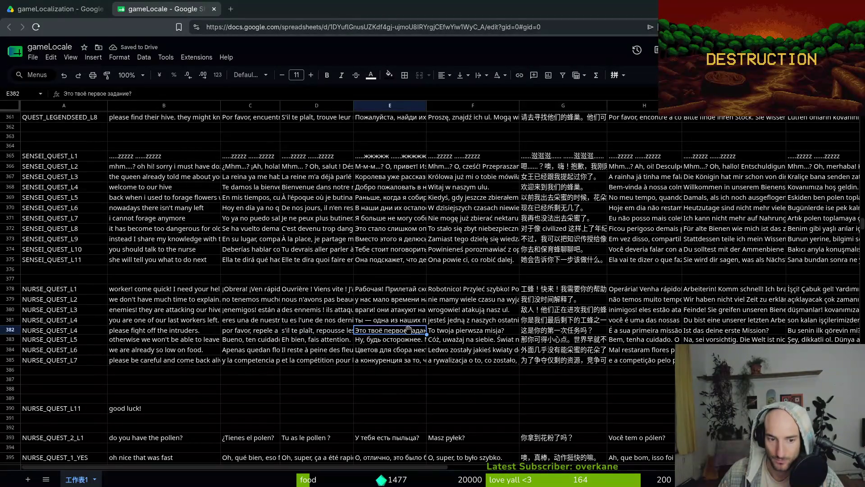
key(ctrl+v)
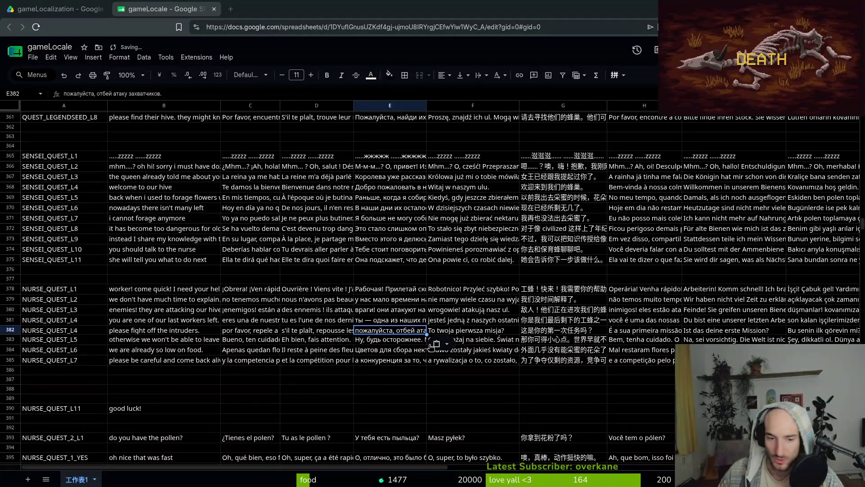
key(Right)
key(ctrl+v)
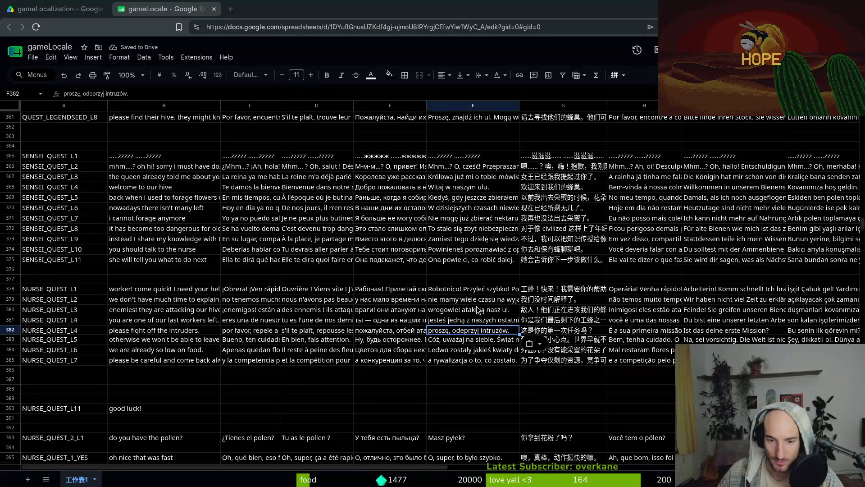
Paste the Chinese, Portuguese and German translations into G382–I382, then select 'intruders.' in B382.
click(560, 332)
key(ctrl+v)
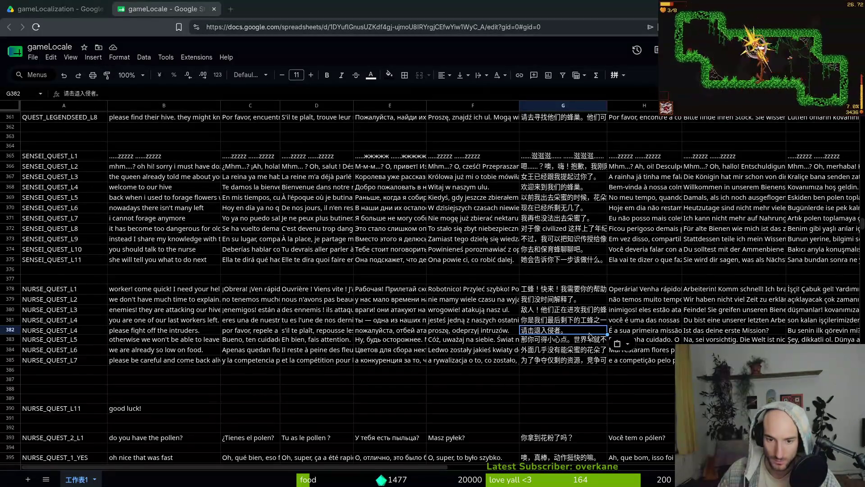
key(Right)
key(ctrl+v)
click(709, 329)
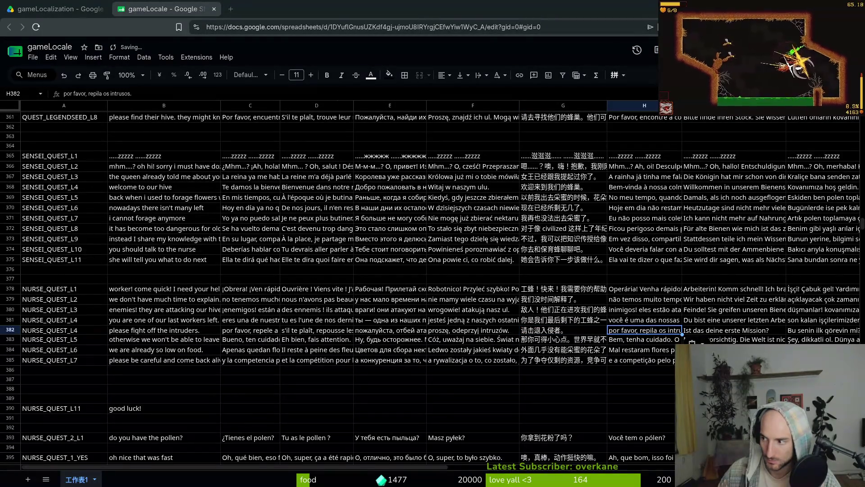
key(ctrl+v)
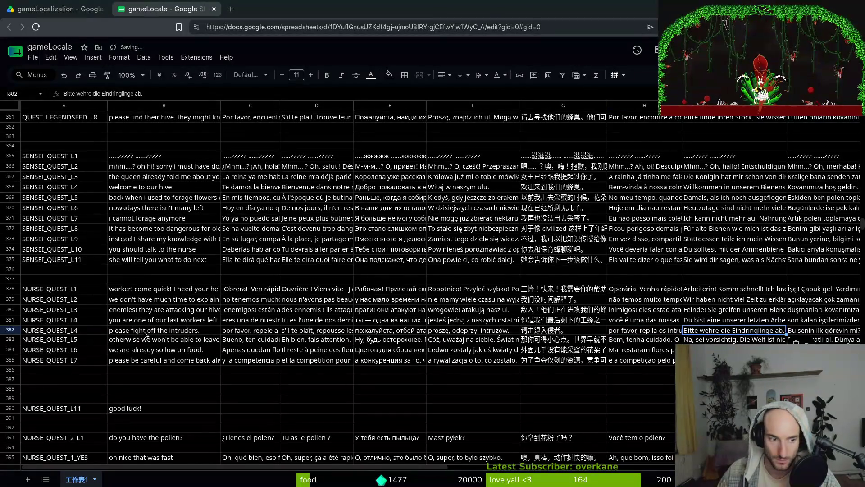
click(163, 330)
click(126, 91)
double_click(126, 92)
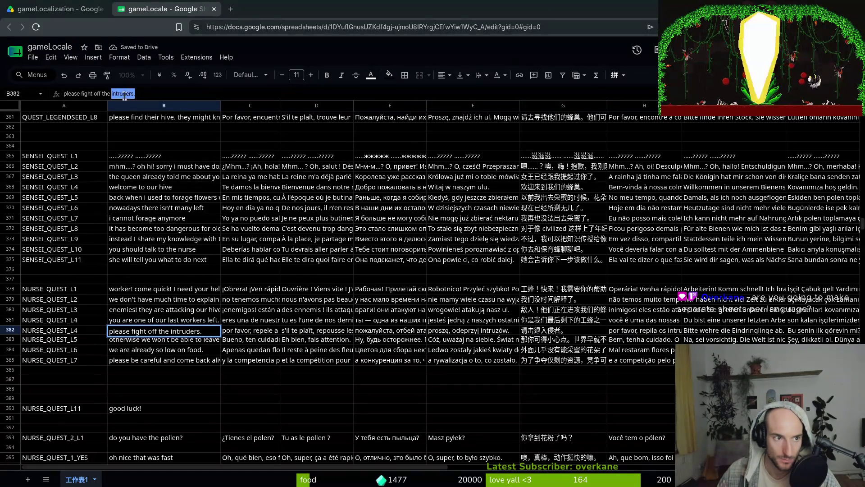
Replace 'intruders.' with 'enemies.' in B382 and copy the revised English line.
text(enemies)
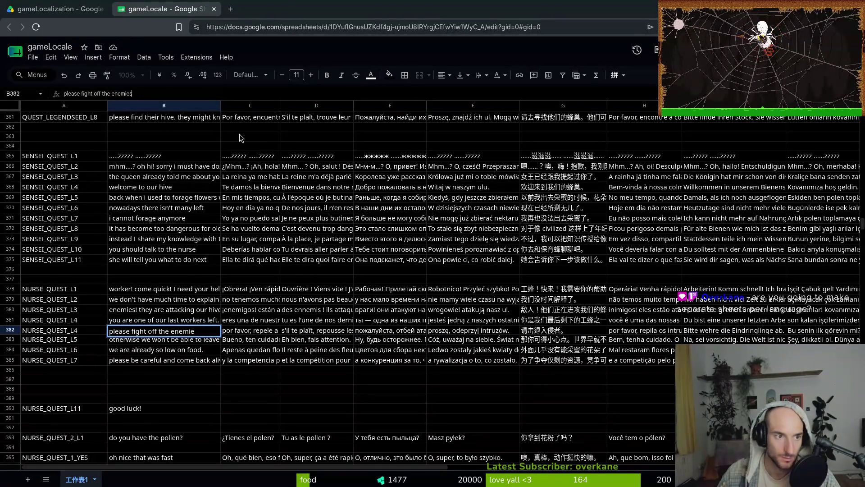
text(.)
key(Return)
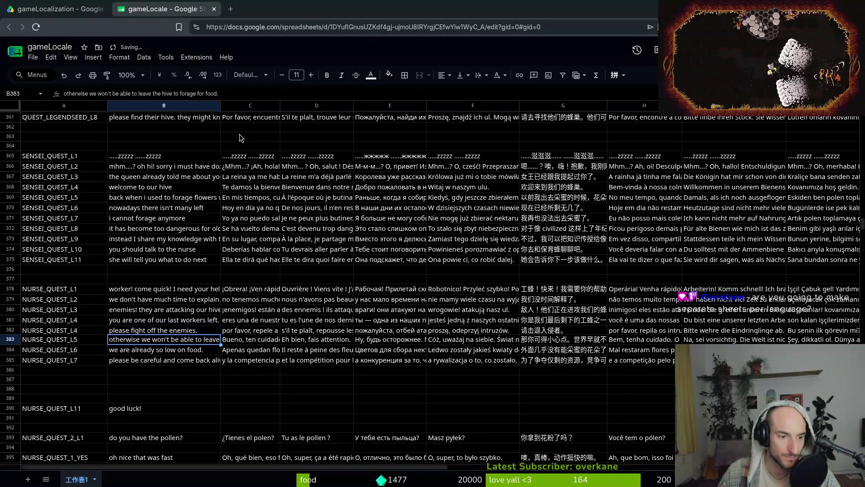
key(Up)
key(ctrl+c)
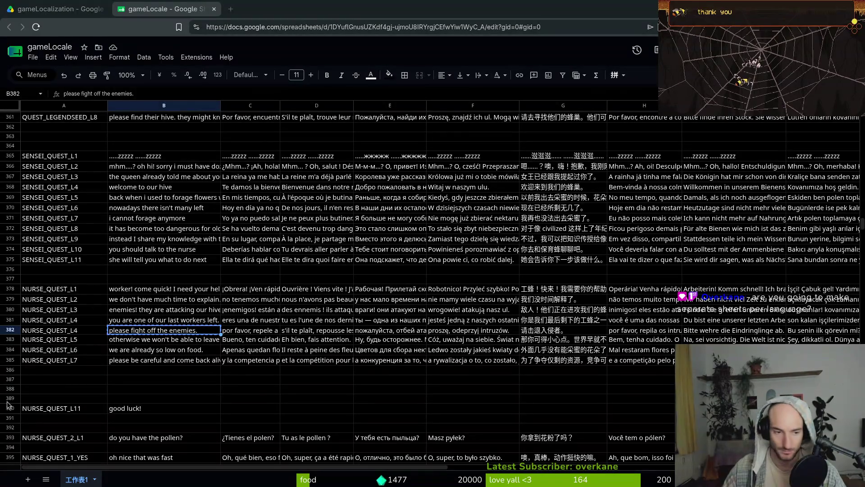
Paste the updated Spanish, French, Russian and Polish 'enemies' translations into C382–F382.
key(Right)
key(ctrl+v)
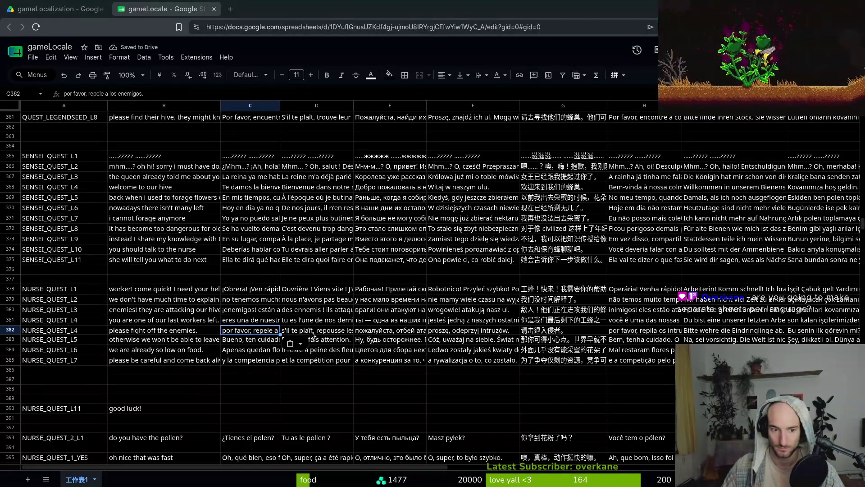
key(Right)
key(ctrl+v)
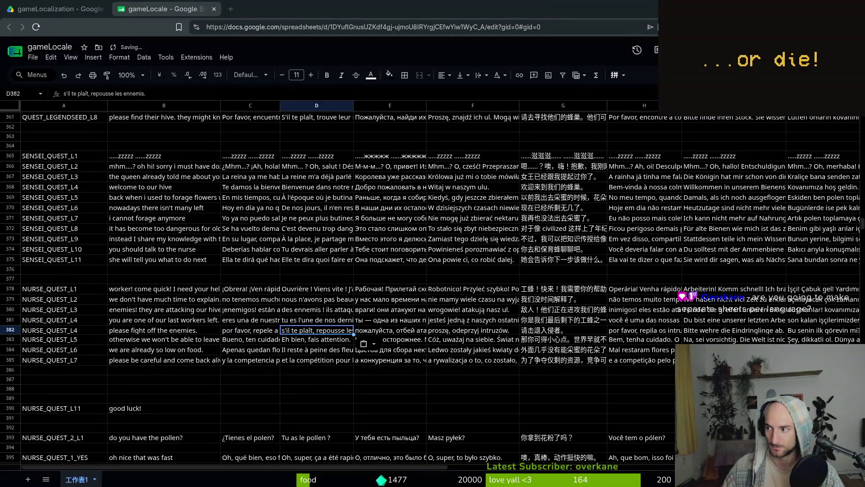
key(Right)
key(ctrl+v)
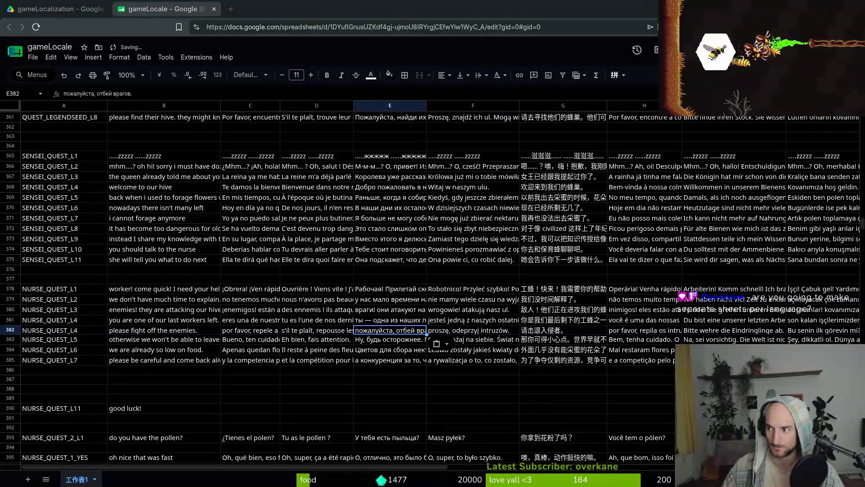
key(Right)
key(ctrl+v)
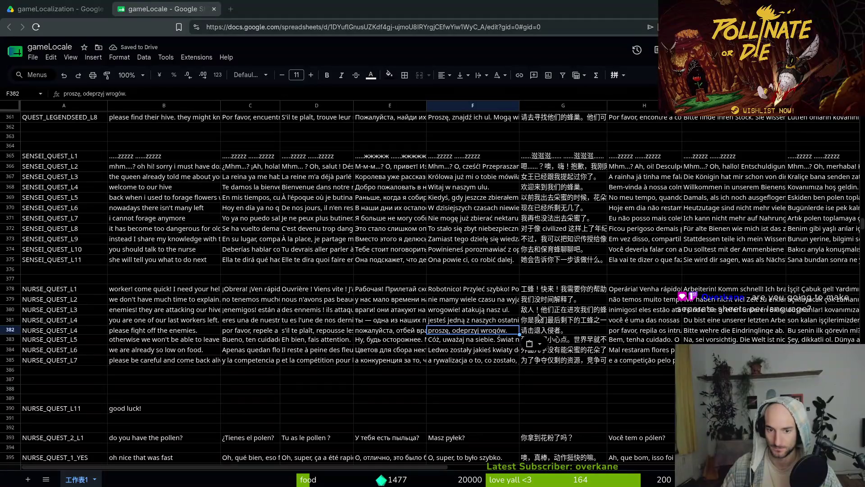
Paste the Chinese, Portuguese, German and Turkish translations into G382–J382, then select B383.
click(532, 331)
key(ctrl+v)
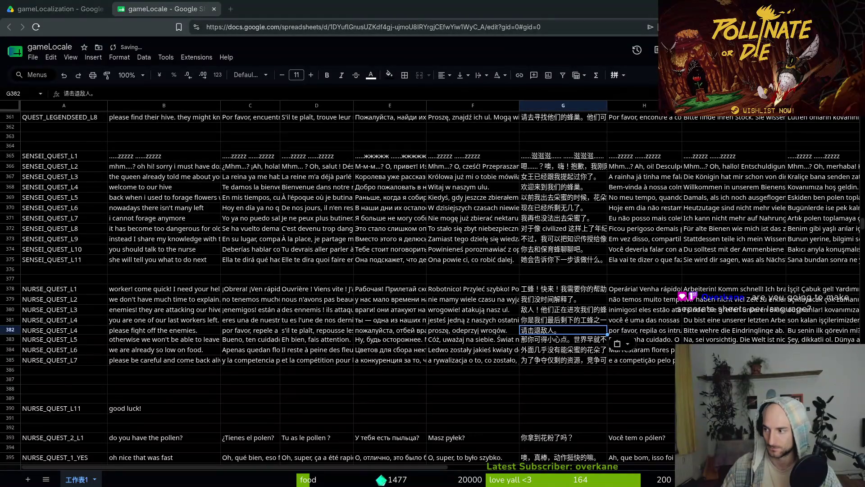
click(658, 330)
key(ctrl+v)
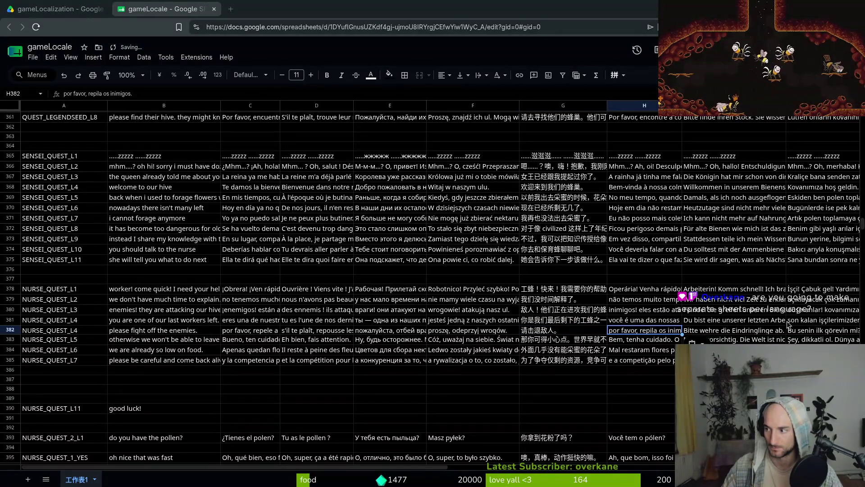
click(697, 331)
key(ctrl+v)
click(812, 331)
key(ctrl+v)
click(695, 332)
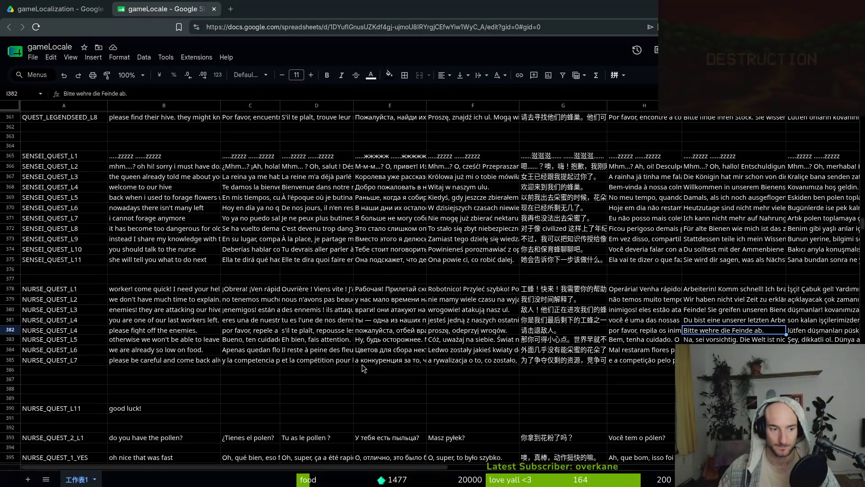
click(157, 341)
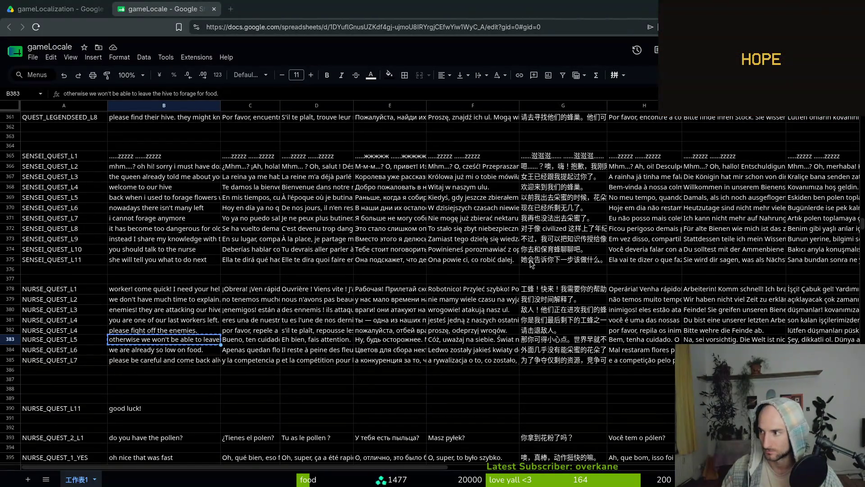
Paste the Spanish, French, Russian and Polish translations into C383–F383.
click(238, 341)
key(ctrl+v)
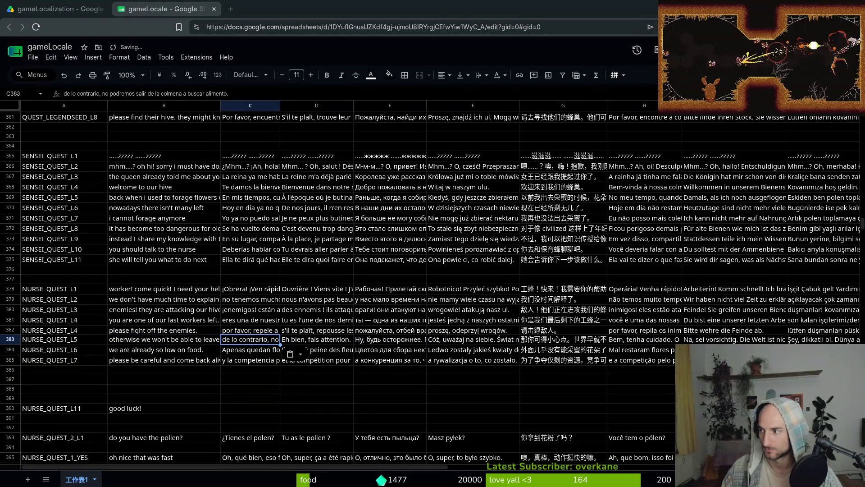
click(313, 343)
key(ctrl+v)
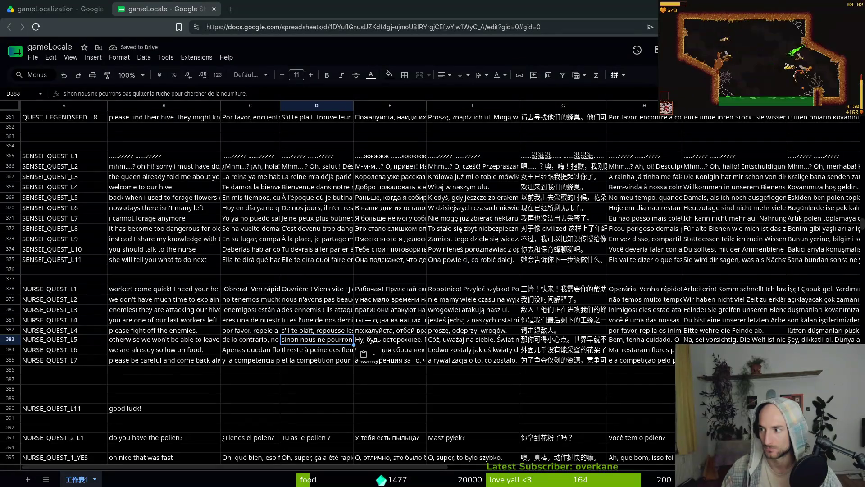
click(370, 343)
key(ctrl+v)
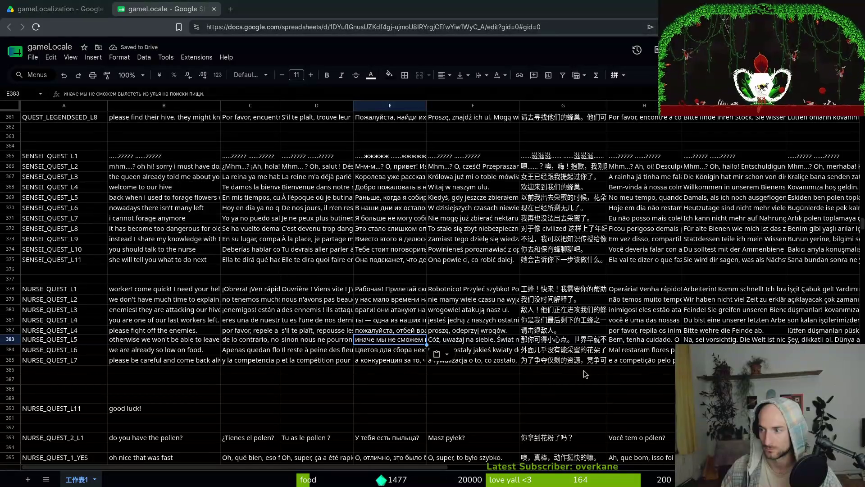
click(468, 339)
key(ctrl+v)
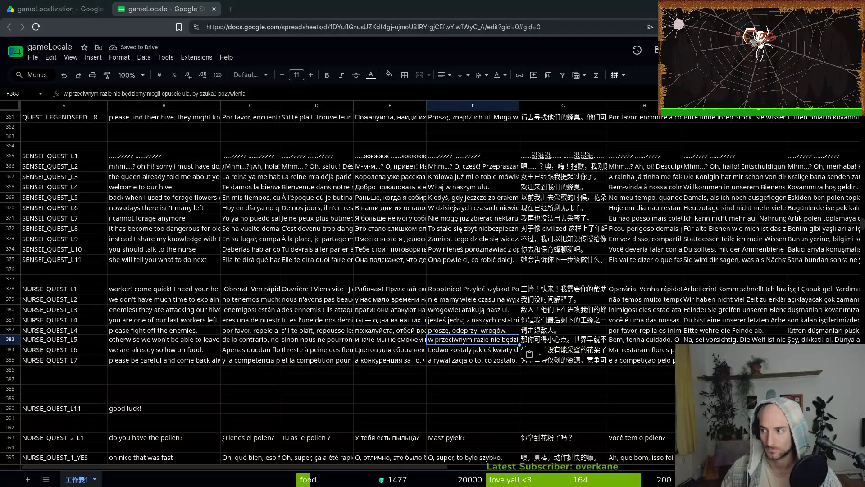
Paste the Chinese, Portuguese, German and Turkish translations into G383–J383.
key(Right)
key(ctrl+v)
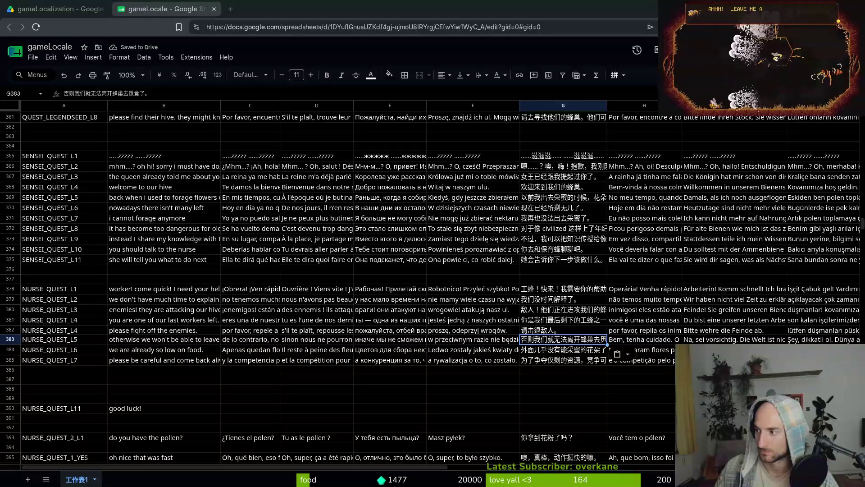
key(Right)
key(ctrl+v)
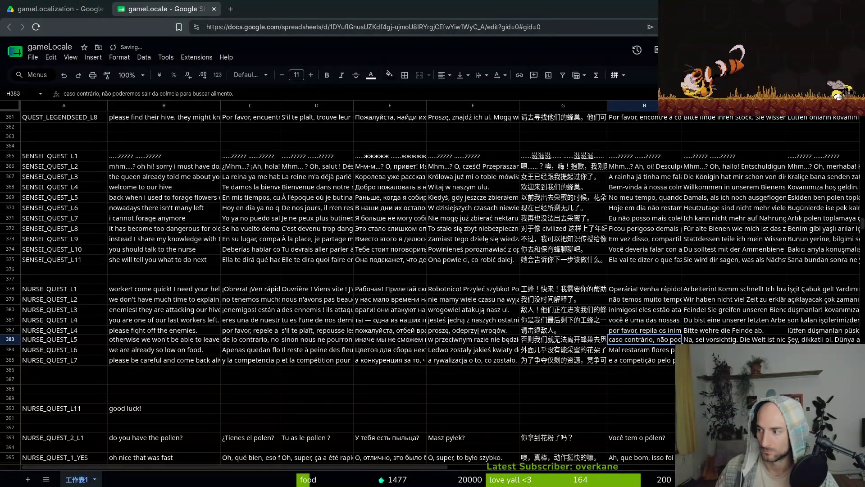
key(Right)
key(ctrl+v)
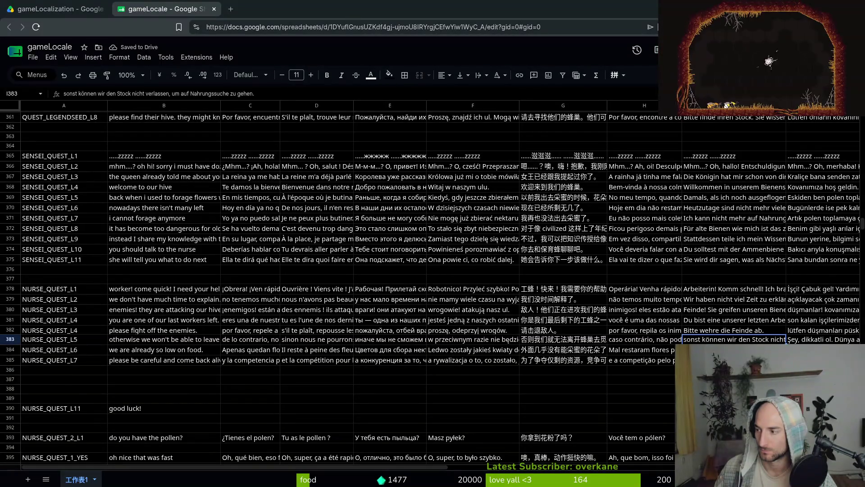
key(Right)
key(ctrl+v)
Replace 'den Stock' with 'die Kolonie' in the German line I383.
click(770, 339)
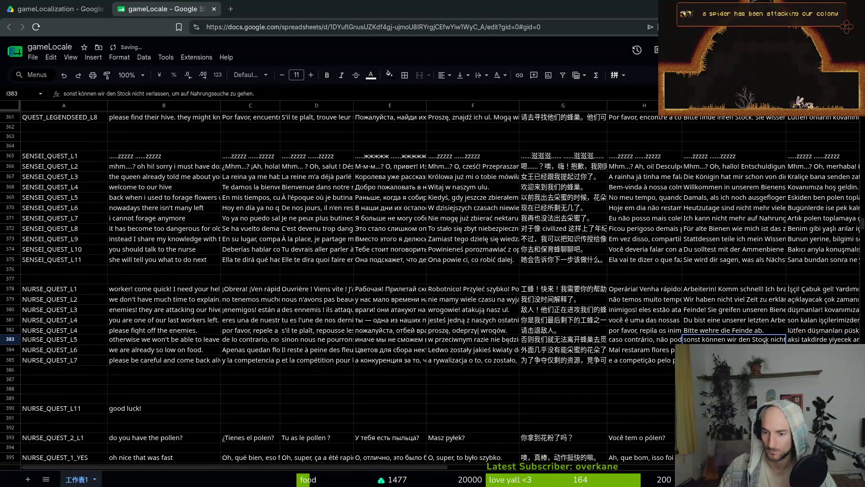
drag(106, 94, 131, 94)
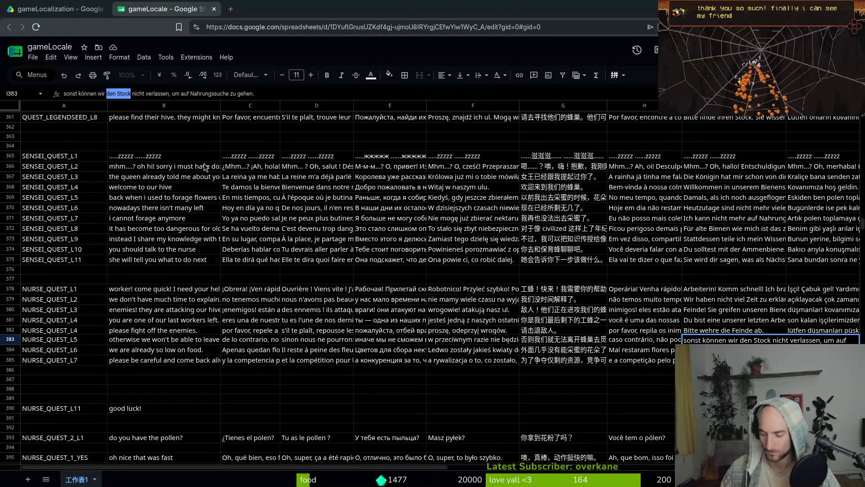
text(die Kolonie)
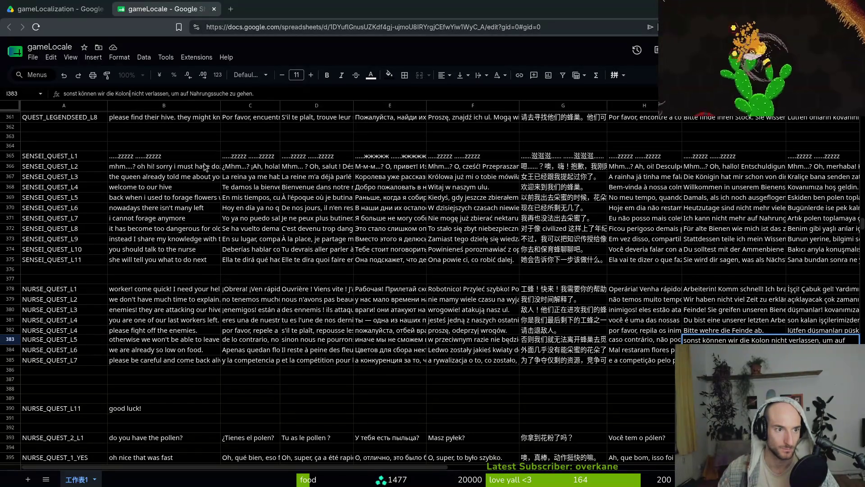
key(Return)
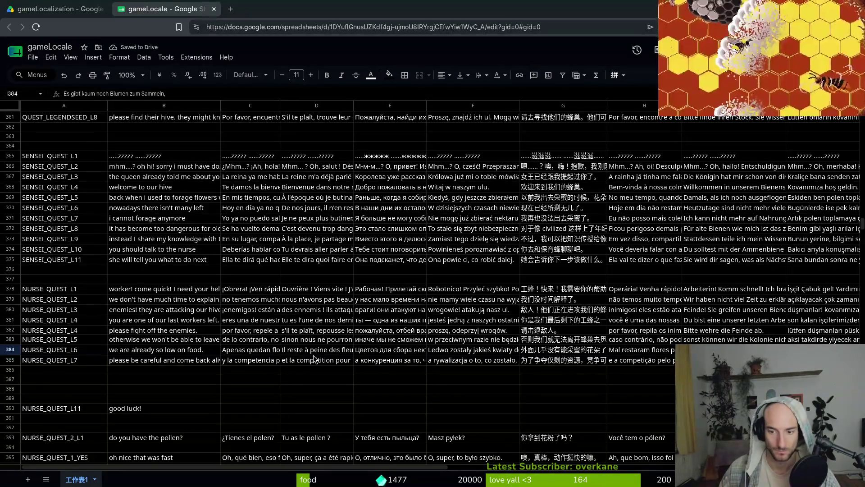
Paste the Spanish, French, Russian and Polish NURSE_QUEST_L6 translations into C384–F384.
click(140, 349)
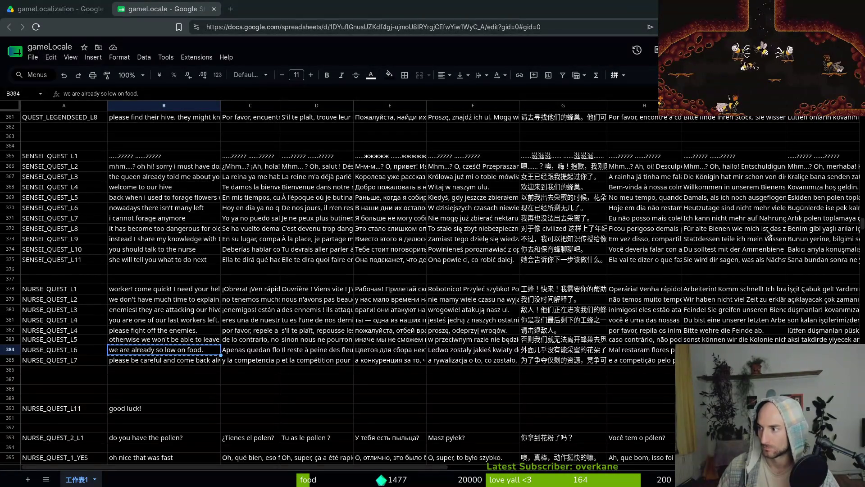
click(239, 352)
key(ctrl+v)
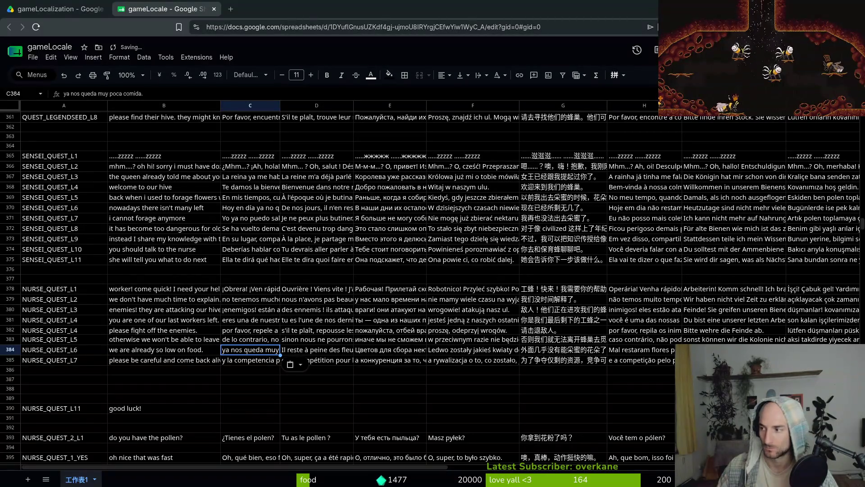
click(305, 353)
key(ctrl+v)
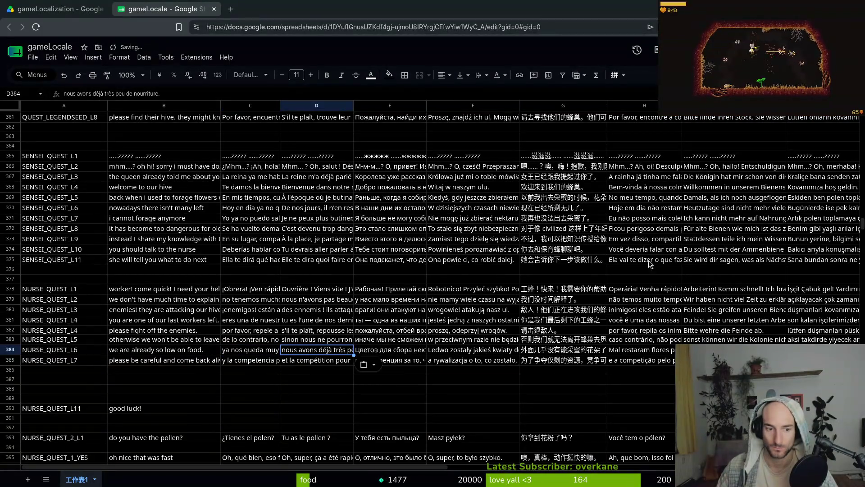
click(382, 351)
key(ctrl+v)
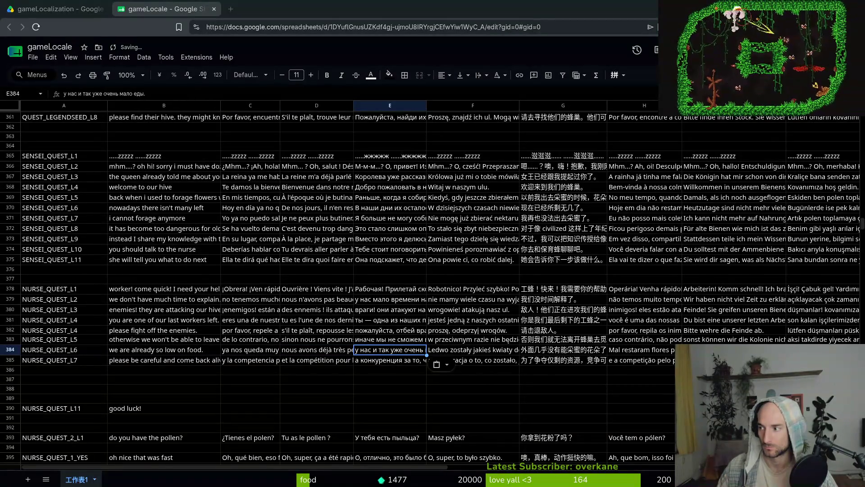
click(472, 349)
key(ctrl+v)
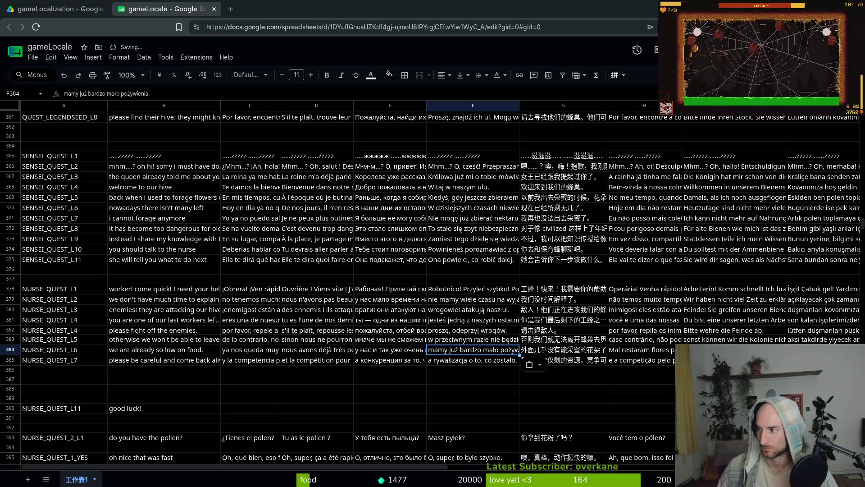
Paste the Chinese, Portuguese, German and Turkish translations into G384–J384, then select B385.
click(546, 352)
key(ctrl+v)
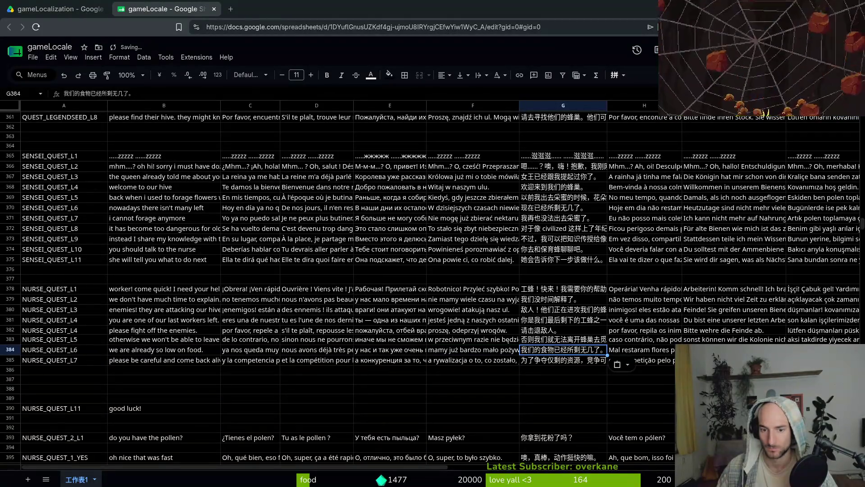
click(631, 350)
key(ctrl+v)
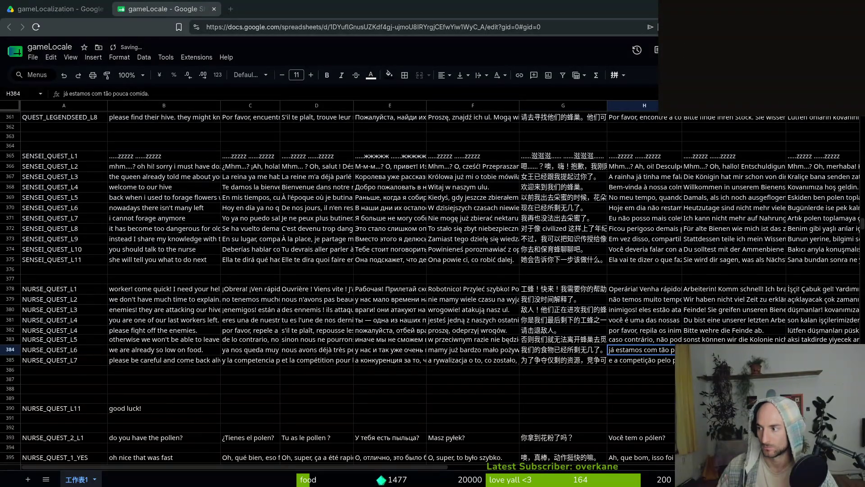
click(735, 350)
text(wir haben schon so wenig Nahrung.)
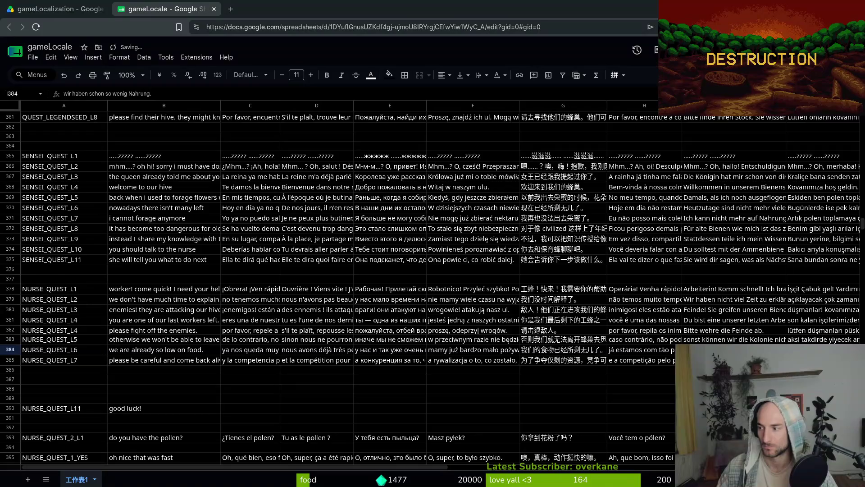
click(824, 350)
text(zaten yiyeceğimiz çok az kaldı.)
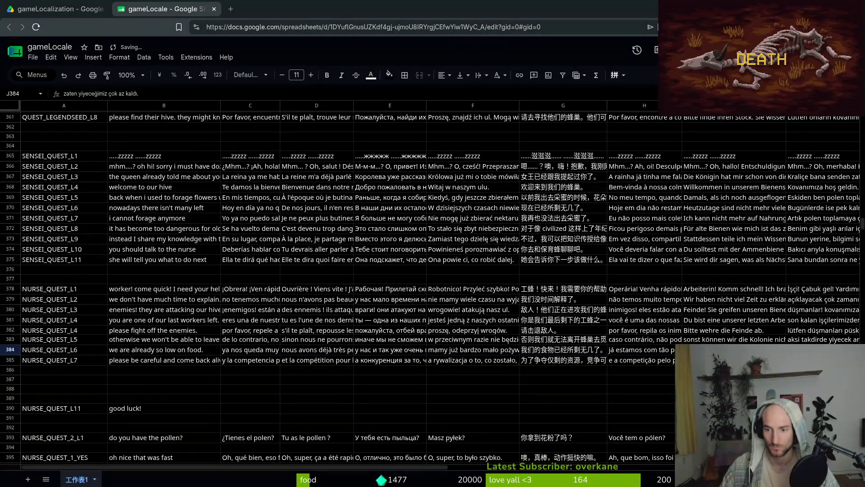
click(140, 363)
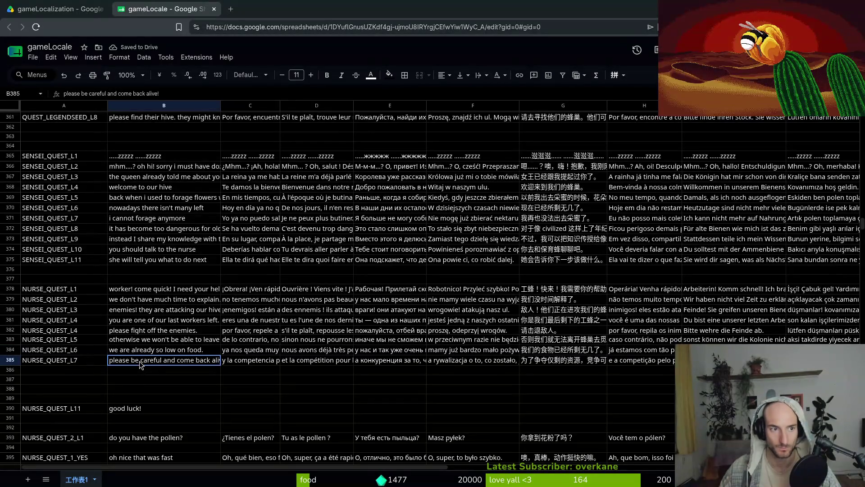
Reword German cell I384, replacing 'so wenig' and inserting 'jetzt' before 'schon'.
click(730, 350)
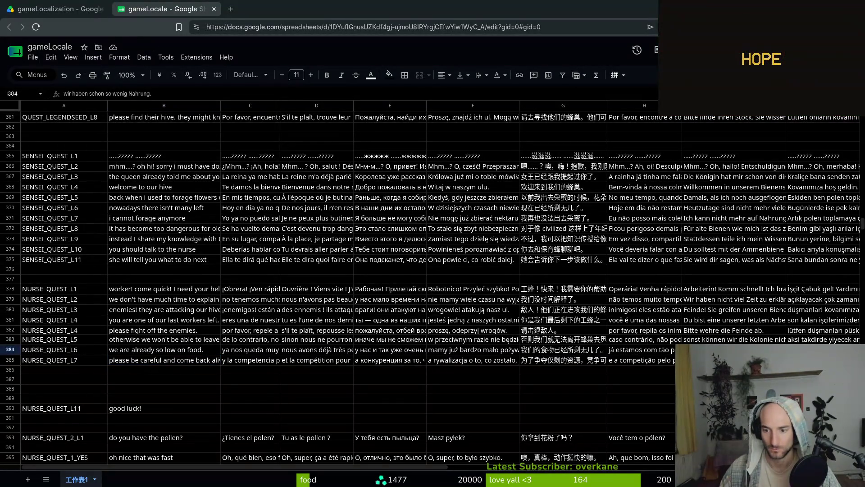
drag(89, 93, 128, 93)
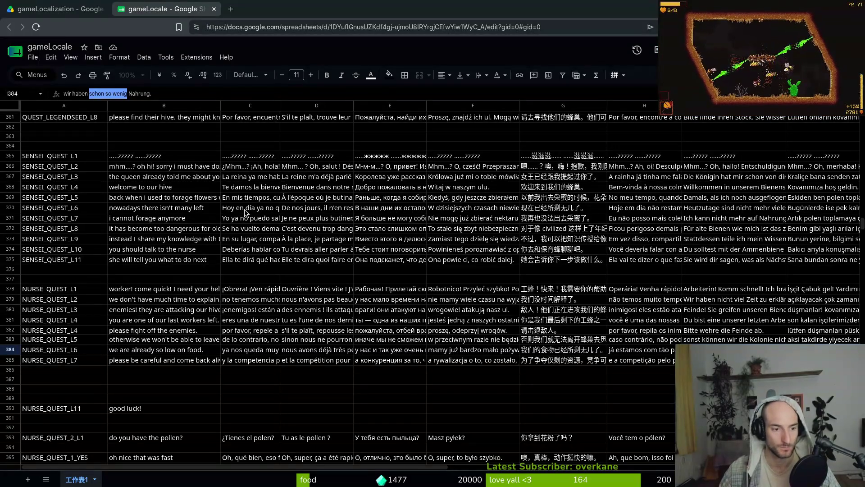
key(Right)
key(BackSpace)
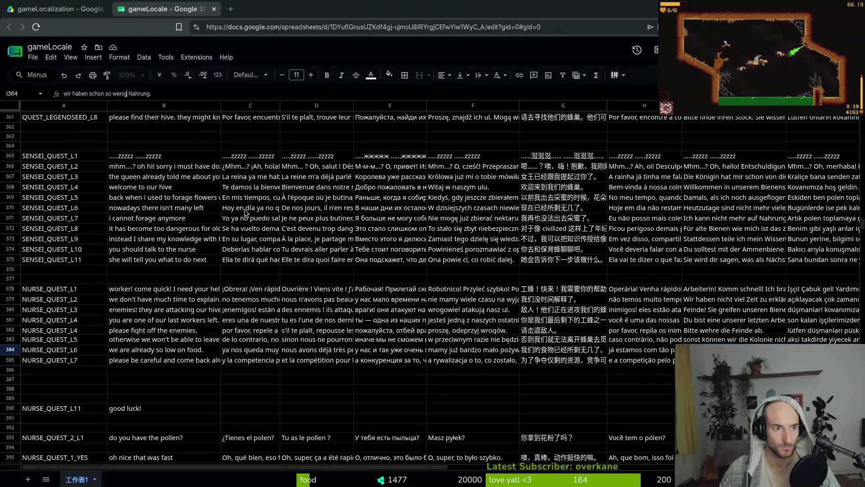
key(BackSpace)
key(BackSpace)
key(BackSpace)
text(t keine)
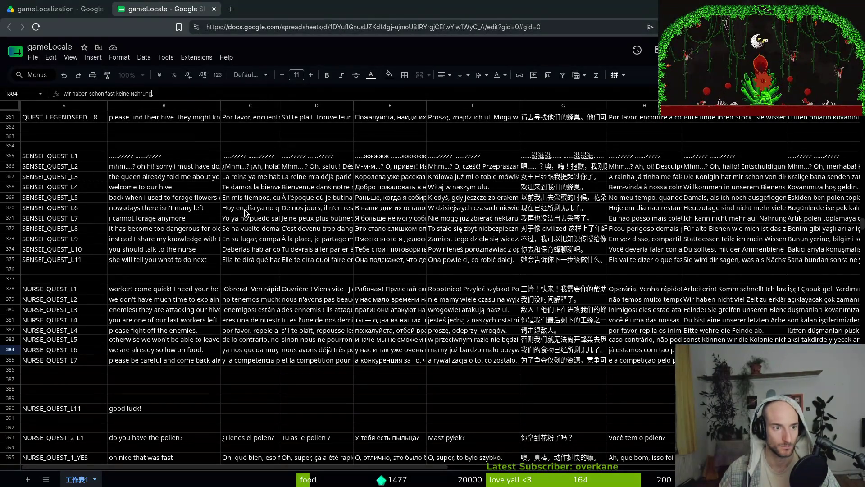
key(ctrl+Left)
key(ctrl+Left)
key(ctrl+Left)
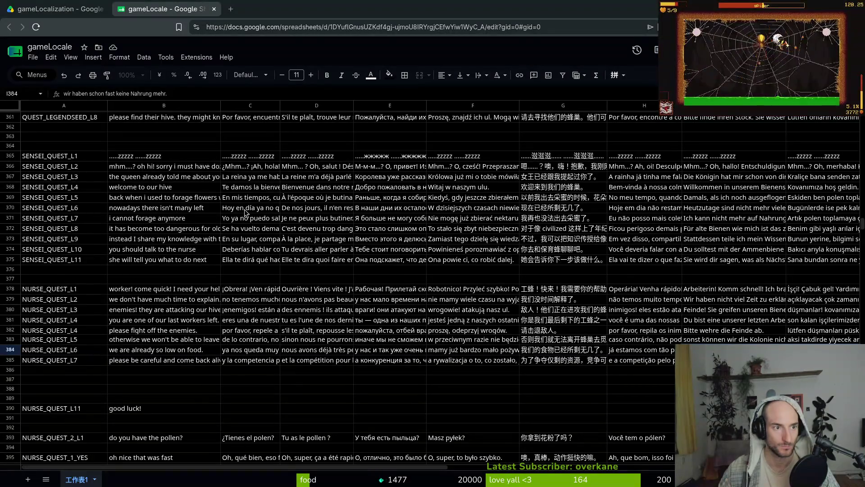
key(ctrl+Right)
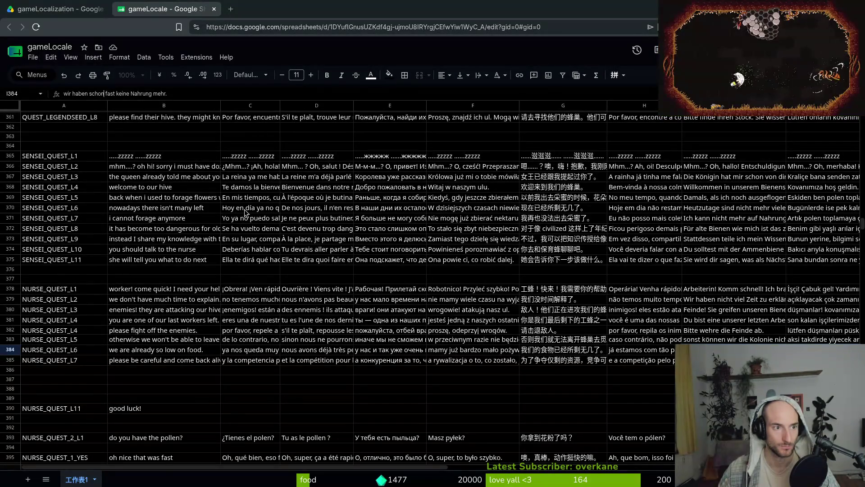
key(ctrl+Left)
text(jetzt)
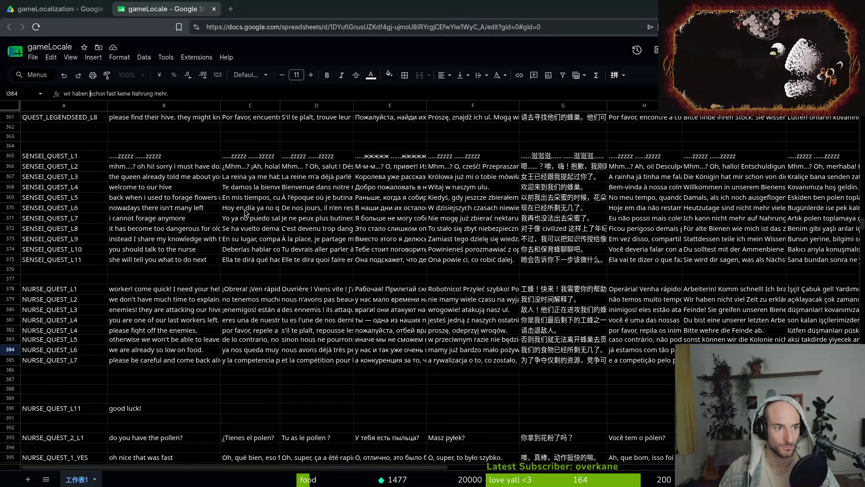
key(Return)
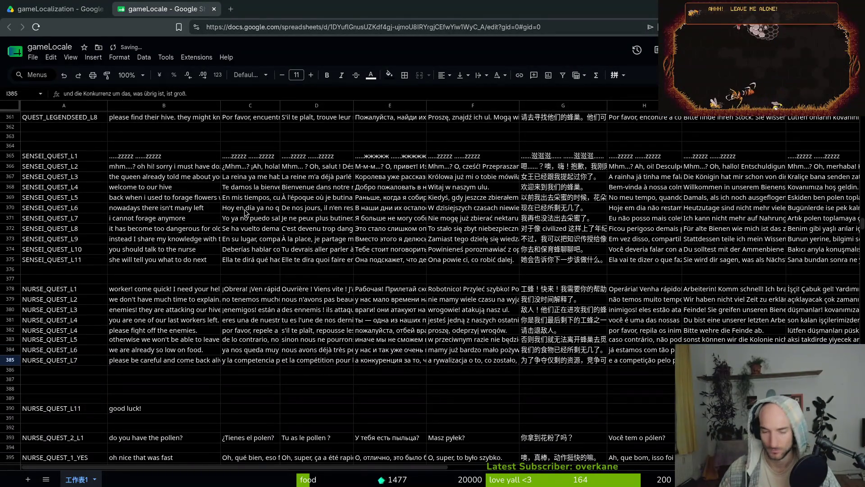
click(203, 360)
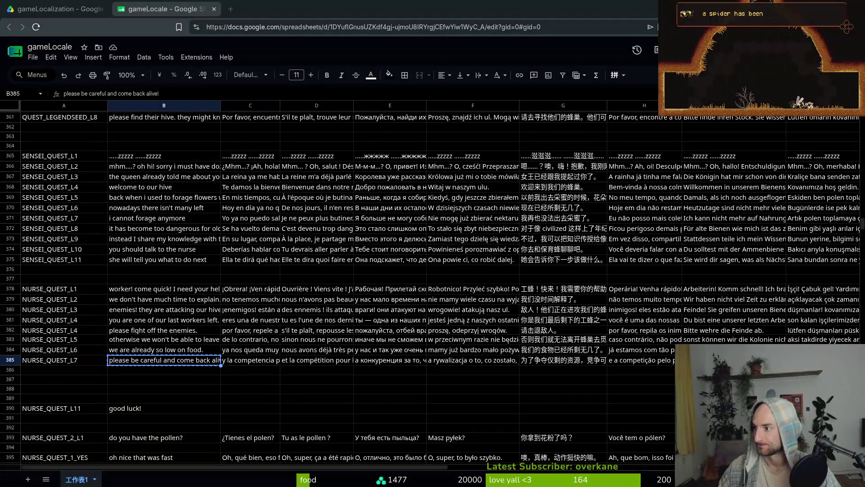
Paste the Spanish, French, Russian and Polish translations into C385–F385.
click(232, 360)
text(por favor, ten cuidado y regresa con vida.)
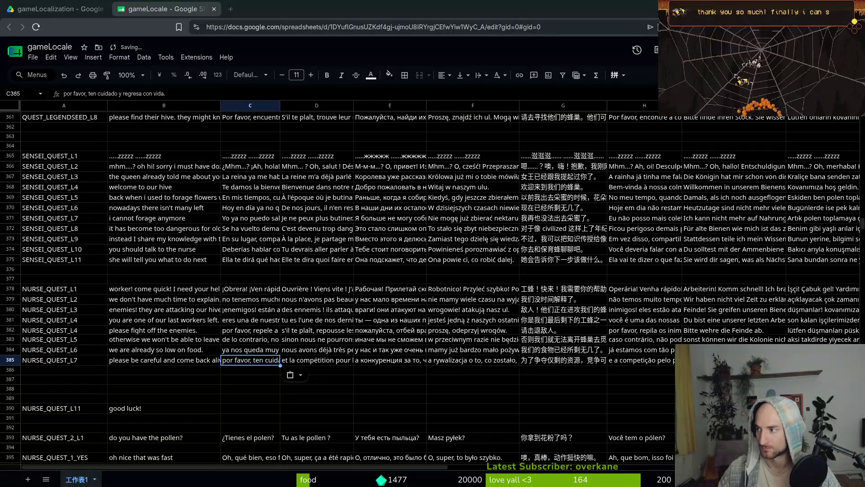
click(322, 353)
click(323, 359)
text(s'il te plaît, fais attention et reviens en vie !)
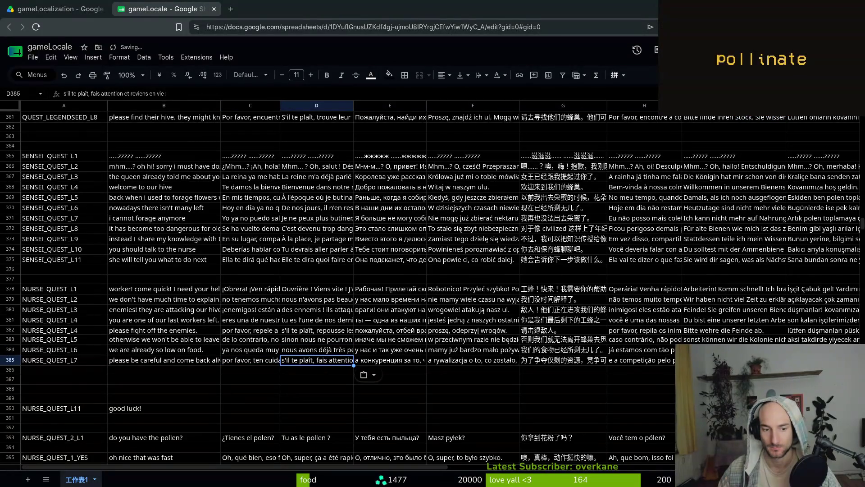
click(389, 359)
text(пожалуйста, будь осторожна и вернись живой!)
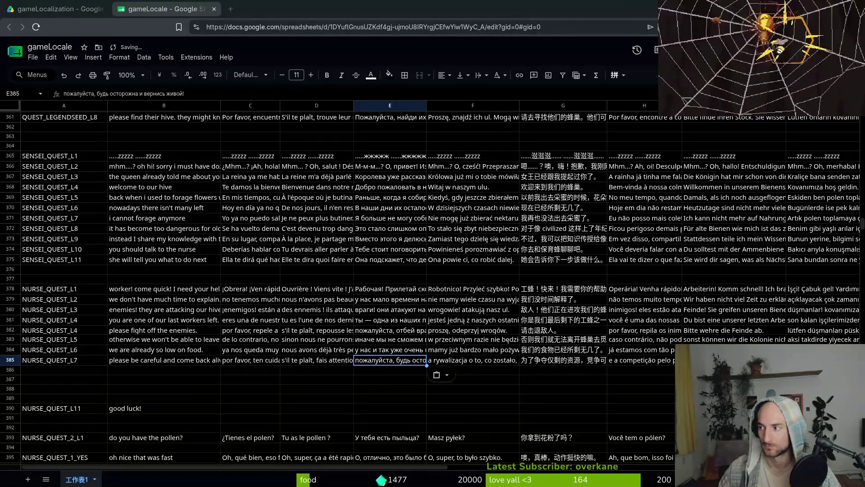
click(478, 363)
text(proszę, uważaj na siebie i wróć żywa!)
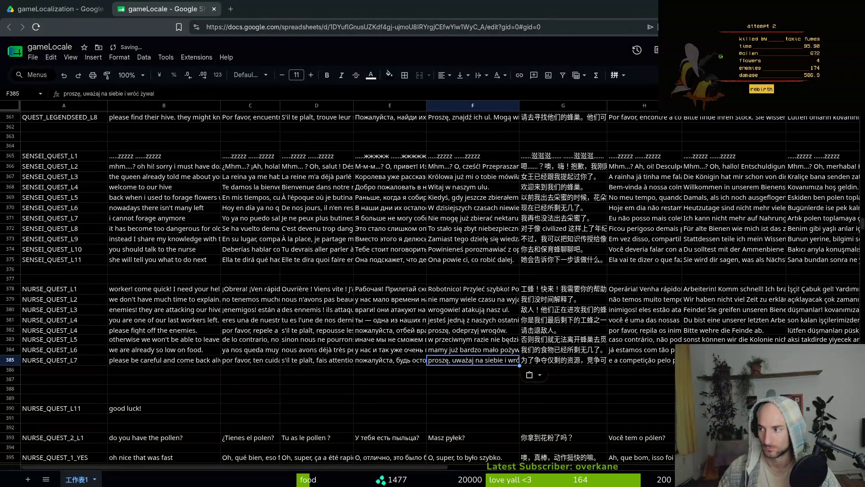
Paste the Chinese, Portuguese, German and Turkish translations into G385–J385.
click(563, 360)
text(请一定要小心，活着回来！)
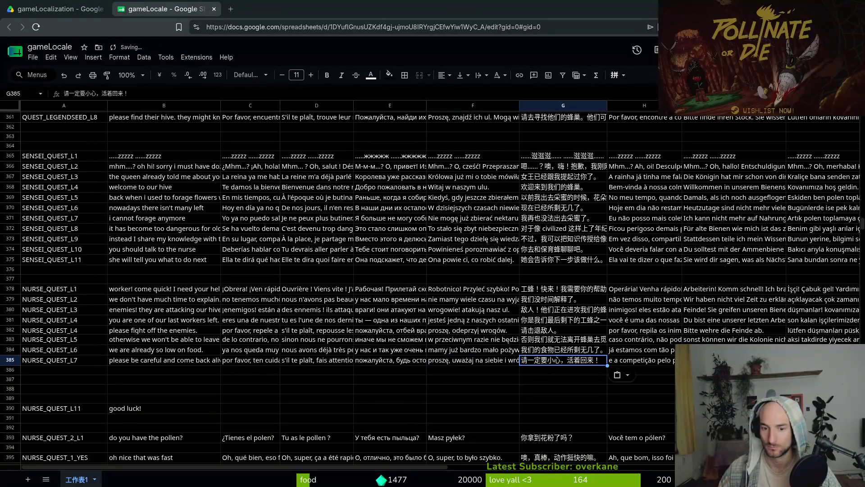
click(633, 360)
text(por favor, tenha cuidado e volte viva!)
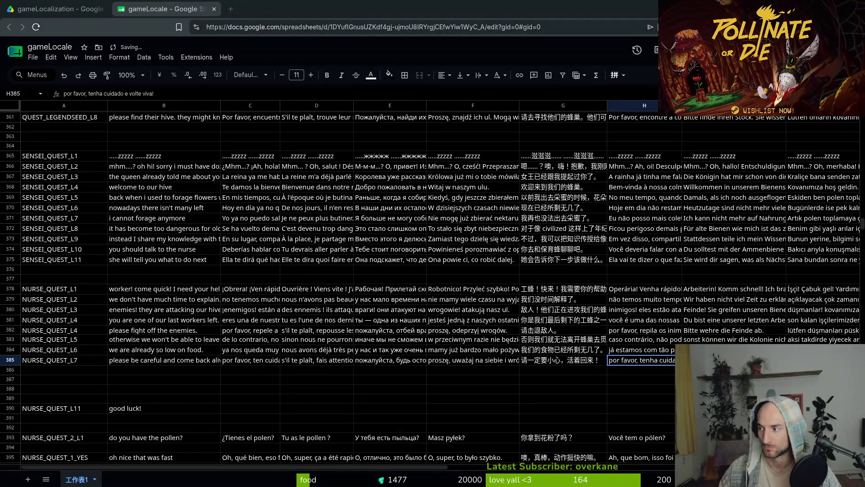
click(730, 359)
text(Bitte sei vorsichtig und komm lebend zurück!)
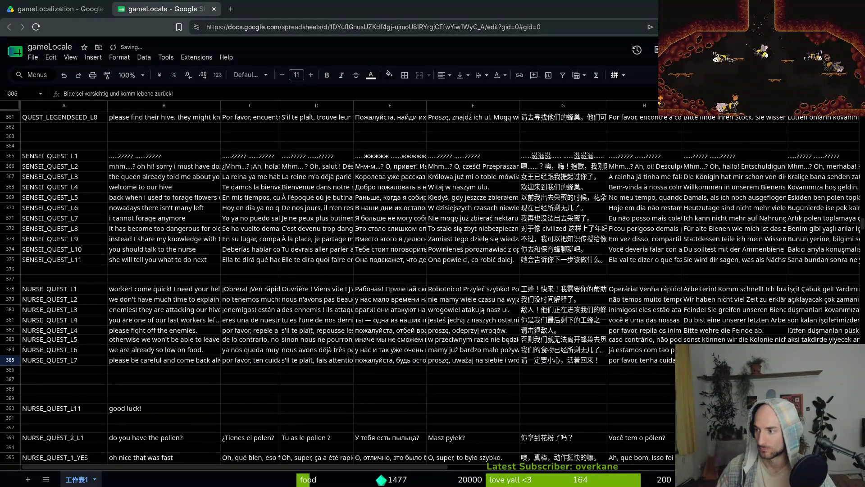
click(825, 360)
text(lütfen dikkatli ol ve sağ salim geri dön!)
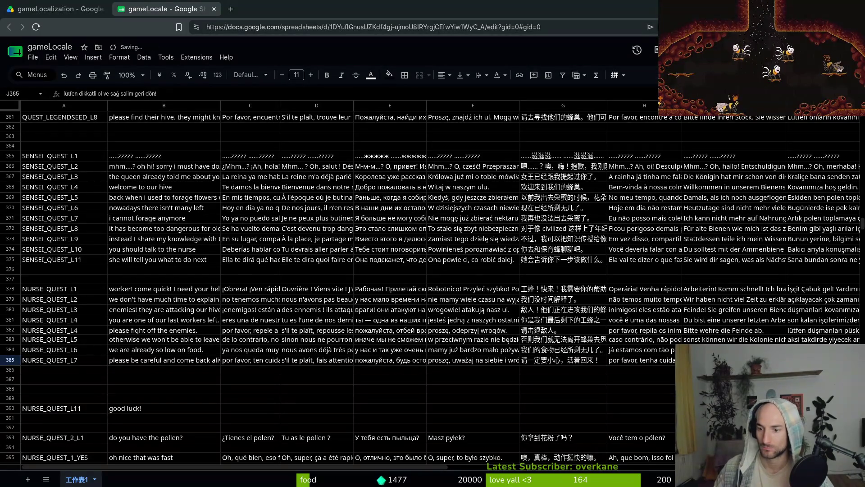
click(172, 373)
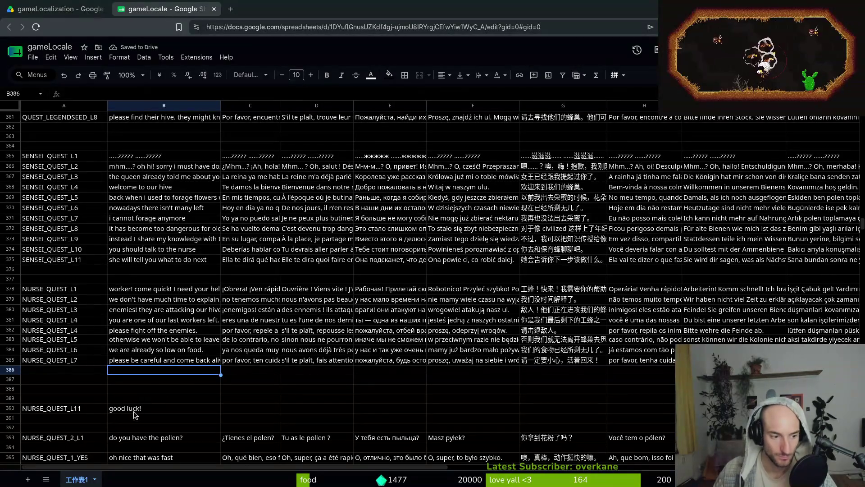
Insert a blank row below row 390, then delete the NURSE_QUEST_L11 'good luck!' row.
click(59, 410)
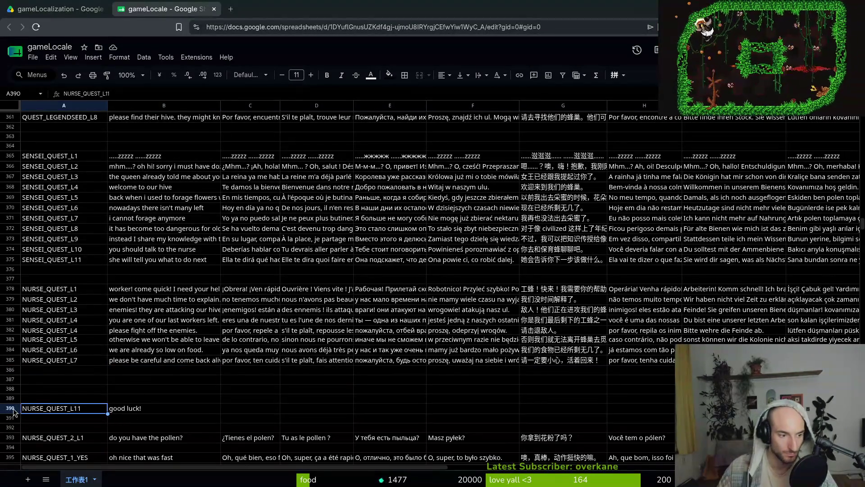
right_click(10, 408)
click(57, 258)
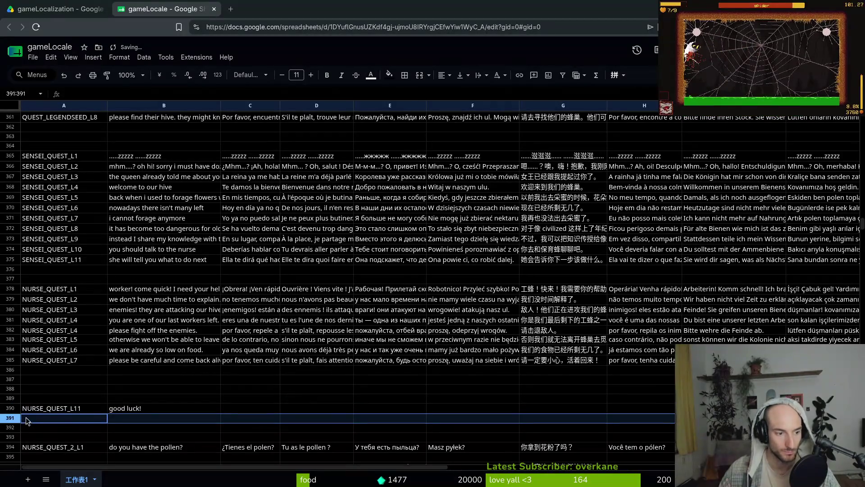
right_click(13, 411)
click(46, 273)
scroll(59, 211, down, 5)
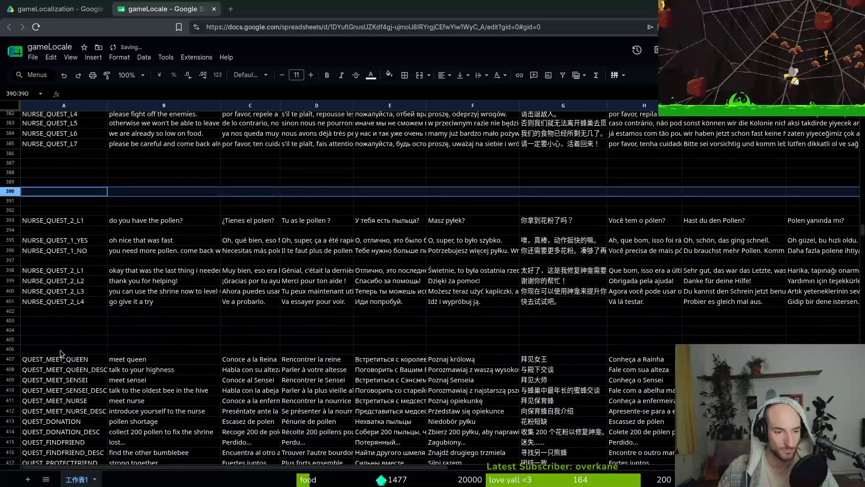
scroll(82, 289, up, 3)
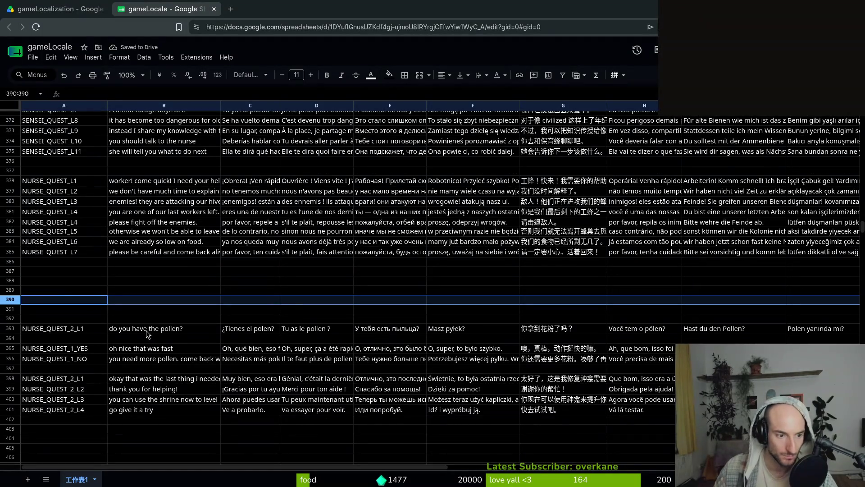
click(166, 332)
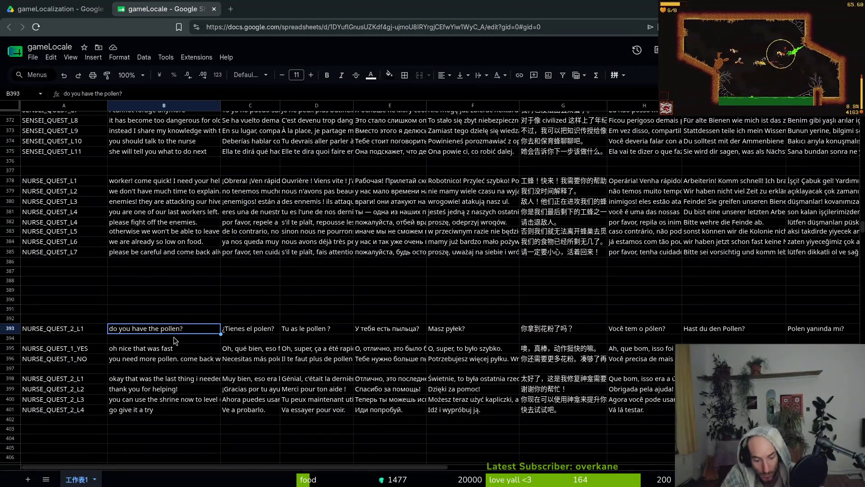
Enter 'defend the hive!' into B393 and copy it to the clipboard.
text(Defend the)
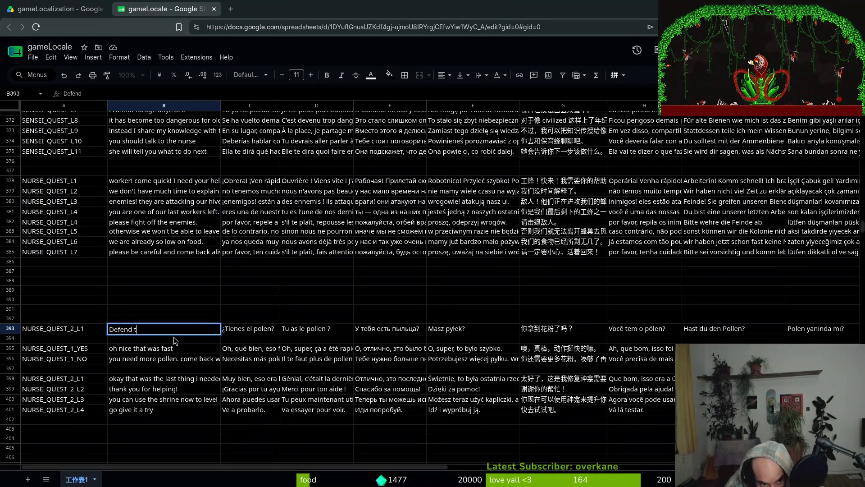
key(ctrl+BackSpace)
key(ctrl+BackSpace)
text(def)
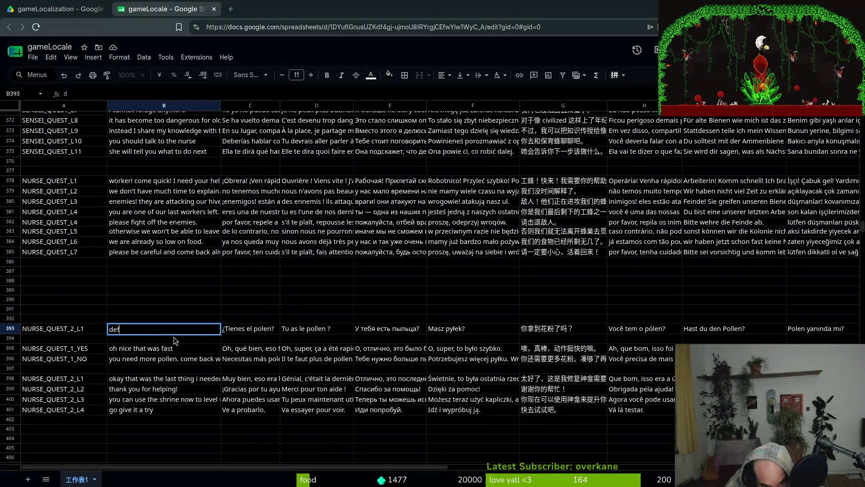
text(end the hi)
key(BackSpace)
key(BackSpace)
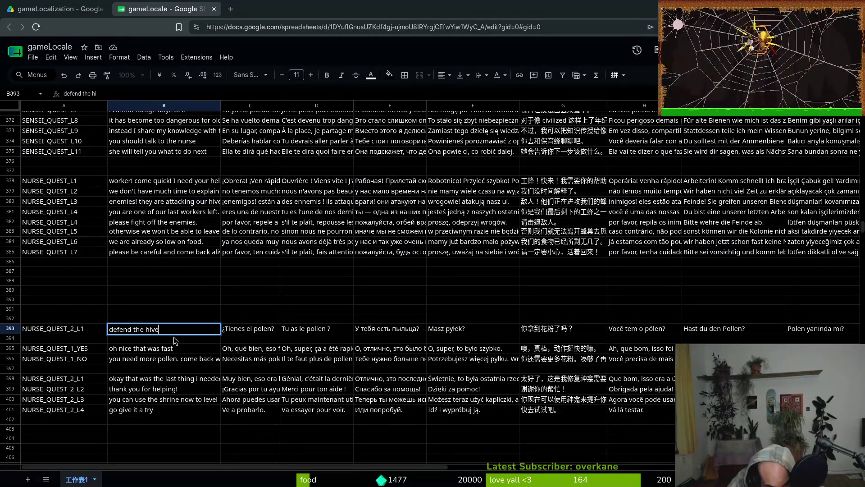
text(ive)
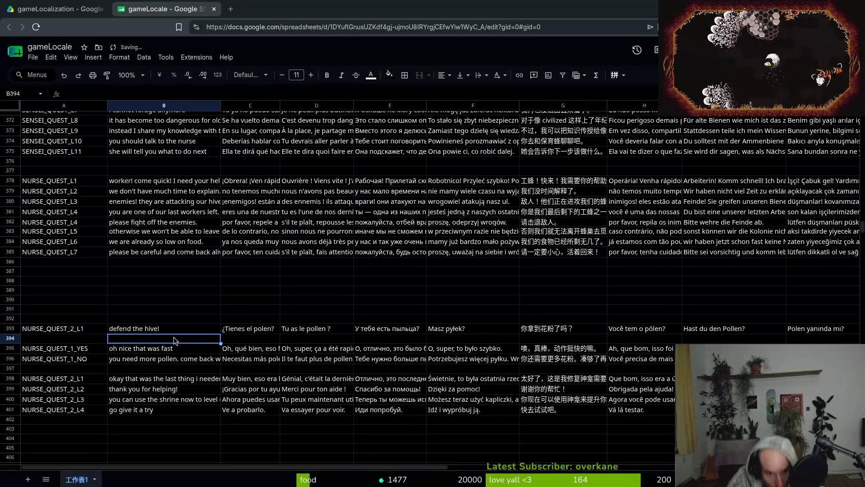
click(179, 331)
key(ctrl+c)
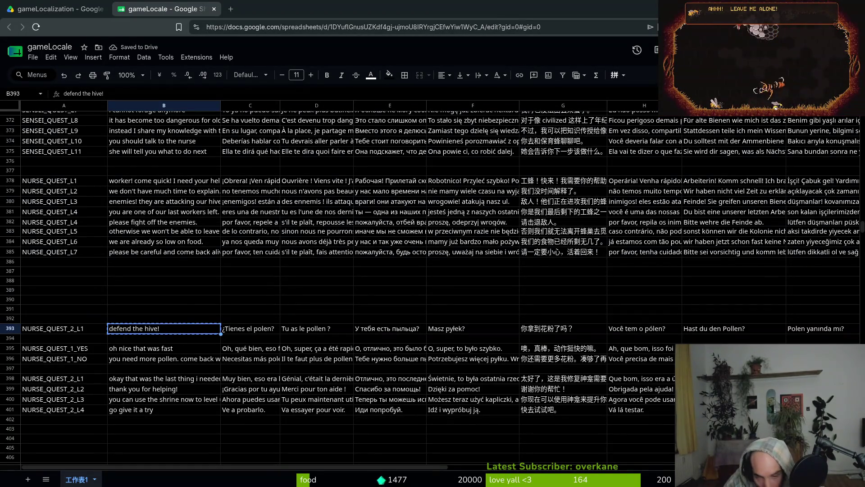